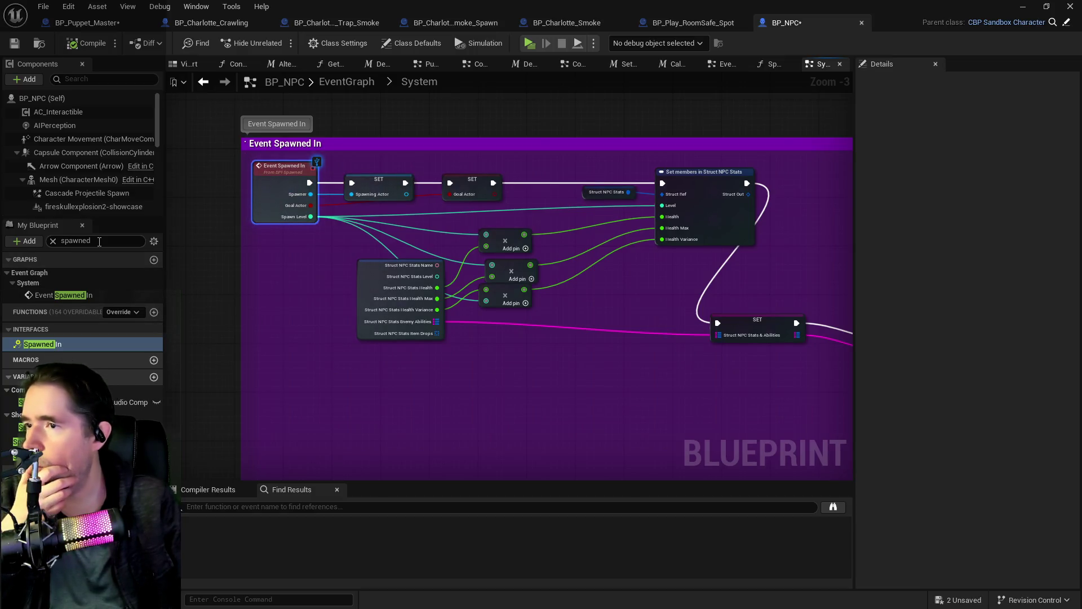
List every reference to the Spawning Actor variable by name from the SET Spawning Actor node
left_click(384, 190)
right_click(386, 190)
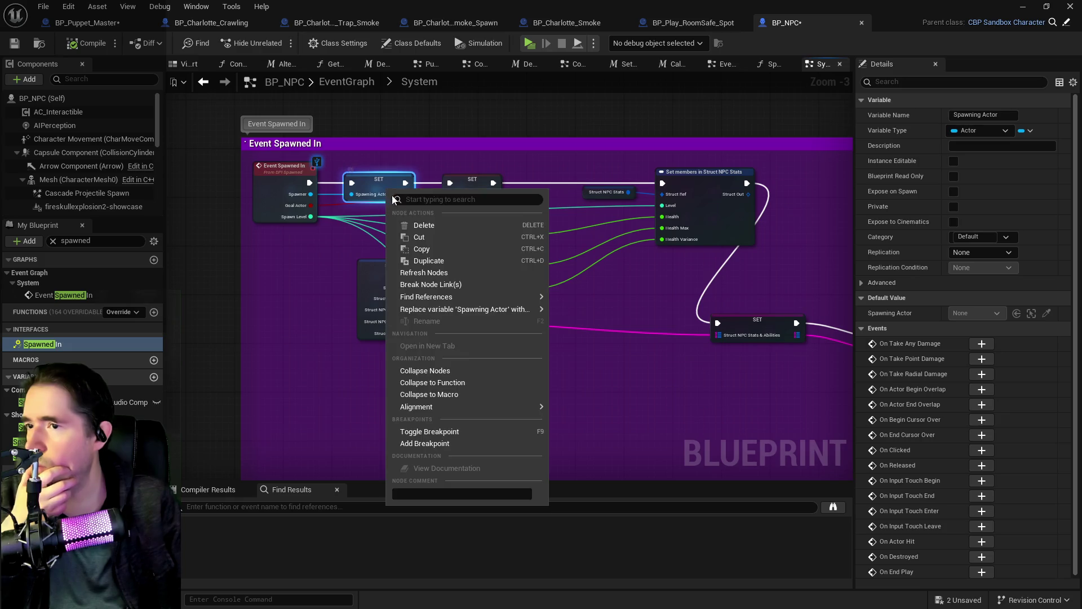
mouse_move(462, 309)
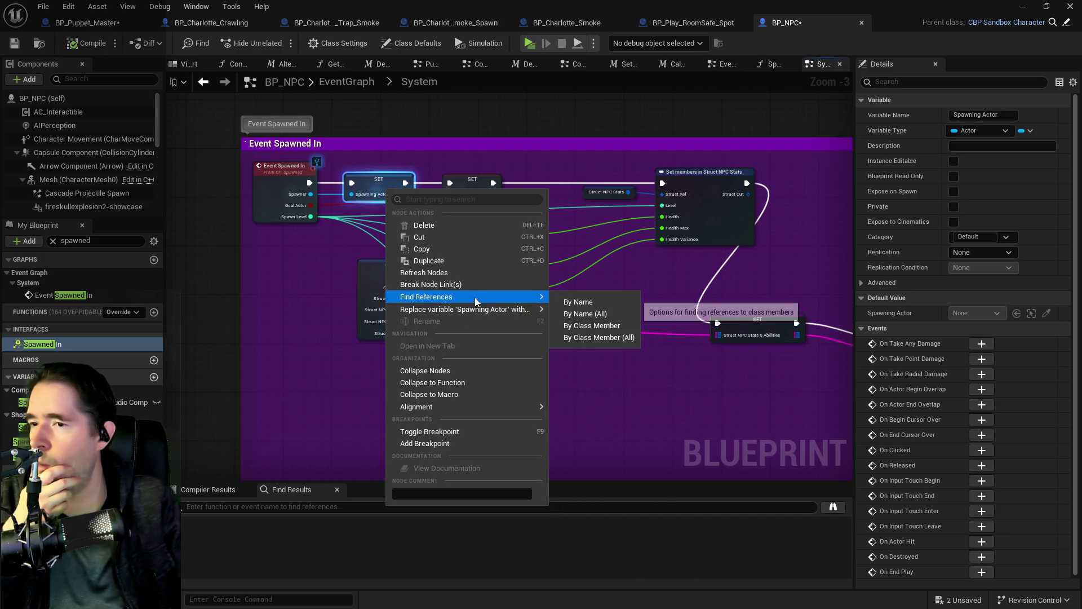
left_click(583, 302)
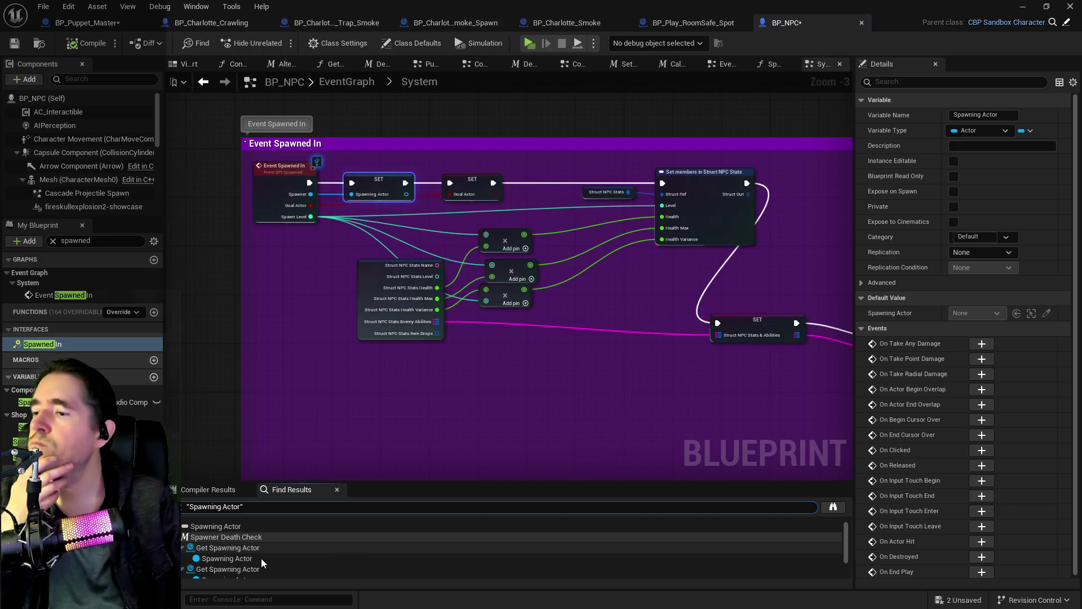
scroll(248, 561, "down", 2)
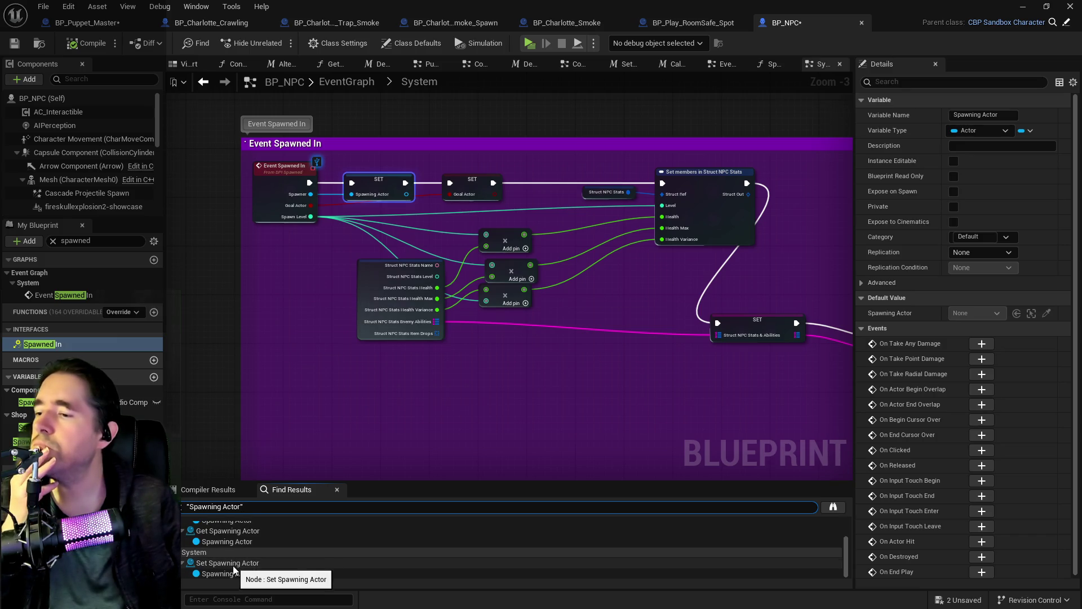
scroll(226, 556, "up", 2)
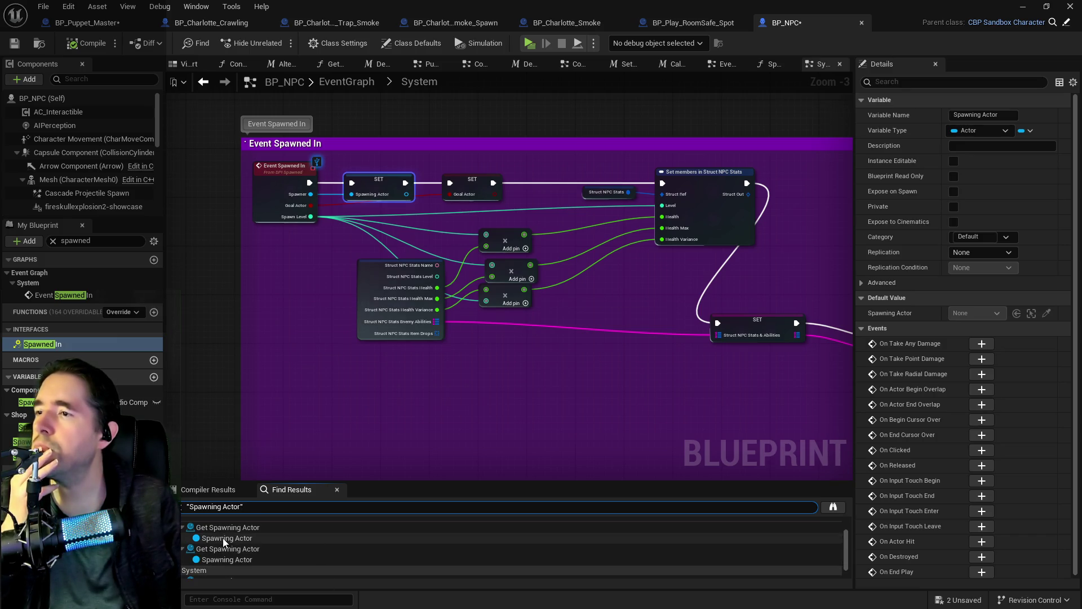
Jump to the Spawner Death Check and second Spawning Actor references, then return to BP_Puppet_Master
left_click(225, 538)
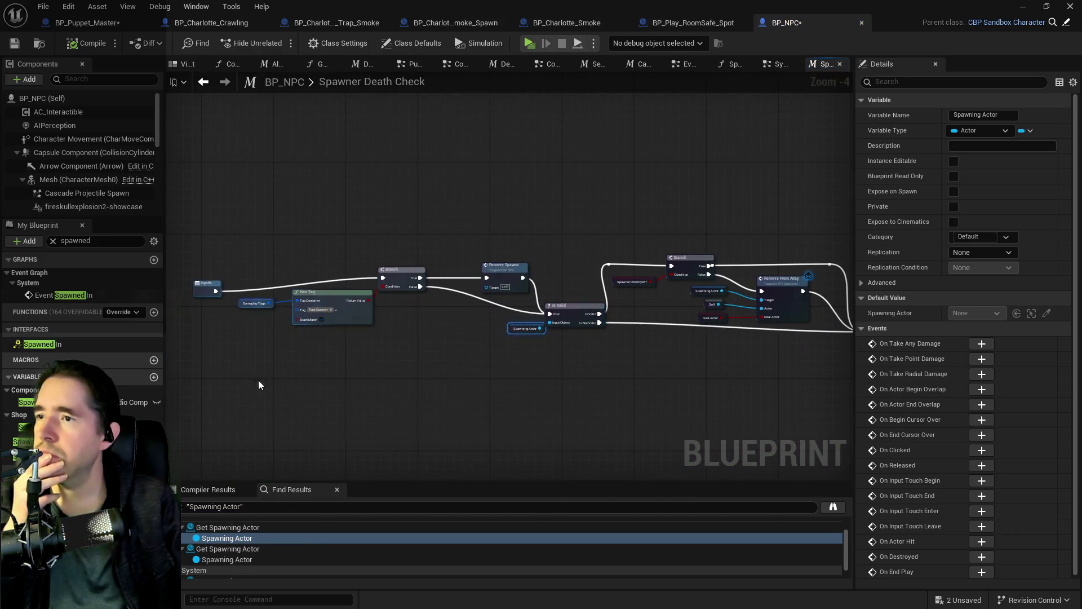
left_click(222, 559)
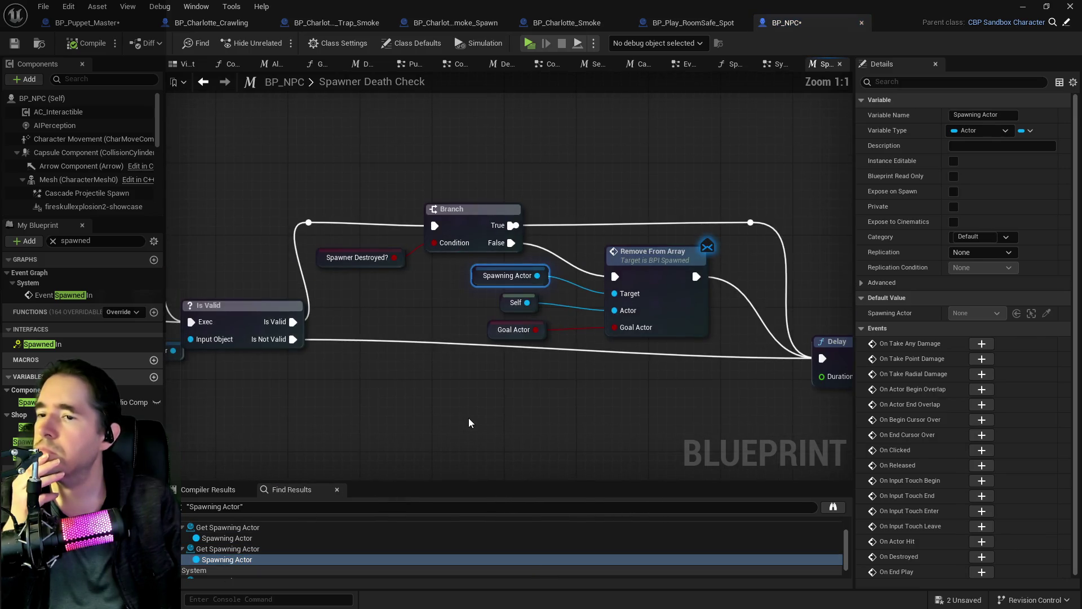
scroll(385, 361, "down", 3)
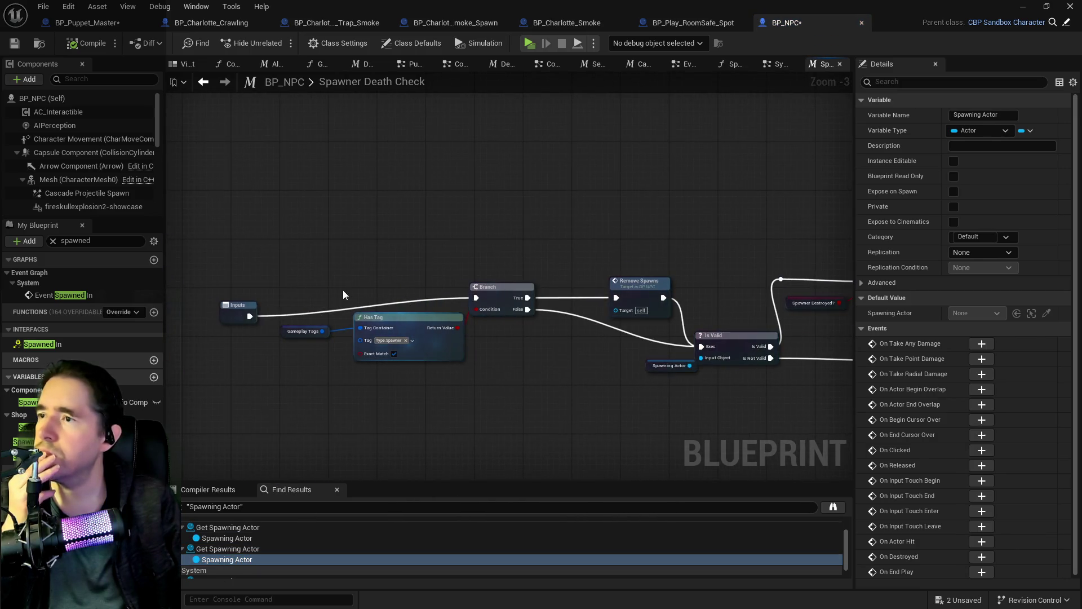
left_click(90, 23)
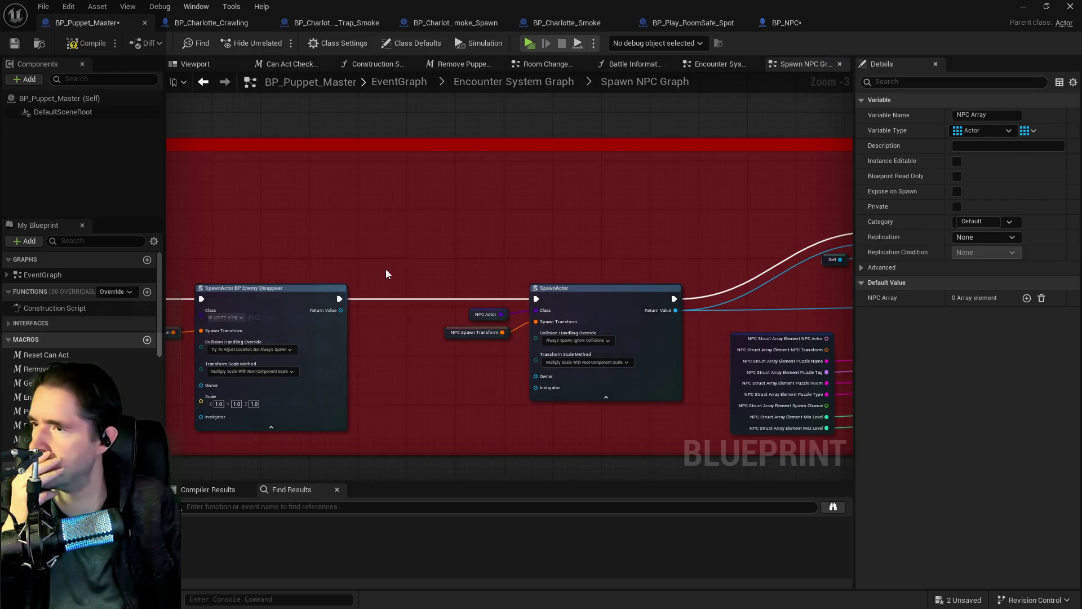
Go up to the Encounter System Graph and save all modified blueprints with Ctrl+Shift+S
scroll(387, 271, "down", 1)
left_click_drag(386, 271, 737, 249)
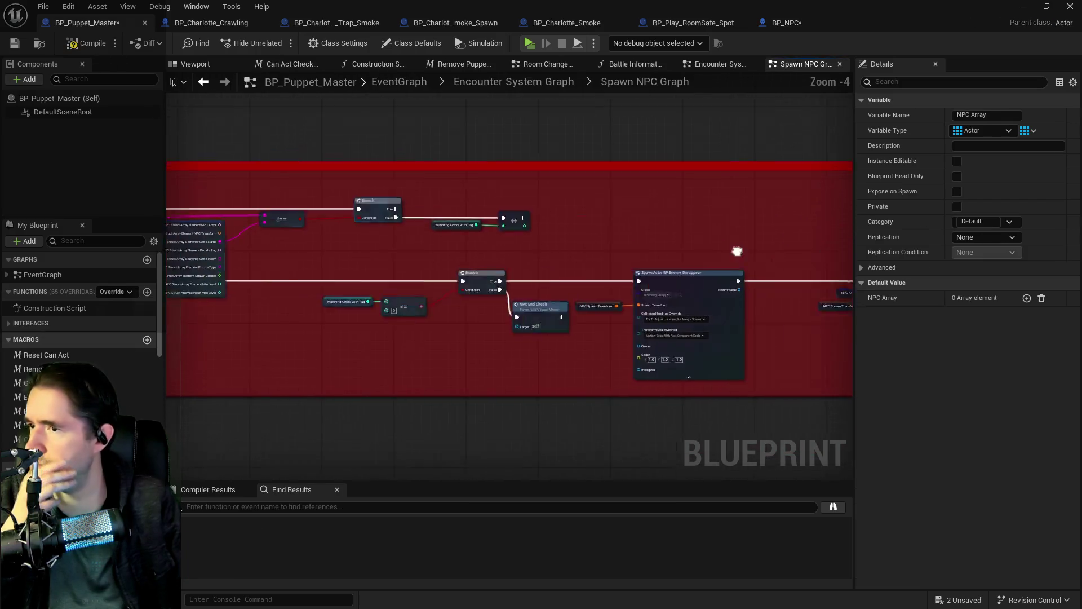
left_click(495, 86)
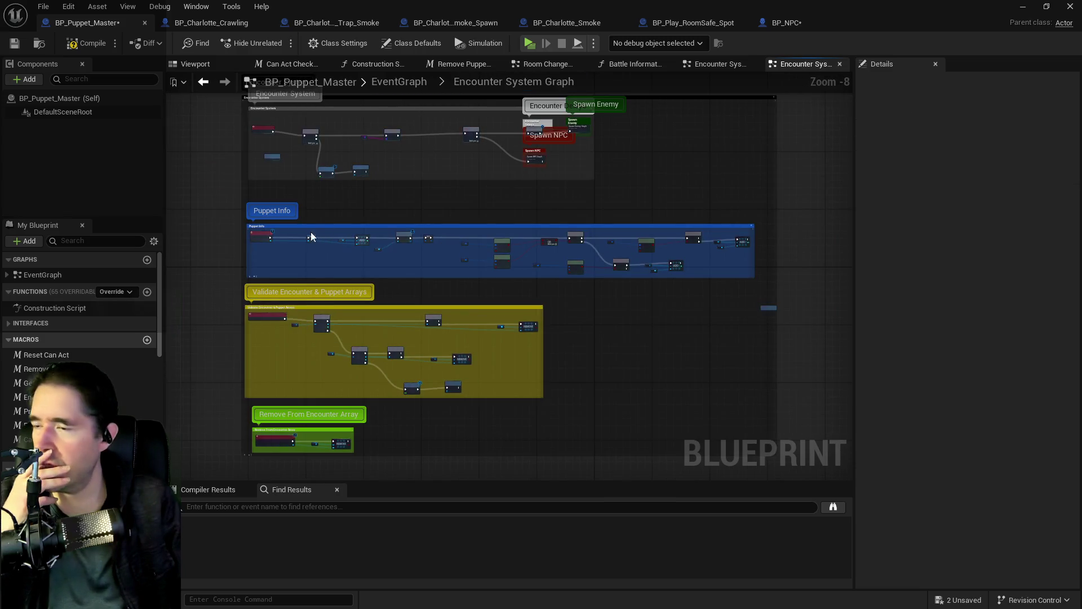
scroll(319, 161, "up", 6)
scroll(323, 157, "down", 3)
left_click_drag(307, 253, 371, 79)
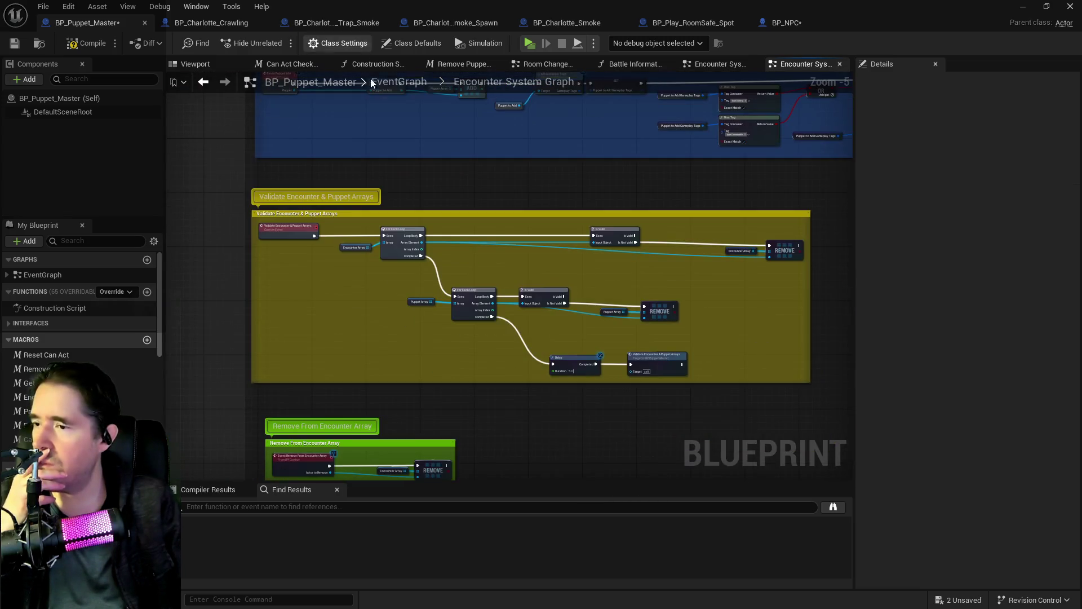
key("ctrl+shift+s")
Pan the overview to the Spawn NPC nodes, then return to the main EventGraph
mouse_move(352, 392)
left_mouse_down()
mouse_move(351, 189)
mouse_move(346, 364)
left_mouse_up()
scroll(491, 353, "down", 1)
left_click_drag(491, 352, 475, 335)
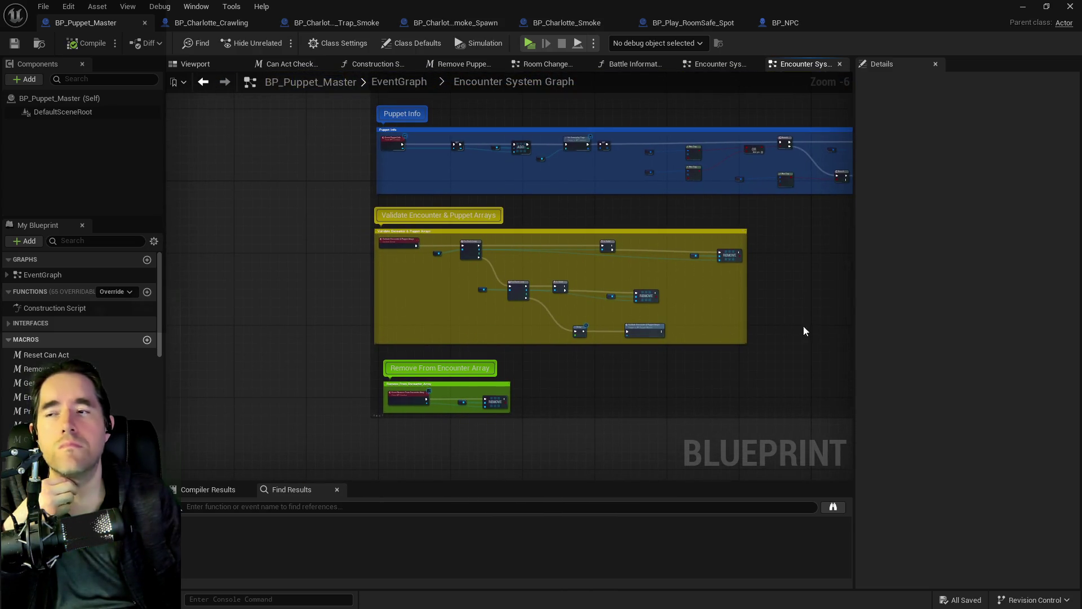
left_click_drag(283, 149, 81, 250)
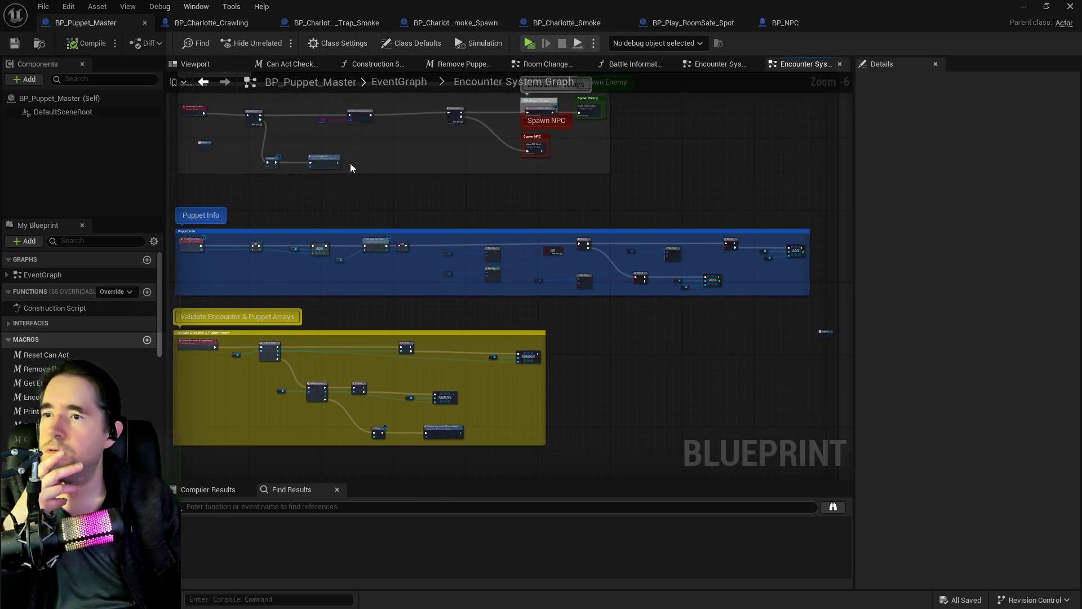
left_click(694, 68)
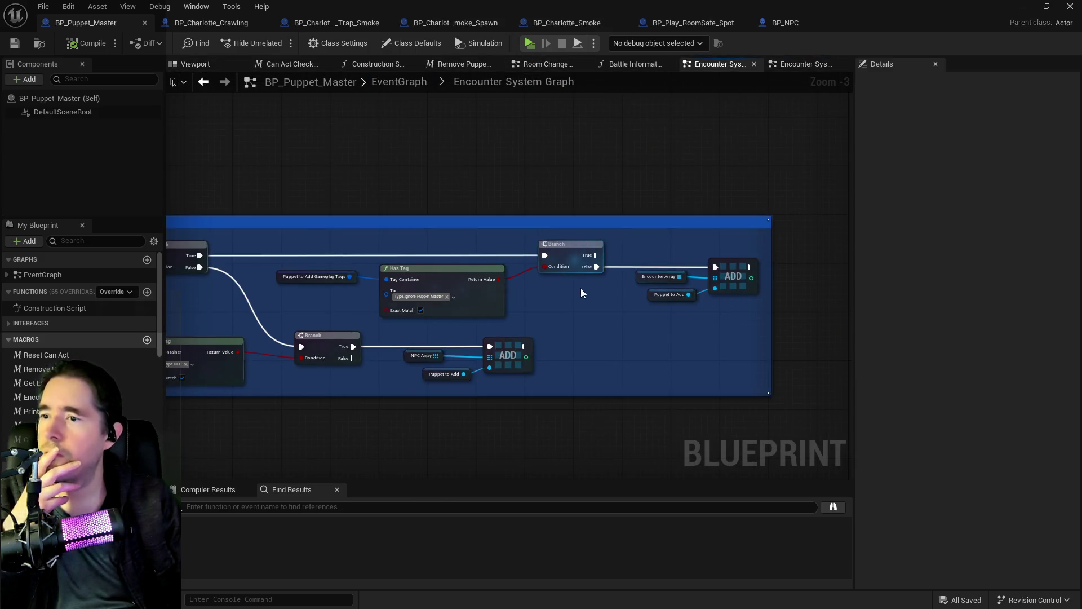
left_click(411, 81)
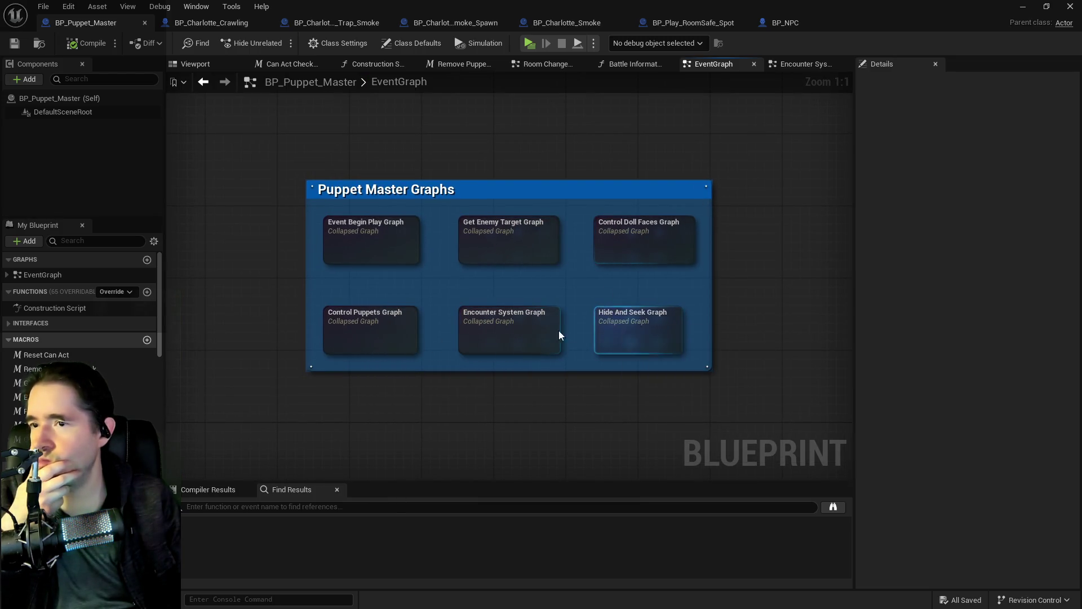
Open the collapsed Encounter System Graph and then its Spawn NPC Graph
double_click(510, 333)
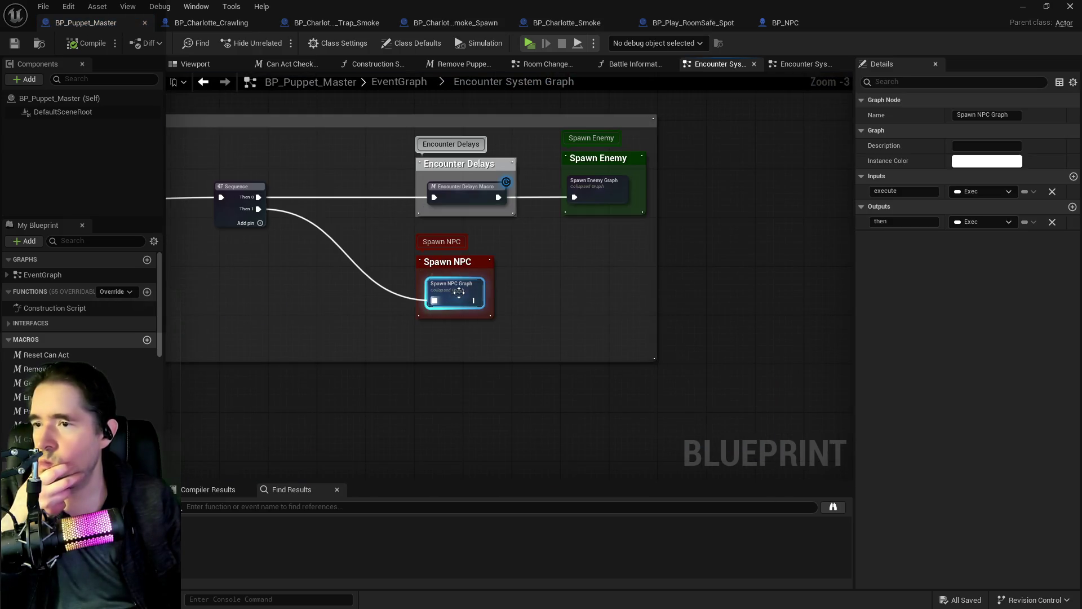
double_click(458, 292)
left_click_drag(623, 323, 669, 268)
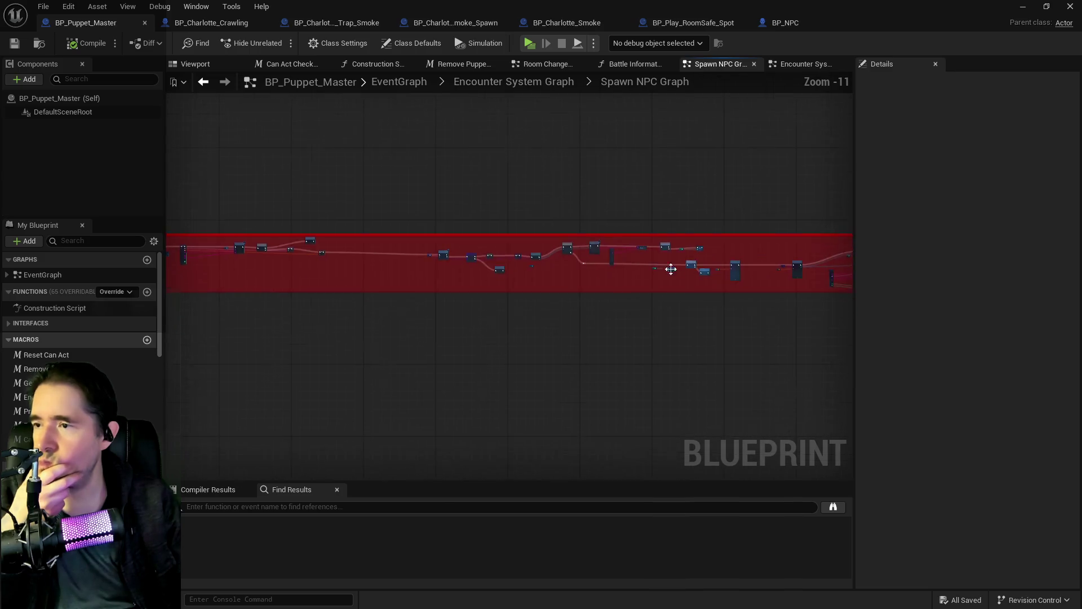
Move the nodes on the red band's right side about 200 px left, then return to Encounter System Graph
mouse_move(839, 288)
left_mouse_down()
mouse_move(808, 288)
mouse_move(827, 285)
left_mouse_up()
scroll(551, 279, "up", 3)
left_click_drag(575, 286, 464, 287)
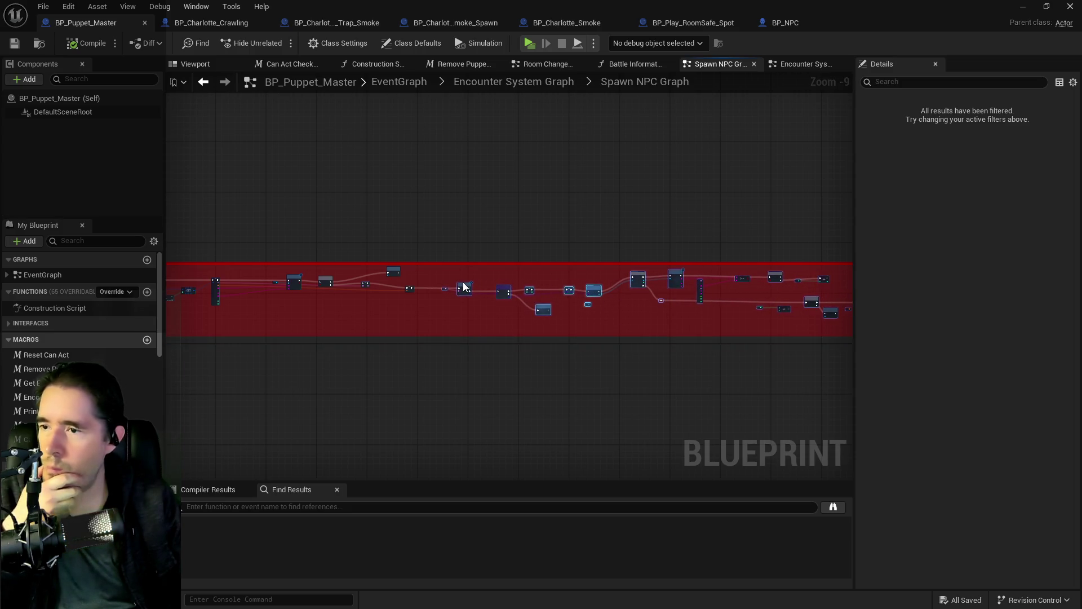
scroll(633, 297, "up", 4)
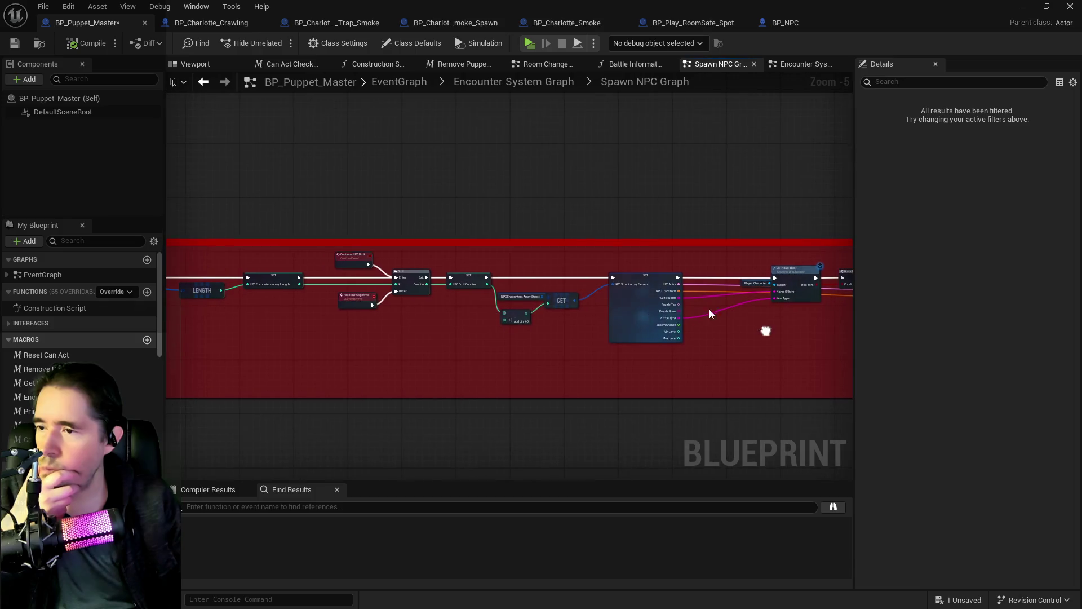
scroll(537, 338, "down", 3)
scroll(395, 336, "up", 2)
scroll(394, 340, "up", 2)
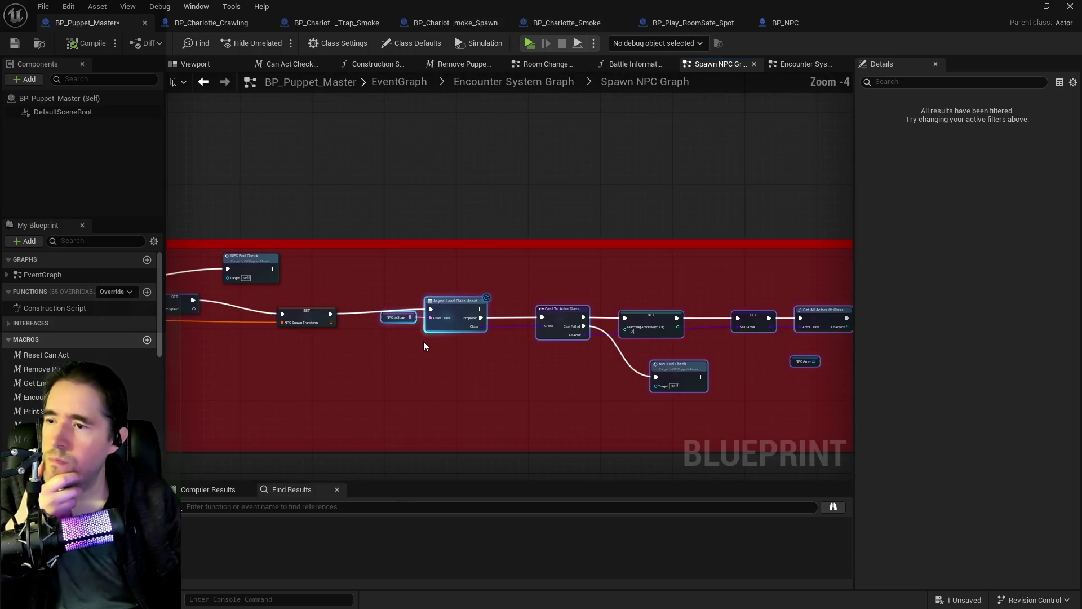
left_click(493, 83)
scroll(428, 247, "up", 5)
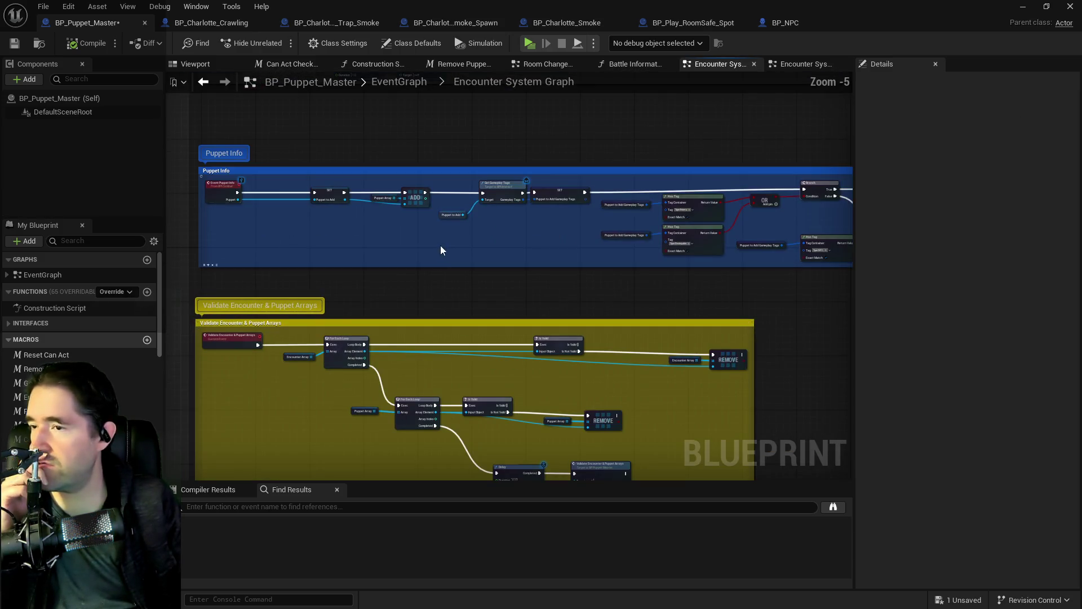
left_click_drag(534, 265, 282, 266)
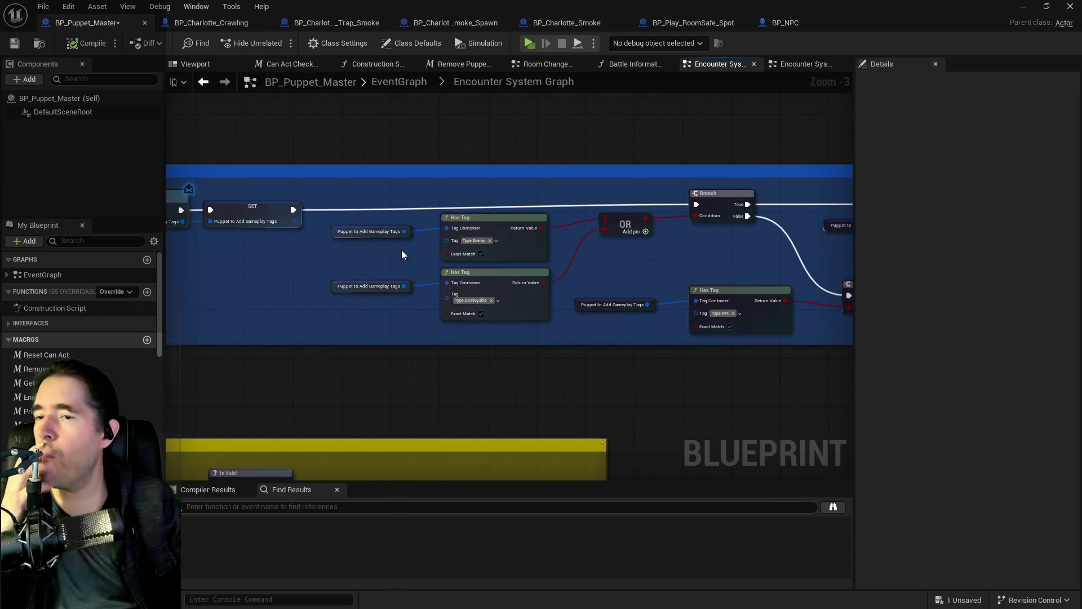
left_click_drag(529, 252, 202, 253)
left_click_drag(529, 253, 399, 227)
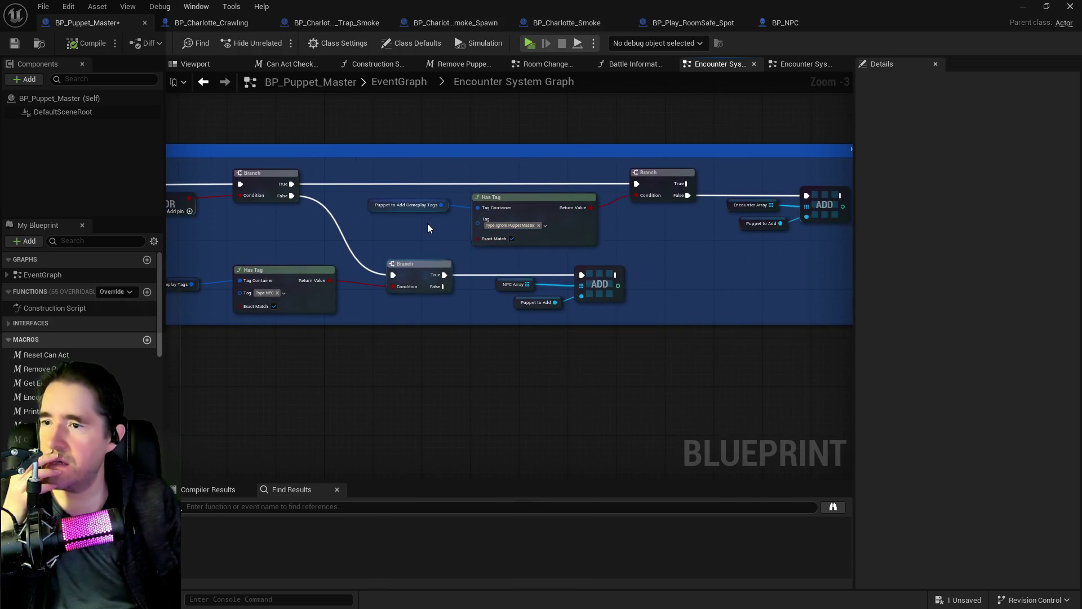
left_click_drag(669, 294, 832, 271)
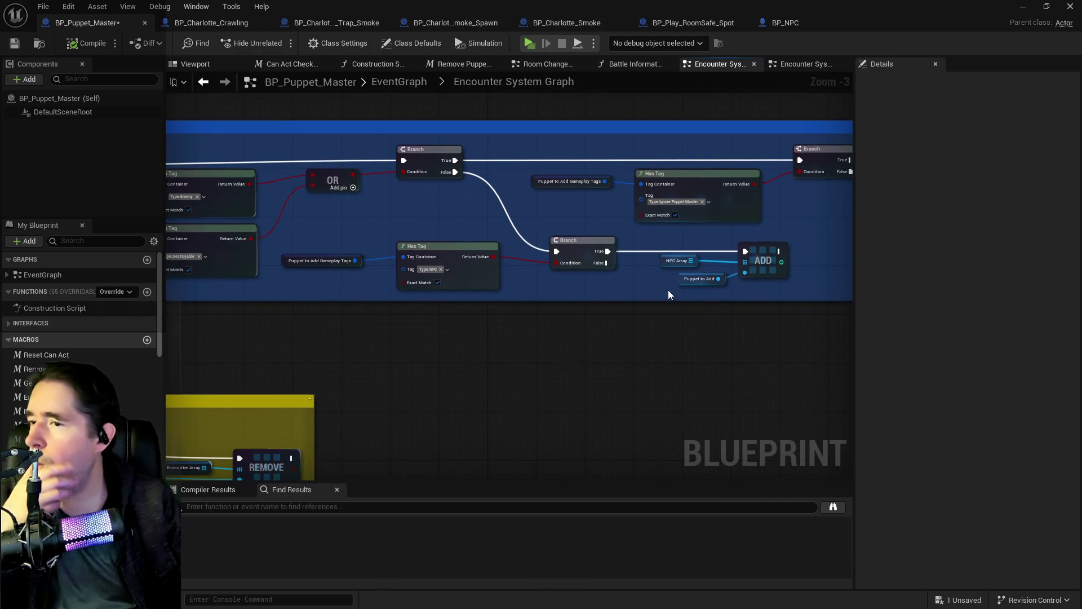
mouse_move(654, 294)
left_mouse_down()
mouse_move(609, 286)
mouse_move(257, 332)
left_mouse_up()
left_click_drag(437, 290, 575, 285)
mouse_move(378, 276)
left_mouse_down()
mouse_move(576, 251)
mouse_move(167, 249)
mouse_move(580, 253)
mouse_move(663, 242)
left_mouse_up()
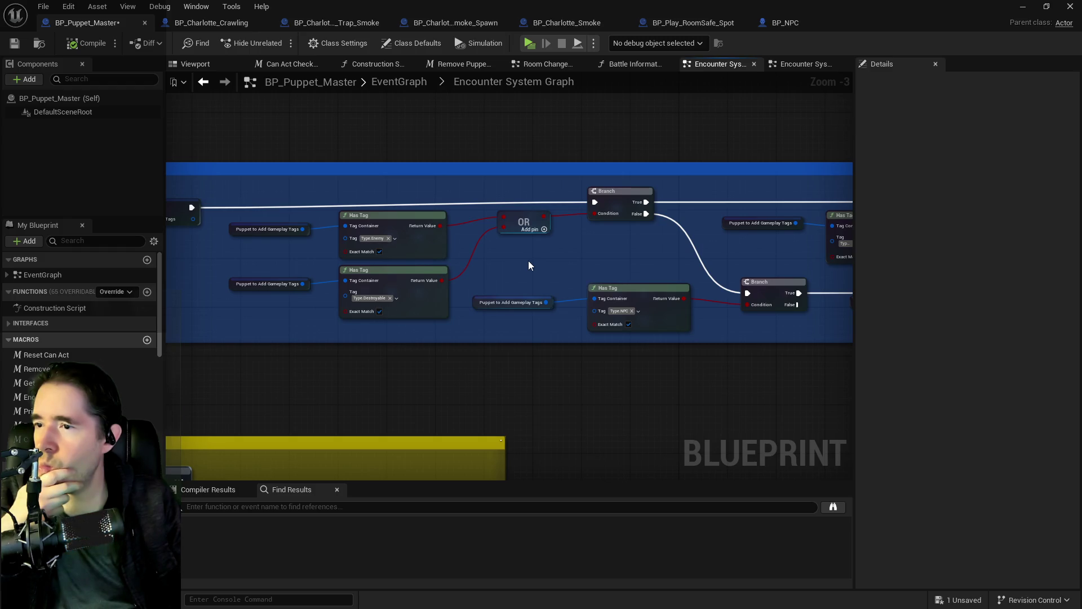
left_click_drag(644, 266, 397, 262)
mouse_move(510, 250)
left_mouse_down()
mouse_move(640, 246)
mouse_move(236, 244)
left_mouse_up()
mouse_move(552, 242)
left_mouse_down()
mouse_move(614, 237)
mouse_move(640, 252)
left_mouse_up()
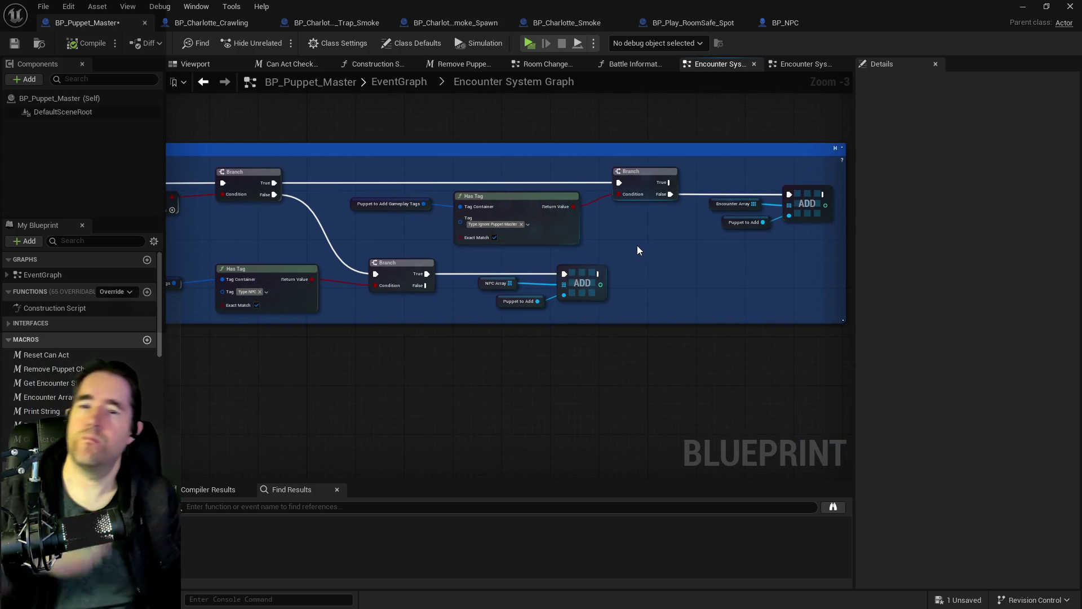
left_click_drag(281, 240, 573, 248)
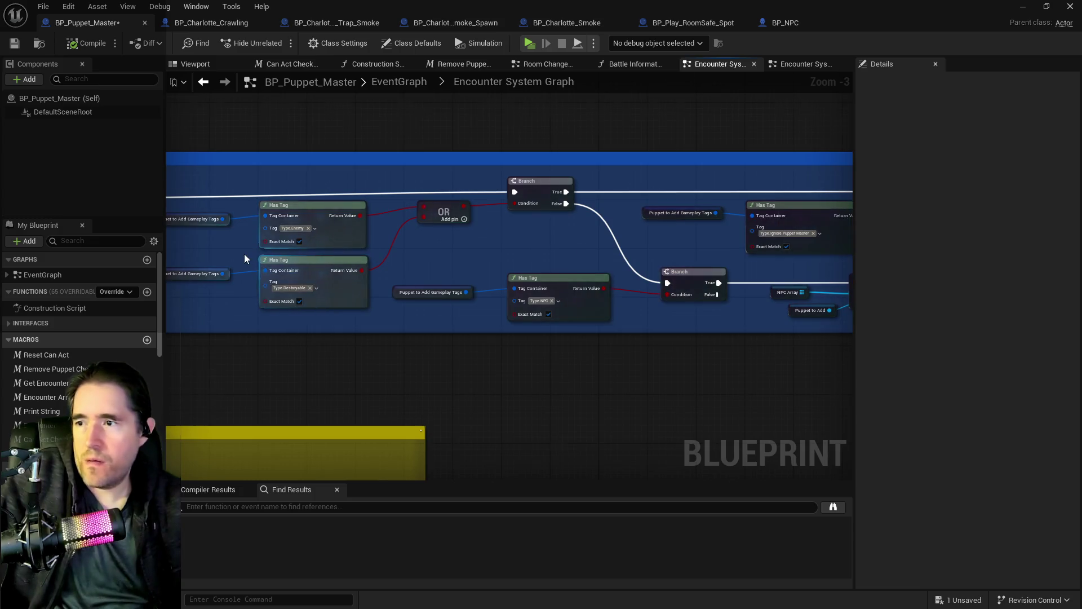
scroll(243, 258, "up", 2)
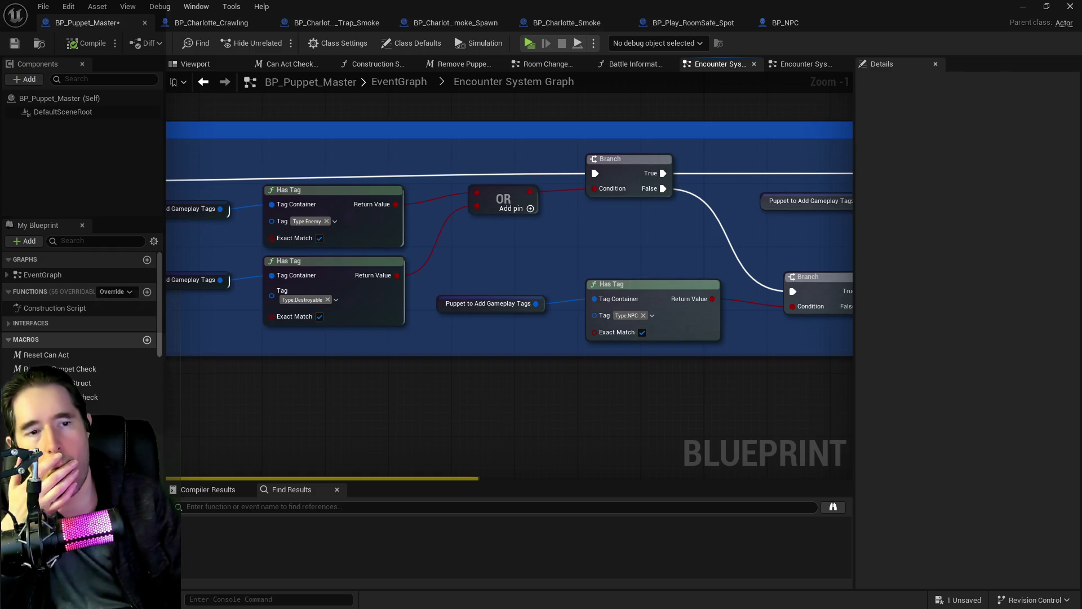
key("ctrl+Tab")
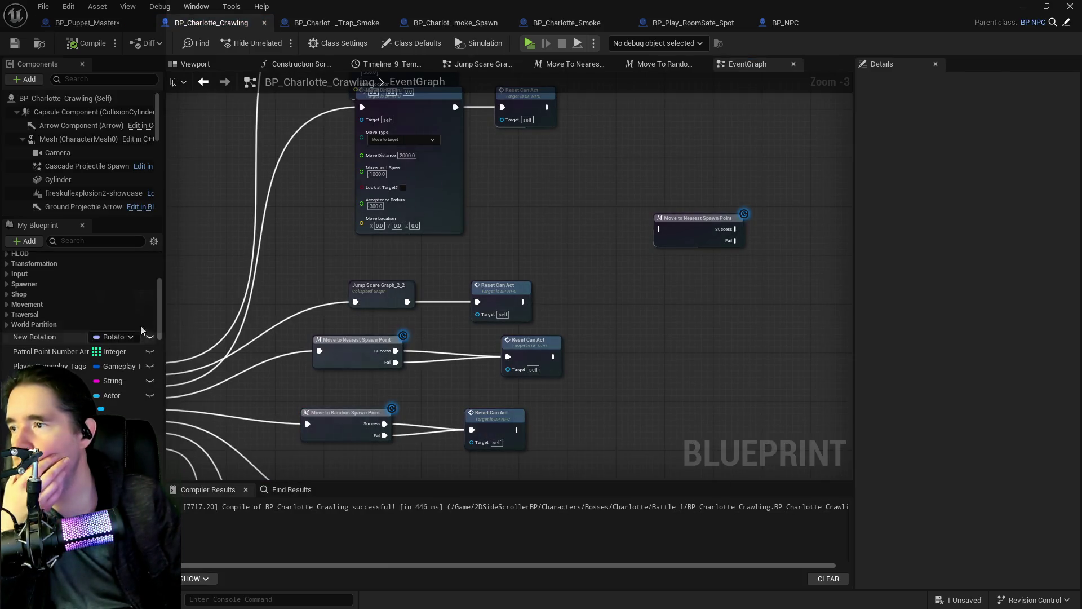
Filter members by 'tag' and remove Type.Enemy from the Tags default, then shrink the editor to show the level
left_click(112, 241)
type("tag")
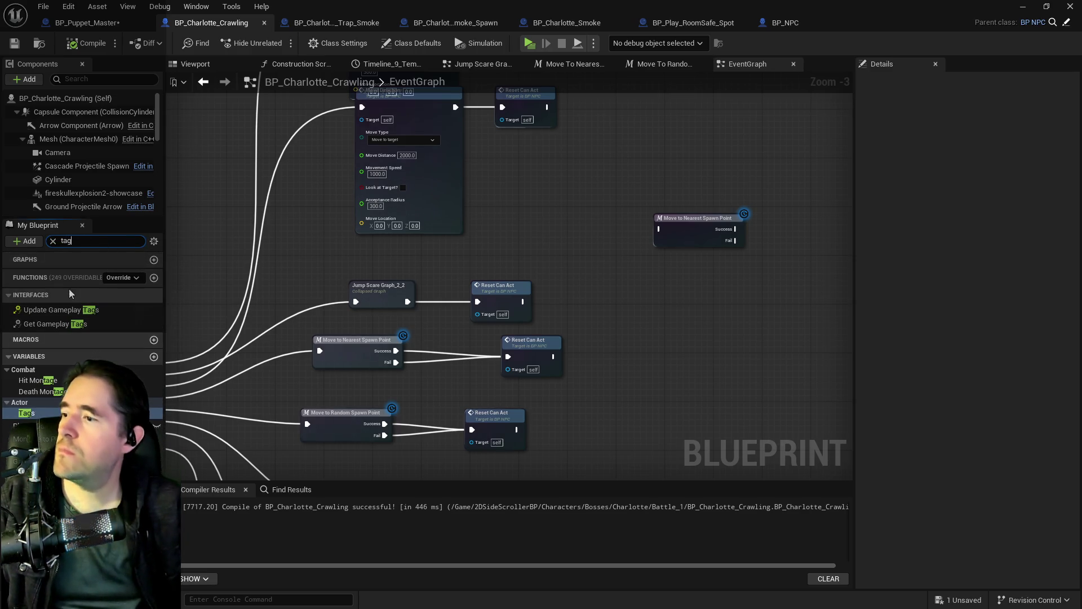
left_click(26, 413)
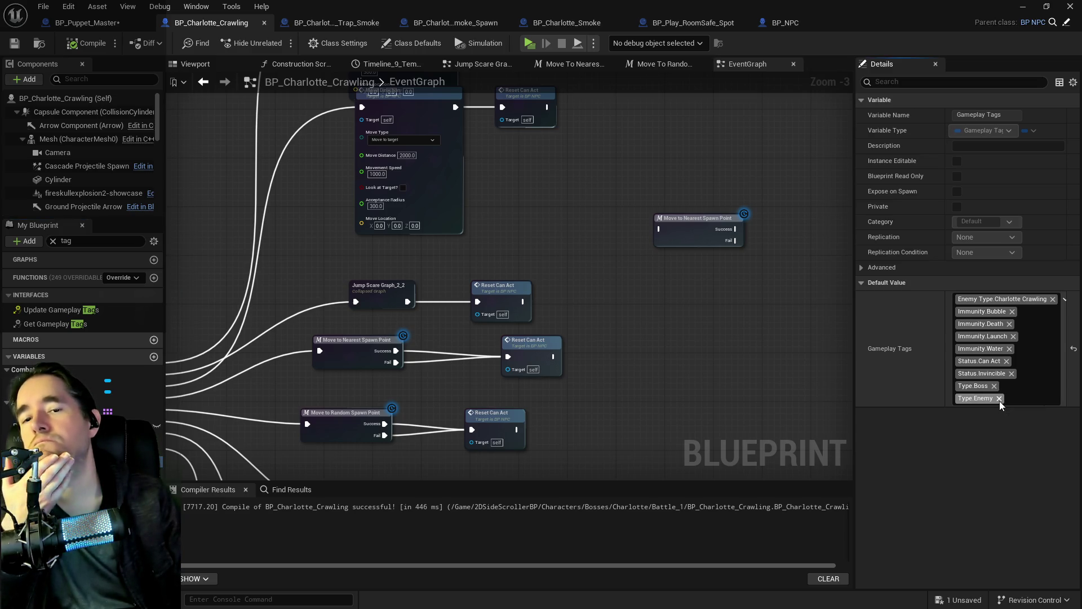
left_click(999, 399)
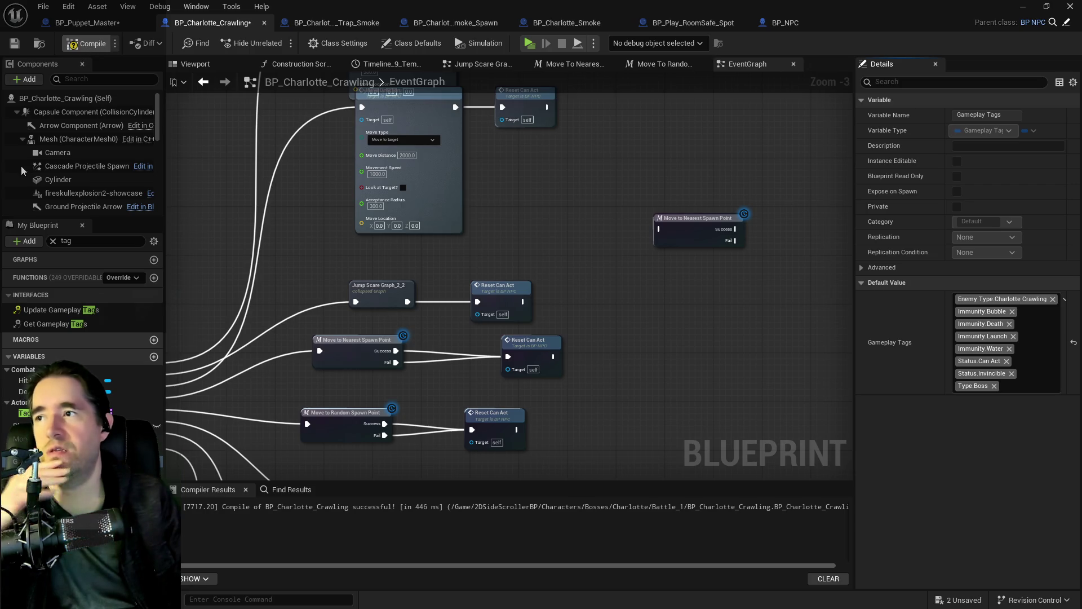
double_click(339, 23)
mouse_move(395, 338)
left_mouse_down()
mouse_move(395, 282)
mouse_move(395, 395)
mouse_move(395, 315)
mouse_move(360, 327)
mouse_move(361, 350)
mouse_move(395, 327)
mouse_move(428, 338)
mouse_move(411, 339)
left_mouse_up()
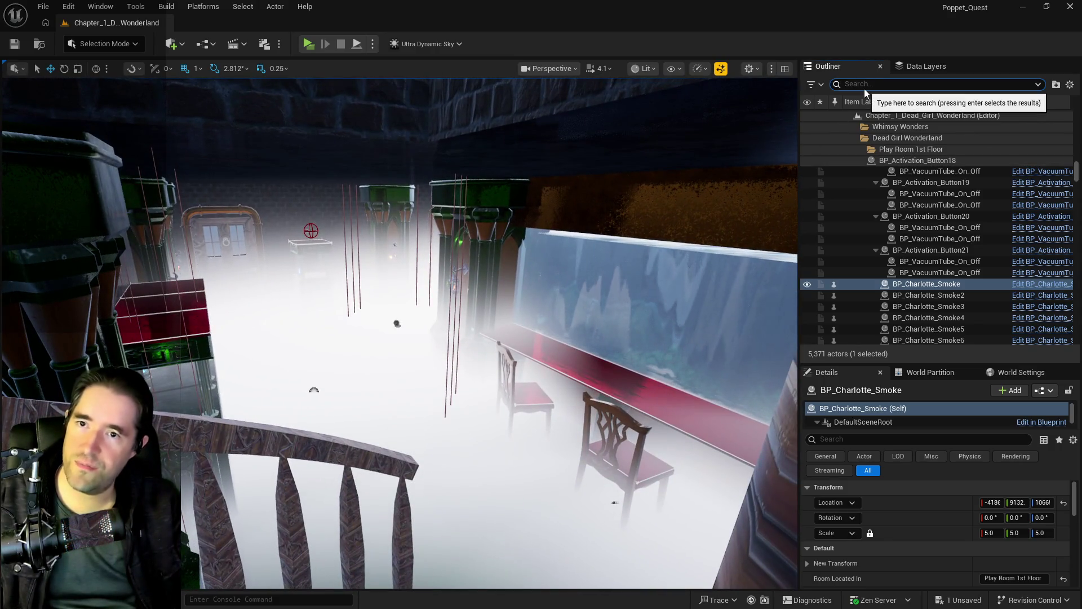
Filter the Outliner by 'ultra' and select the Ultra_Dynamic_Sky actor
left_click(865, 84)
type("ultra")
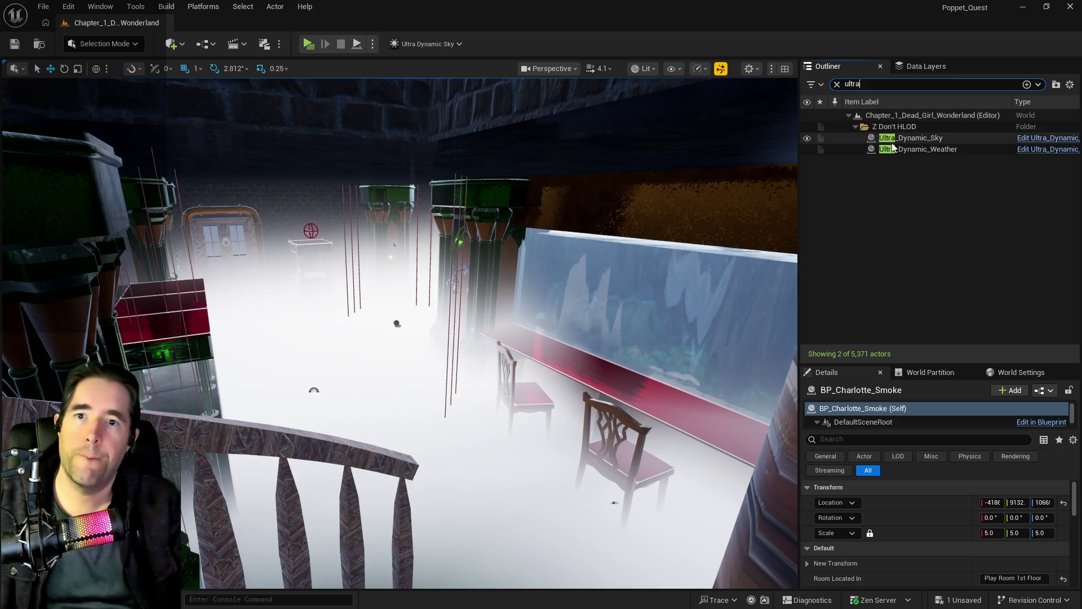
left_click(902, 139)
Fly the viewport around the darkened level, past the table and chairs, down to the street
left_click_drag(1009, 579, 1043, 580)
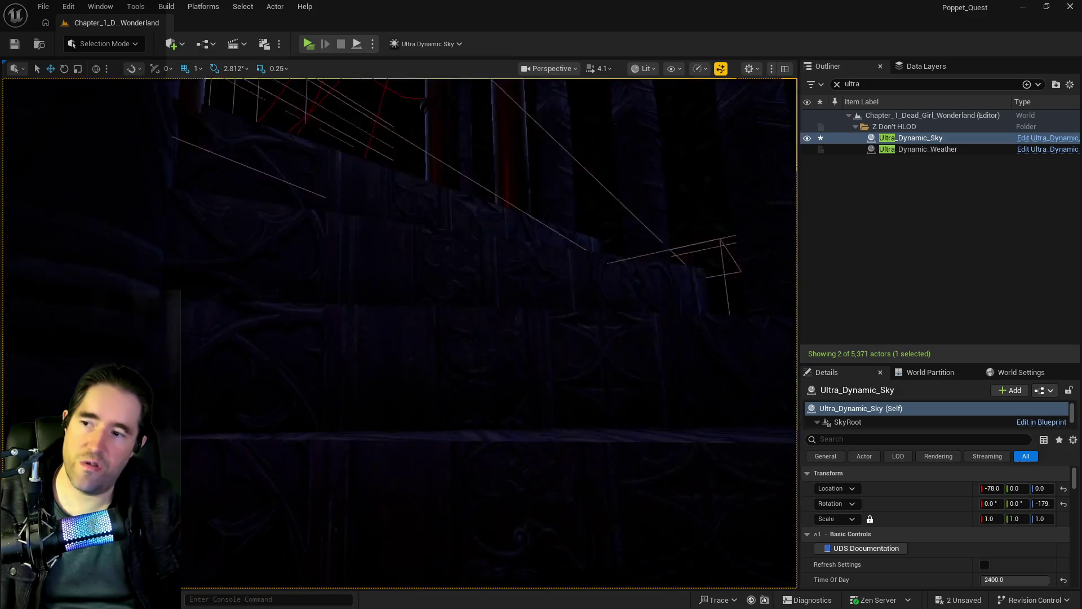
scroll(480, 349, "down", 5)
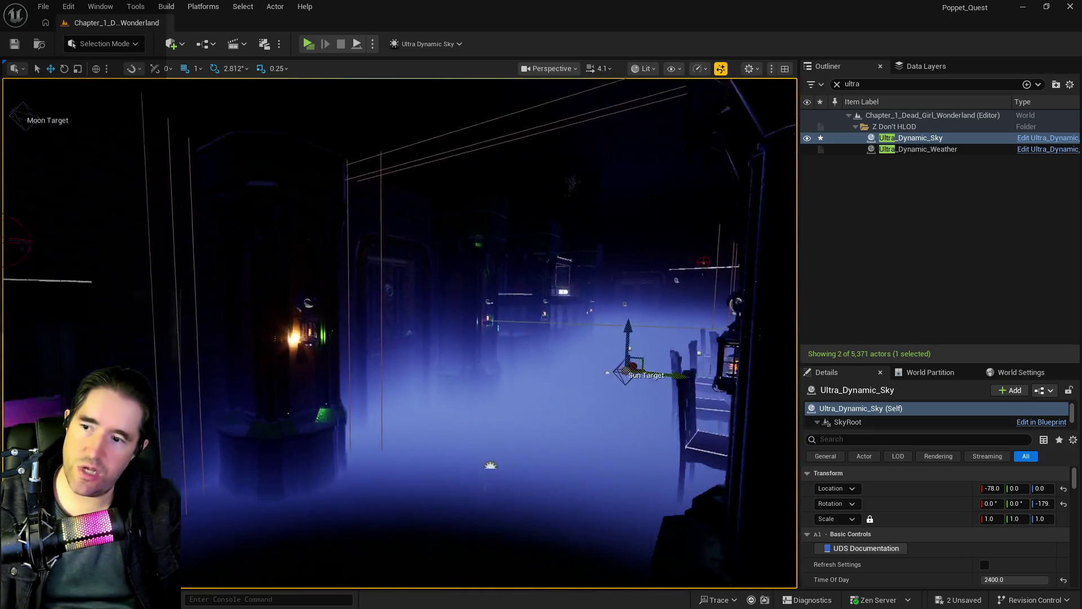
left_click_drag(479, 338, 310, 338)
mouse_move(480, 338)
left_mouse_down()
mouse_move(423, 338)
mouse_move(394, 366)
left_mouse_up()
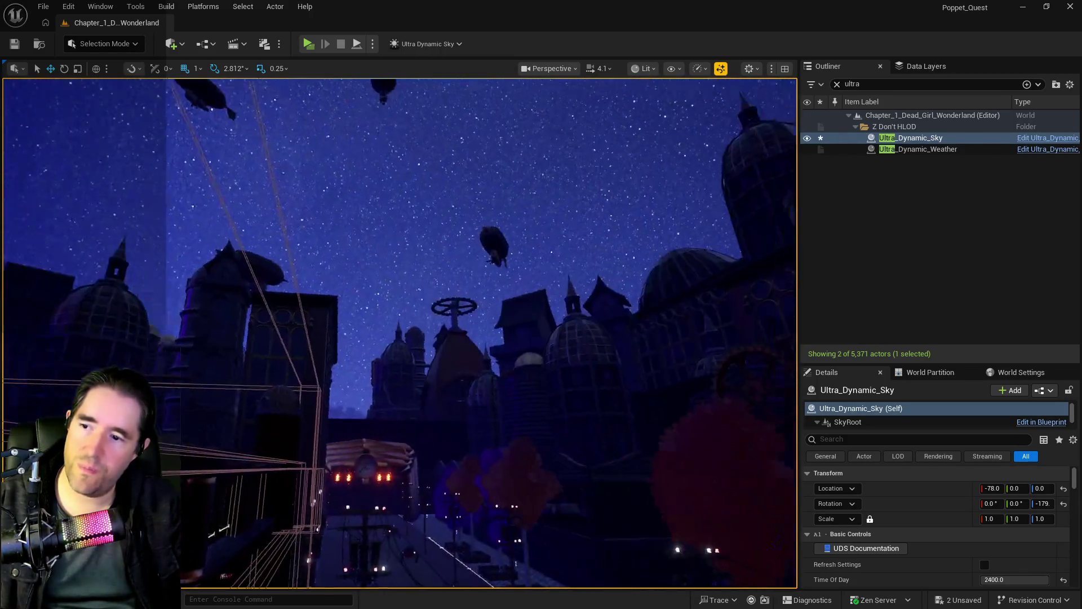
mouse_move(394, 282)
left_mouse_down()
mouse_move(395, 372)
mouse_move(394, 282)
mouse_move(395, 372)
mouse_move(395, 293)
mouse_move(457, 254)
left_mouse_up()
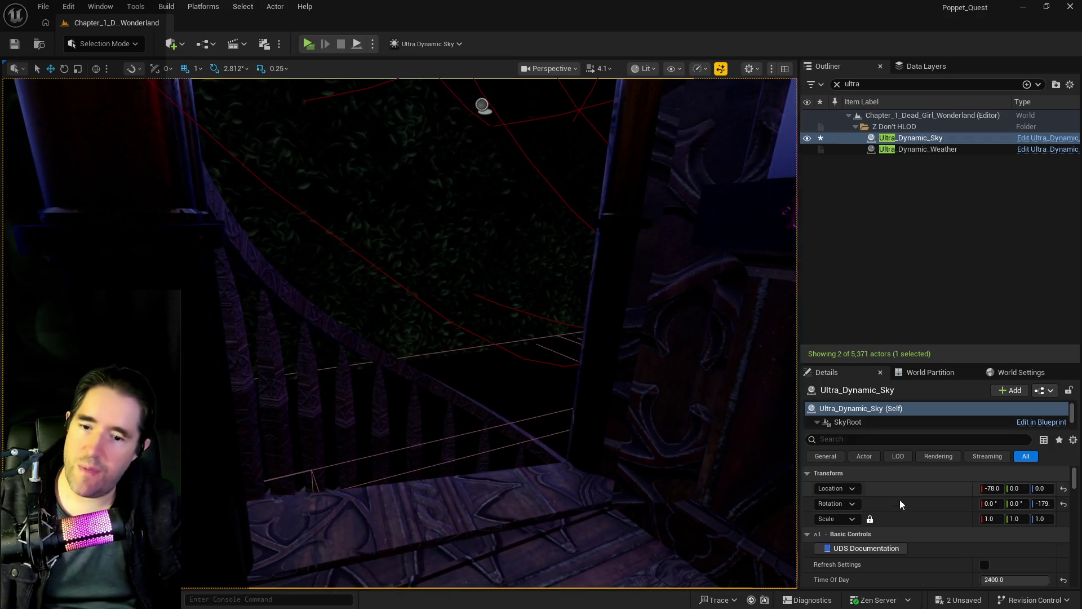
Expand the sky's Advanced settings, set Overall Intensity to 1.1, and fly forward to check the lighting
scroll(896, 525, "down", 5)
scroll(901, 544, "down", 4)
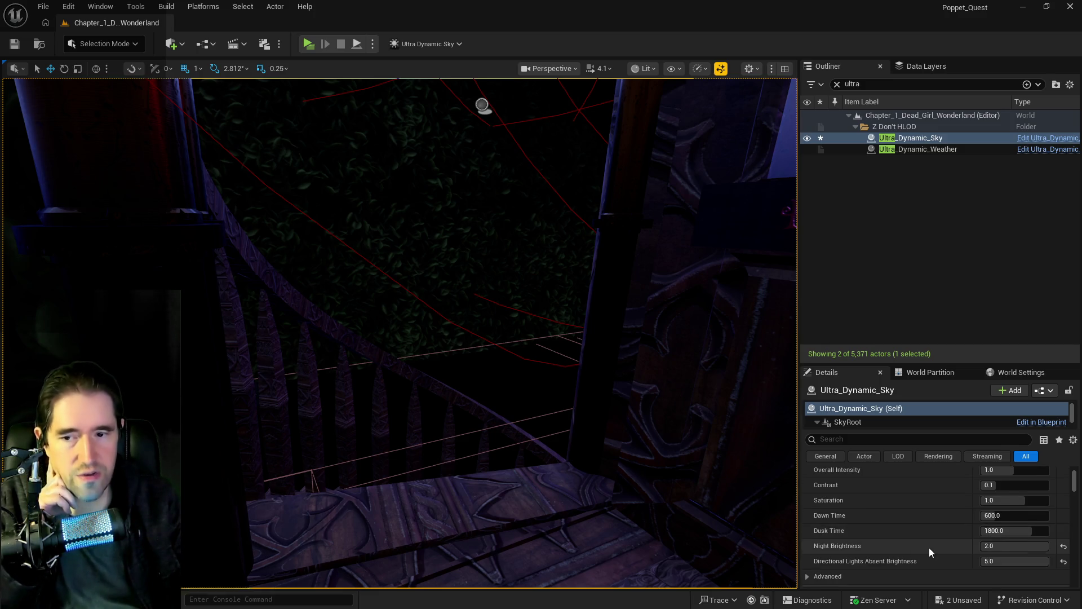
scroll(929, 547, "down", 1)
scroll(998, 530, "down", 1)
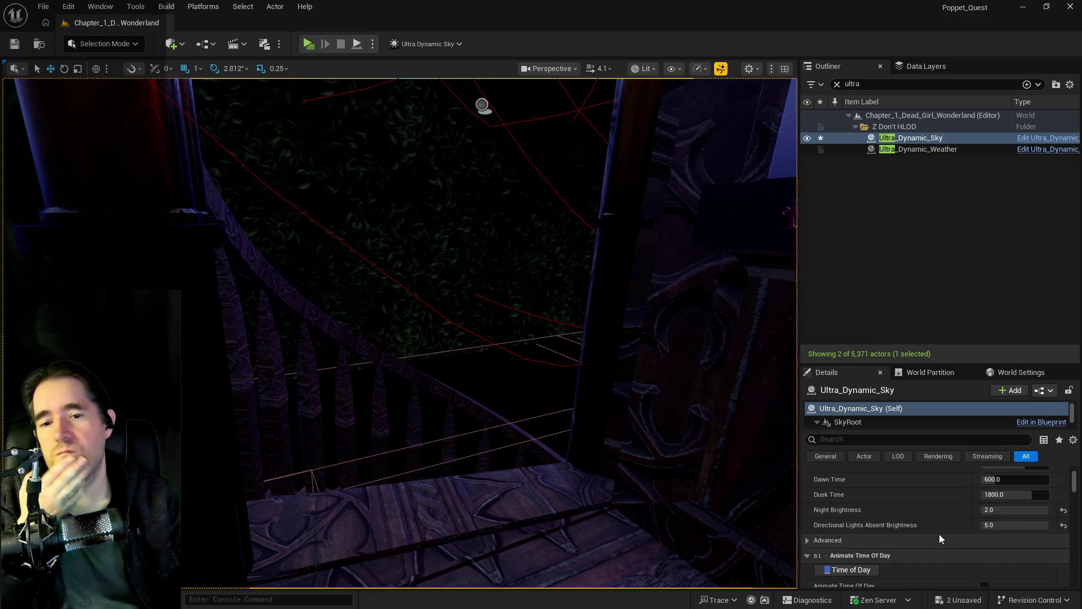
scroll(942, 539, "up", 1)
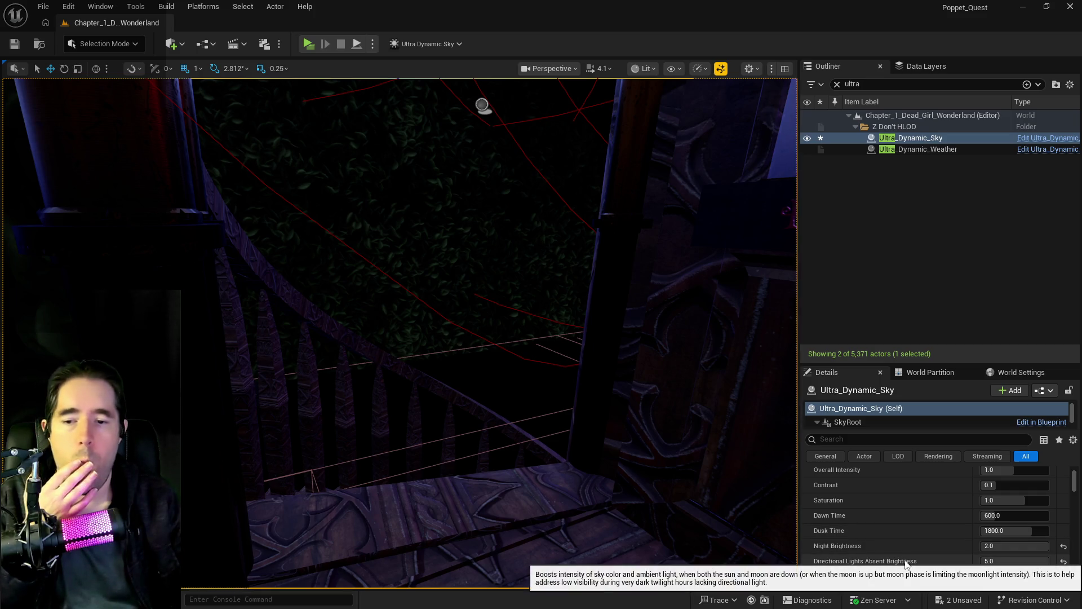
left_click(805, 577)
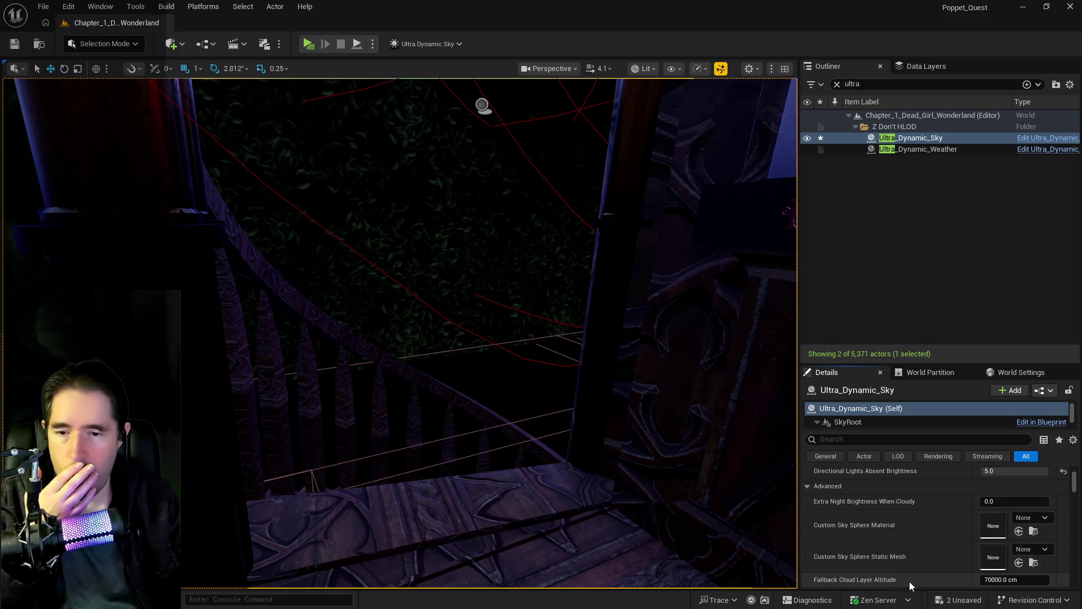
scroll(936, 565, "down", 2)
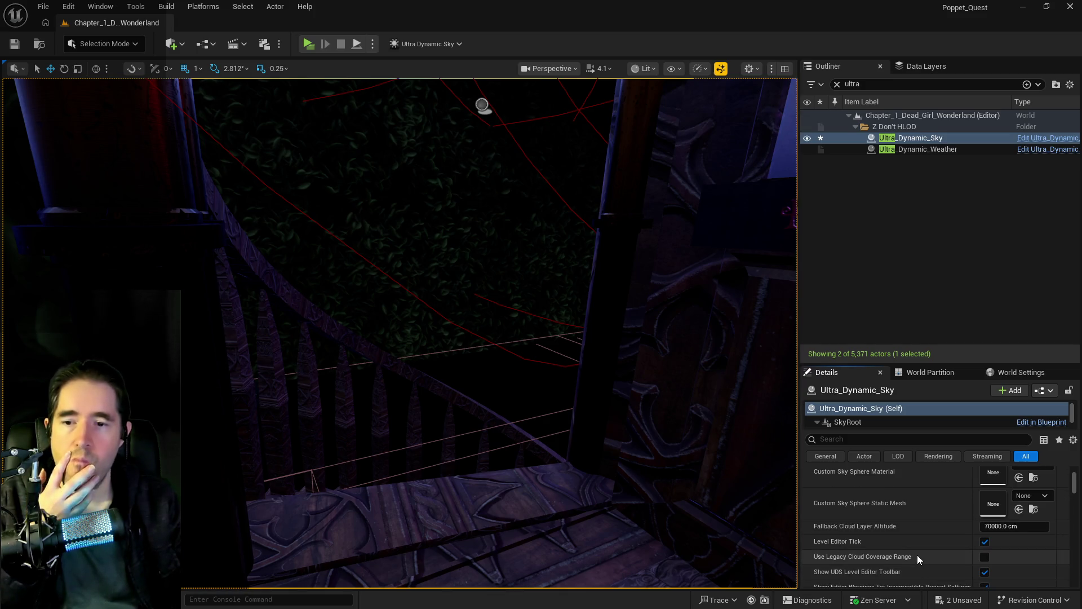
scroll(905, 545, "down", 3)
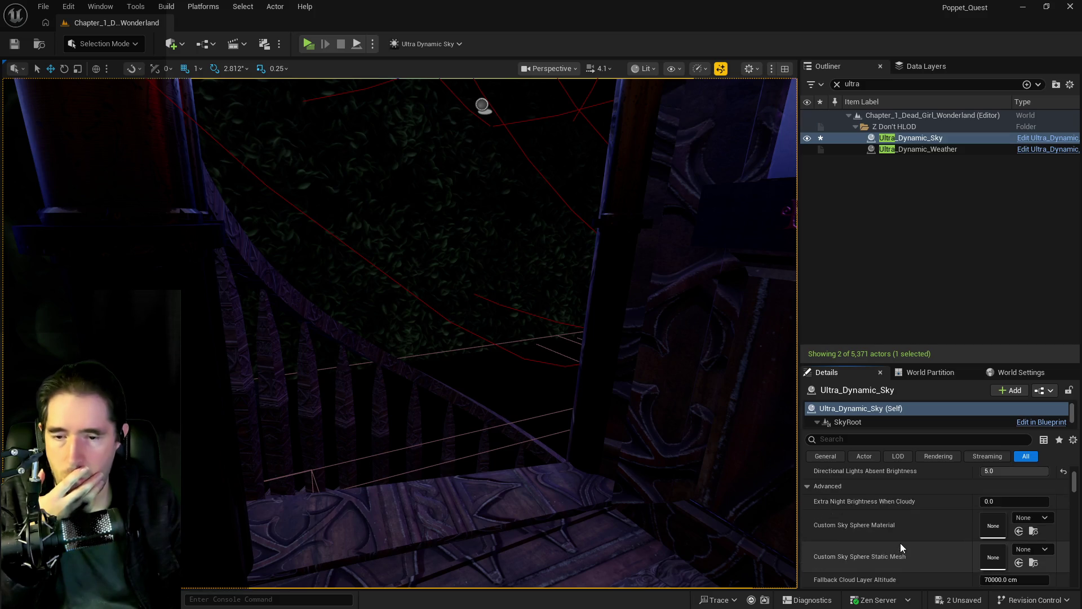
scroll(901, 543, "up", 4)
scroll(901, 543, "up", 4)
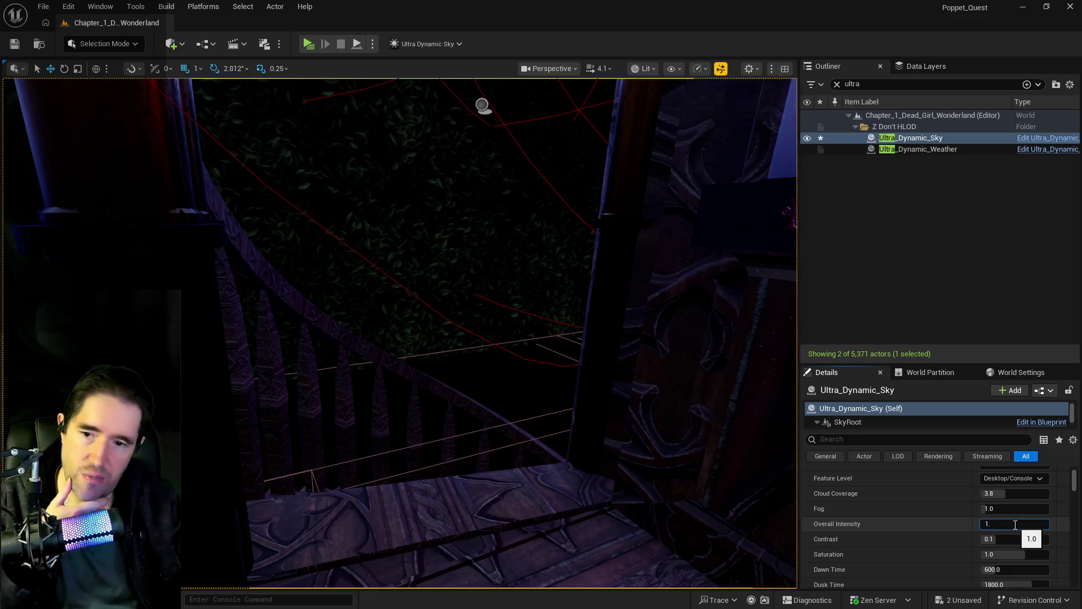
left_click_drag(686, 471, 674, 469)
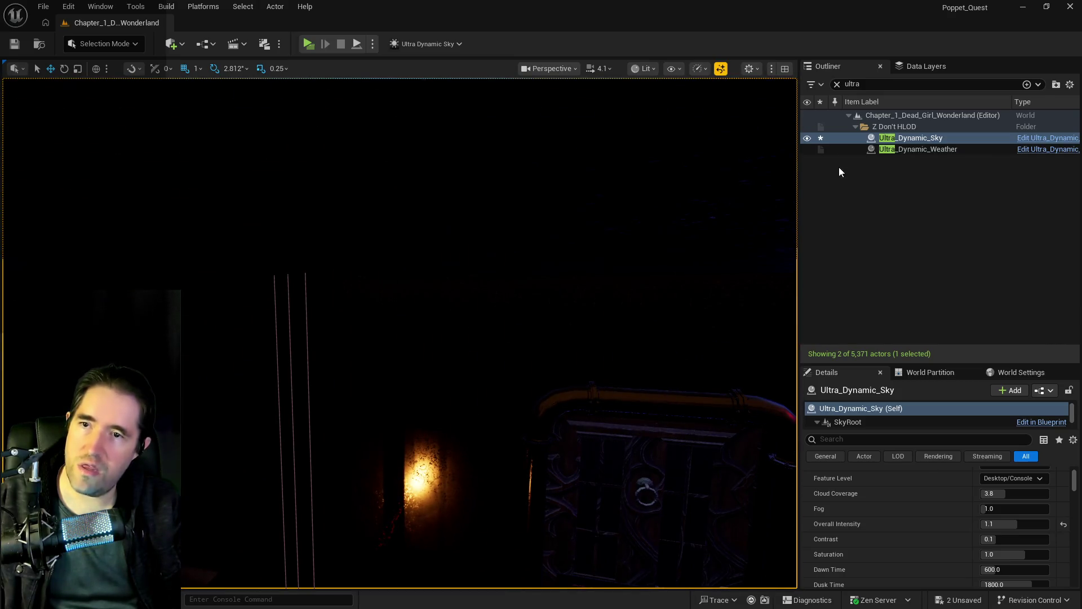
Filter the Data Layers list by 'gro' and switch on DL_C2_Grotto_Pump_Room_2
left_click(925, 66)
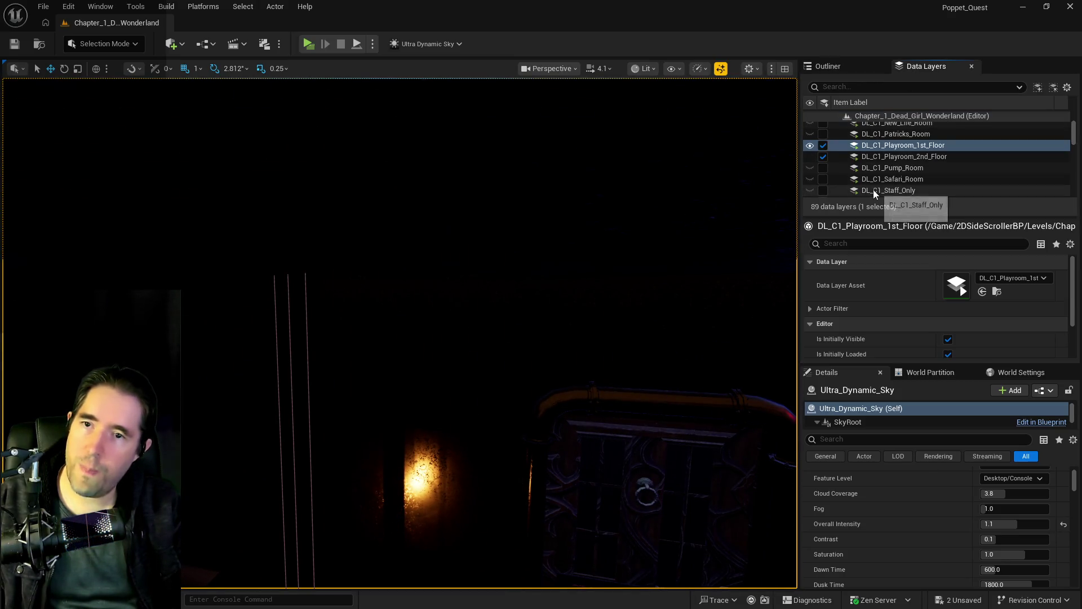
scroll(874, 189, "down", 3)
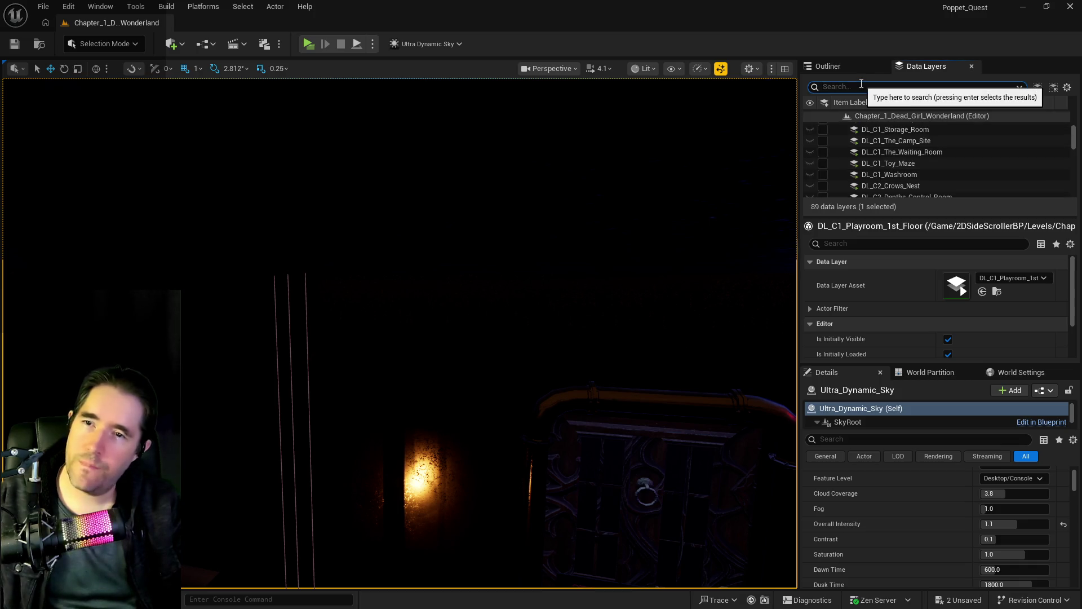
type("gro")
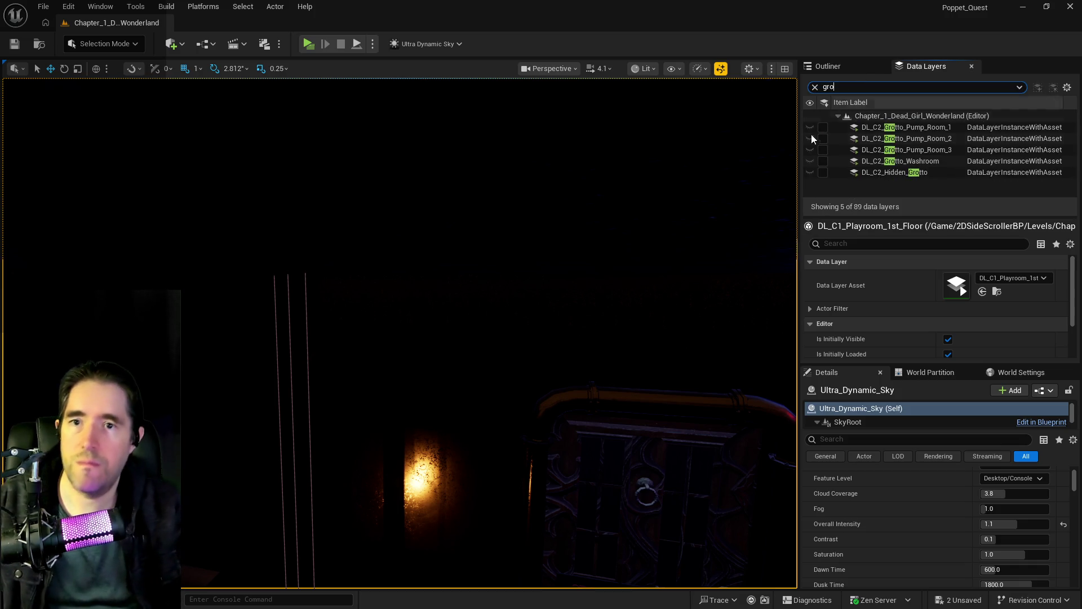
left_click(823, 138)
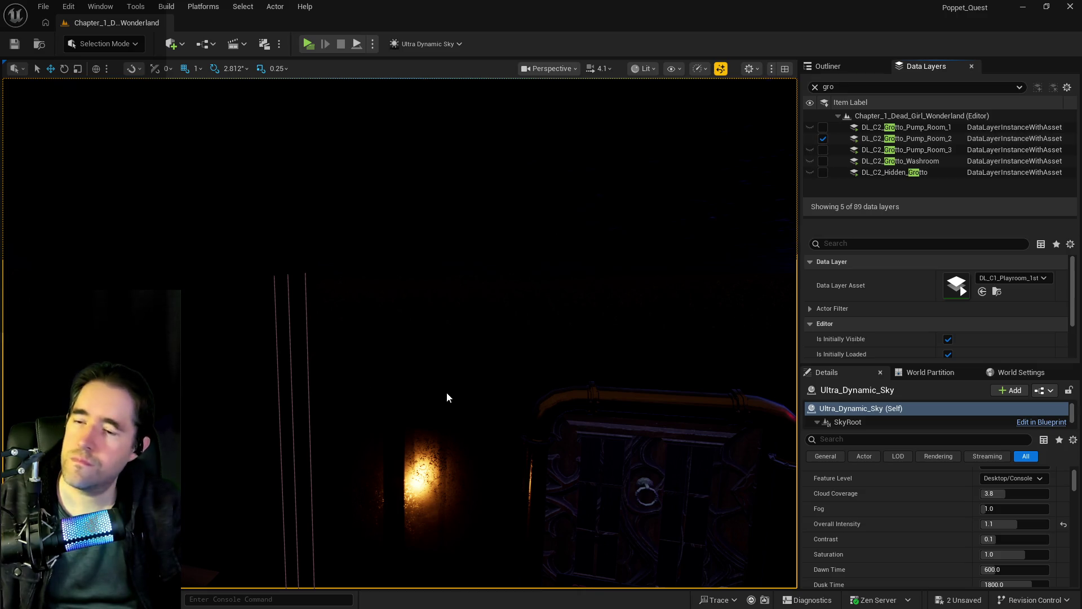
Fly through the grotto and set Ultra_Dynamic_Sky's Overall Intensity back to 1.0
mouse_move(444, 392)
left_mouse_down()
mouse_move(445, 366)
mouse_move(559, 430)
left_mouse_up()
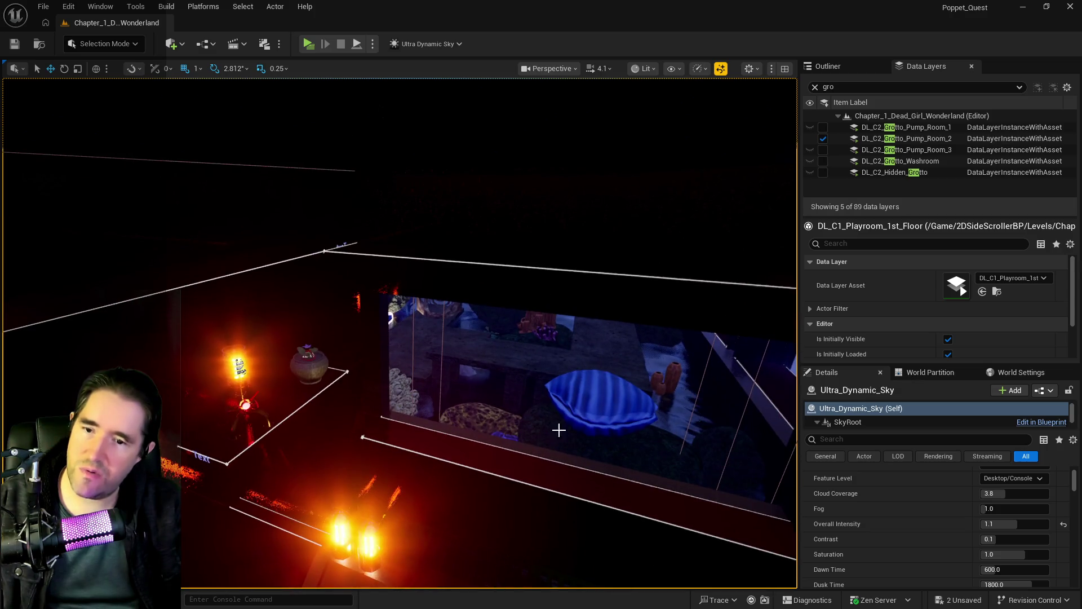
left_click(1018, 525)
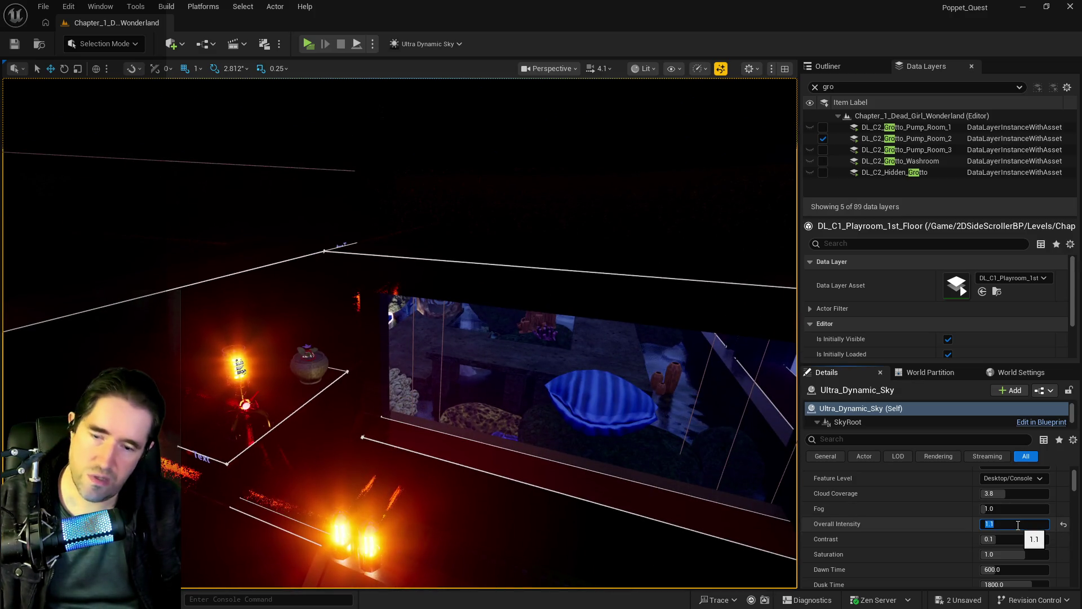
type("1")
left_click_drag(643, 493, 643, 488)
left_click_drag(621, 436, 621, 372)
left_click_drag(639, 501, 639, 501)
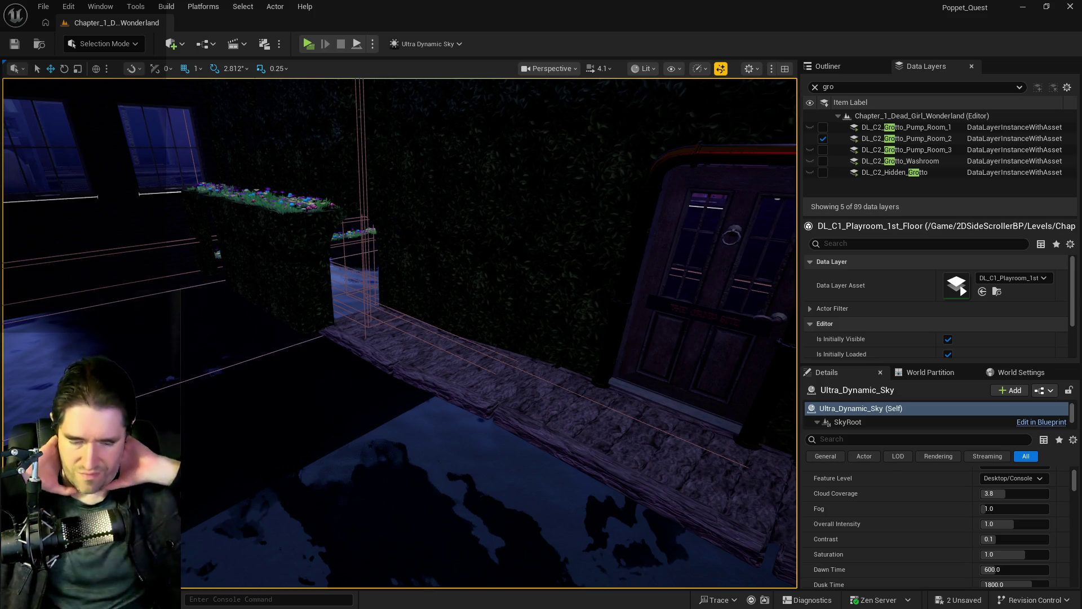
Fly the viewport into the room with flower beds near the start area
mouse_move(548, 337)
left_mouse_down()
mouse_move(519, 344)
mouse_move(504, 294)
mouse_move(488, 335)
mouse_move(474, 307)
mouse_move(489, 393)
left_mouse_up()
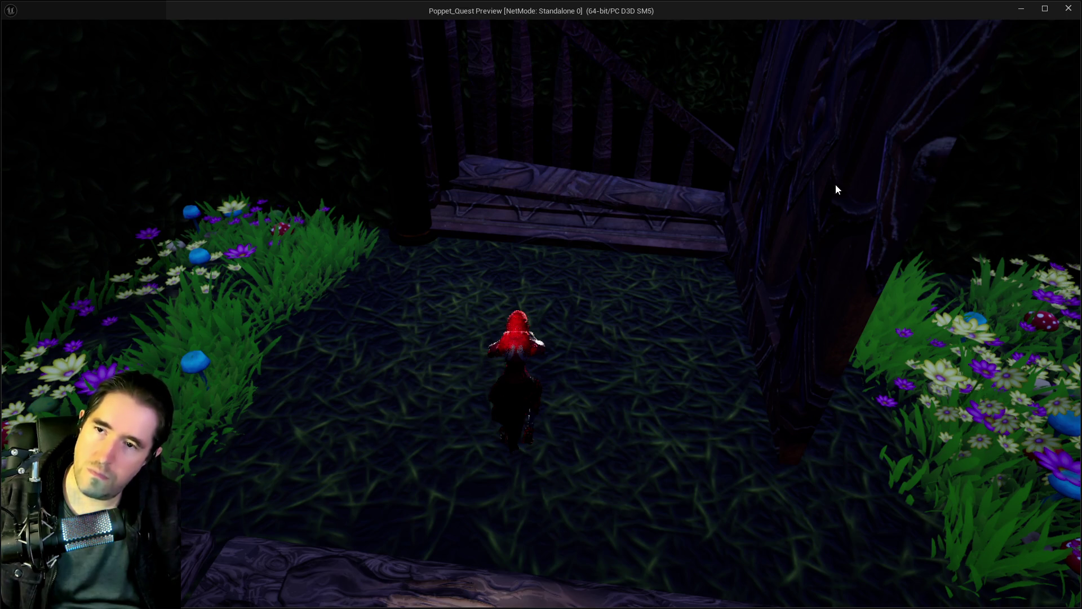
In the running preview, open the inventory screen and close it again
left_click(1068, 9)
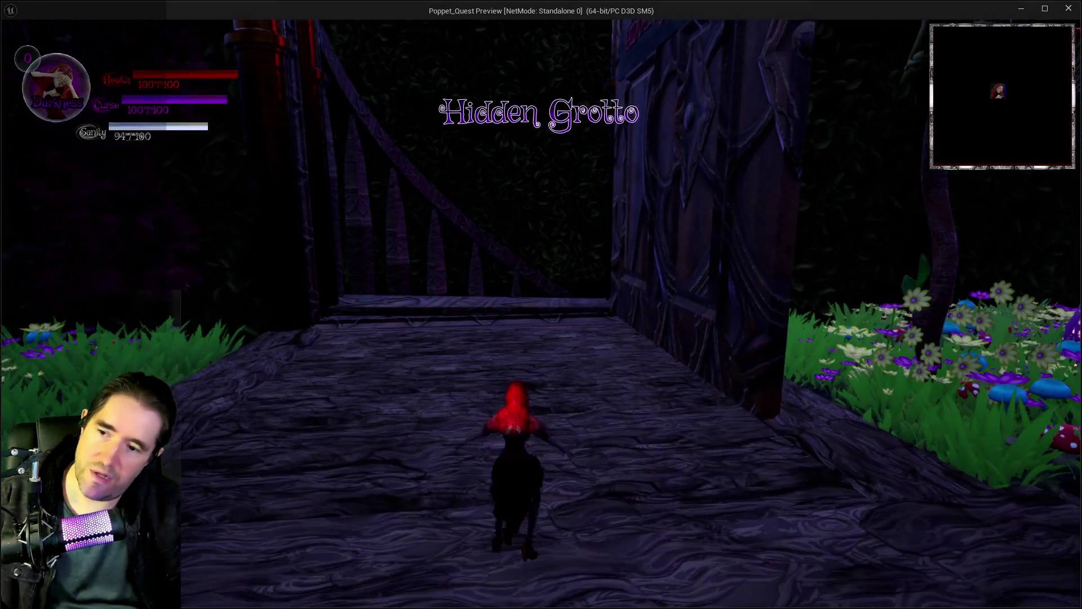
key("i")
key("i")
key("w")
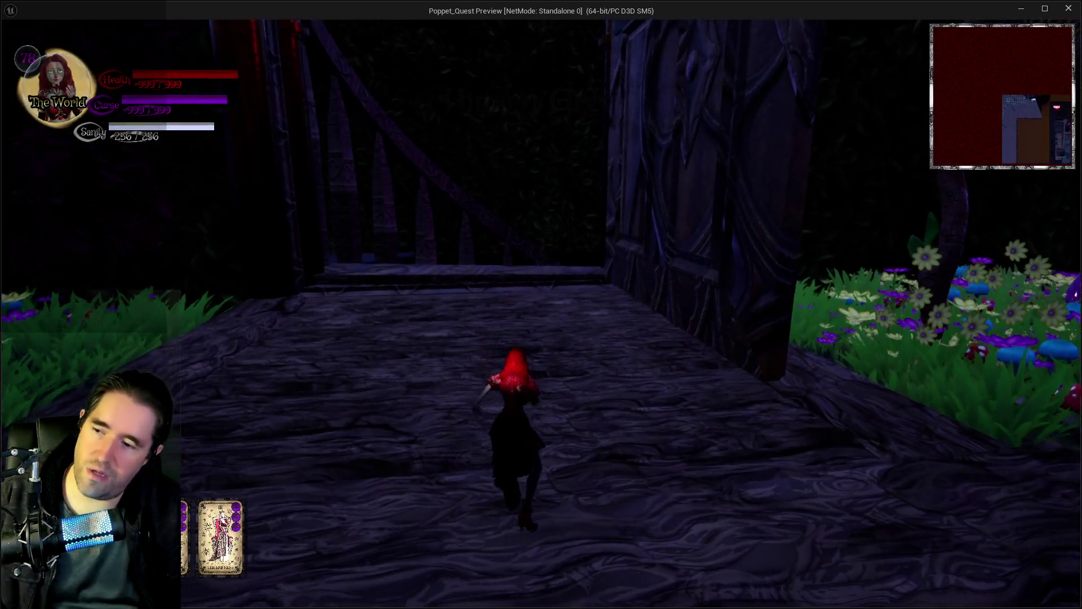
Run the character forward through the fogged Lower Decks, past the chairs, toward the far door
key("w")
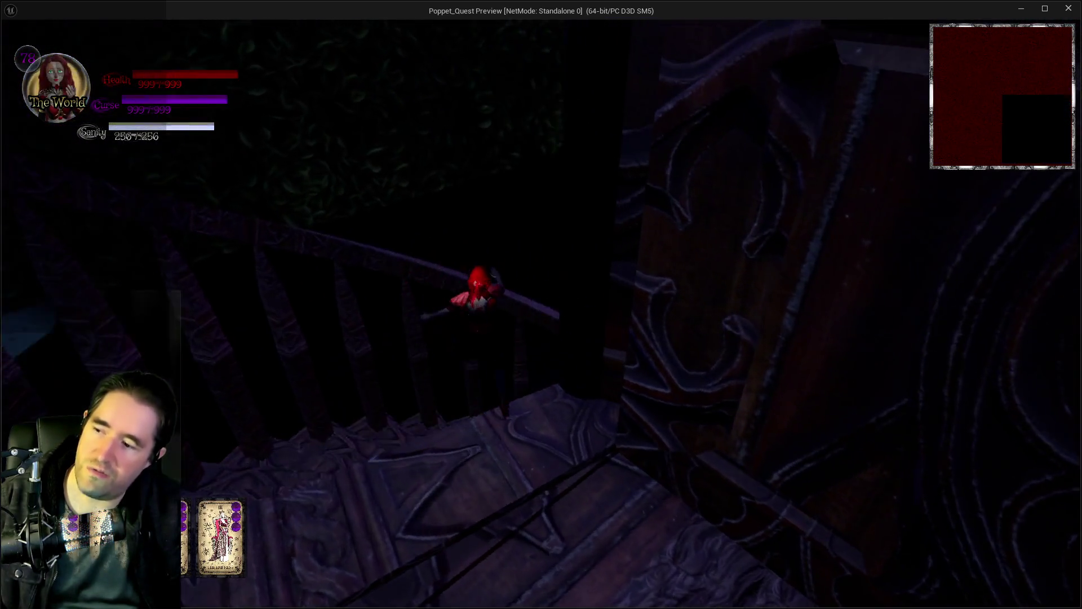
key("w")
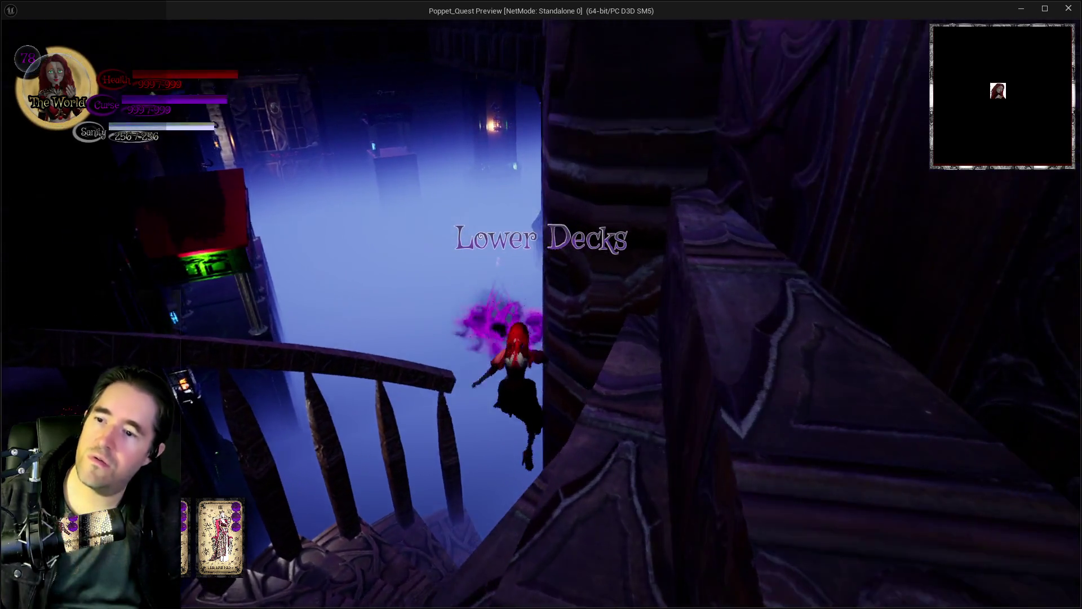
key("w")
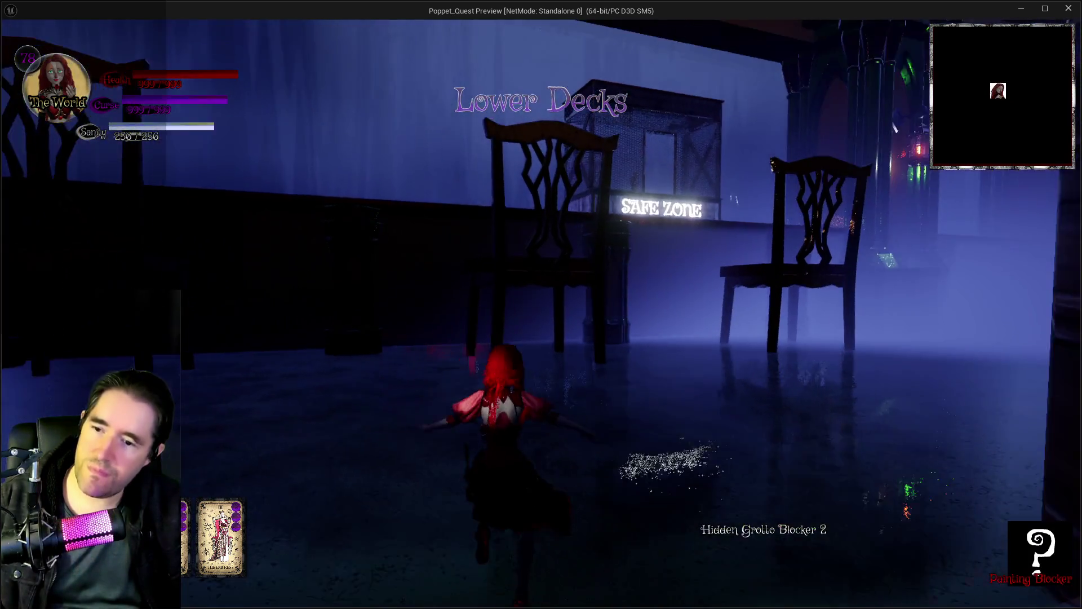
key("w")
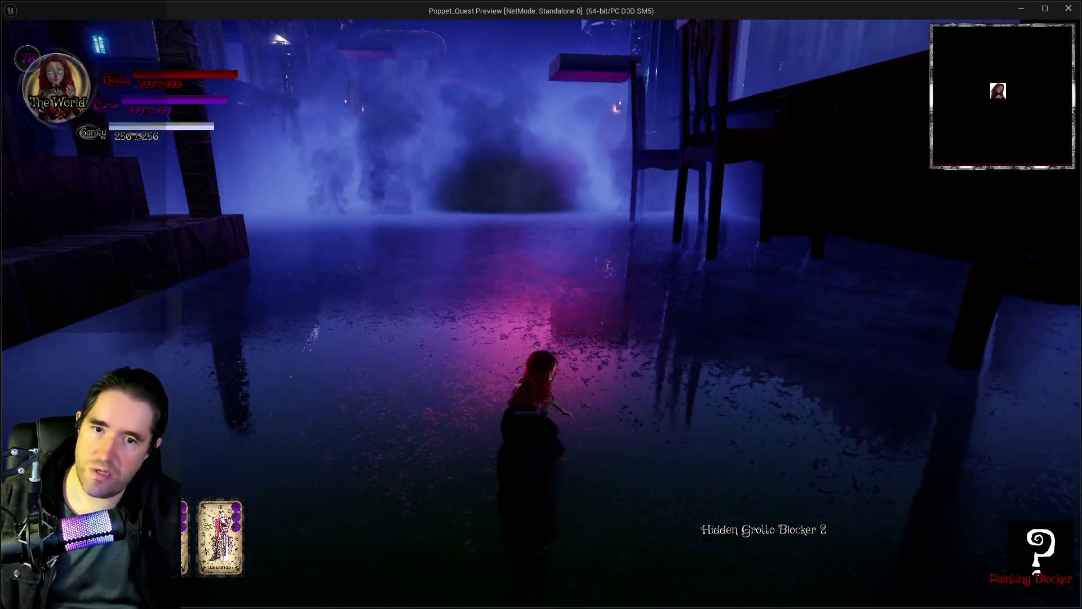
key("w")
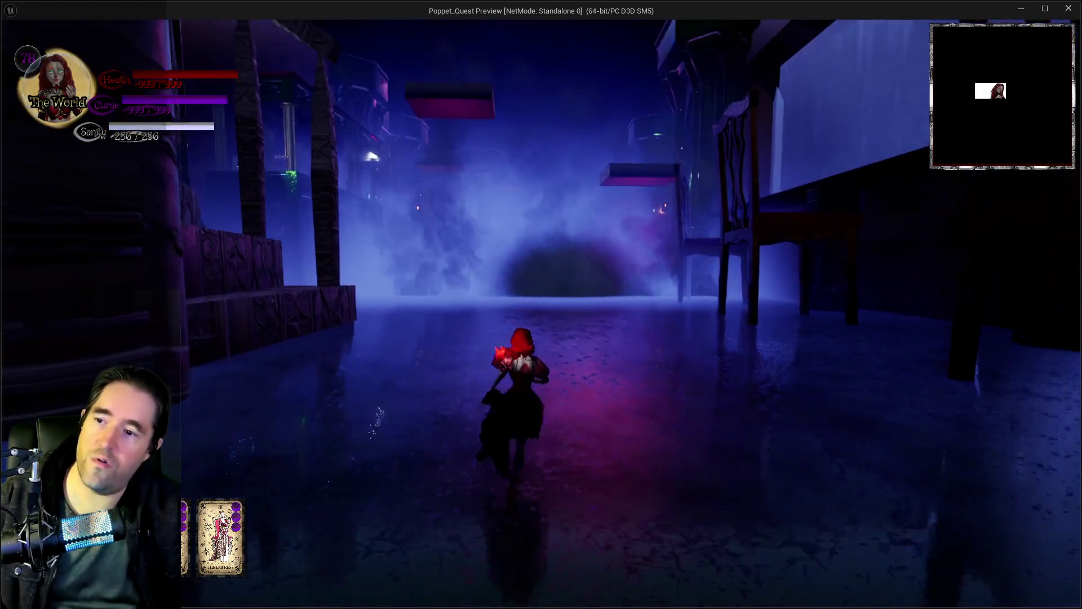
key("w")
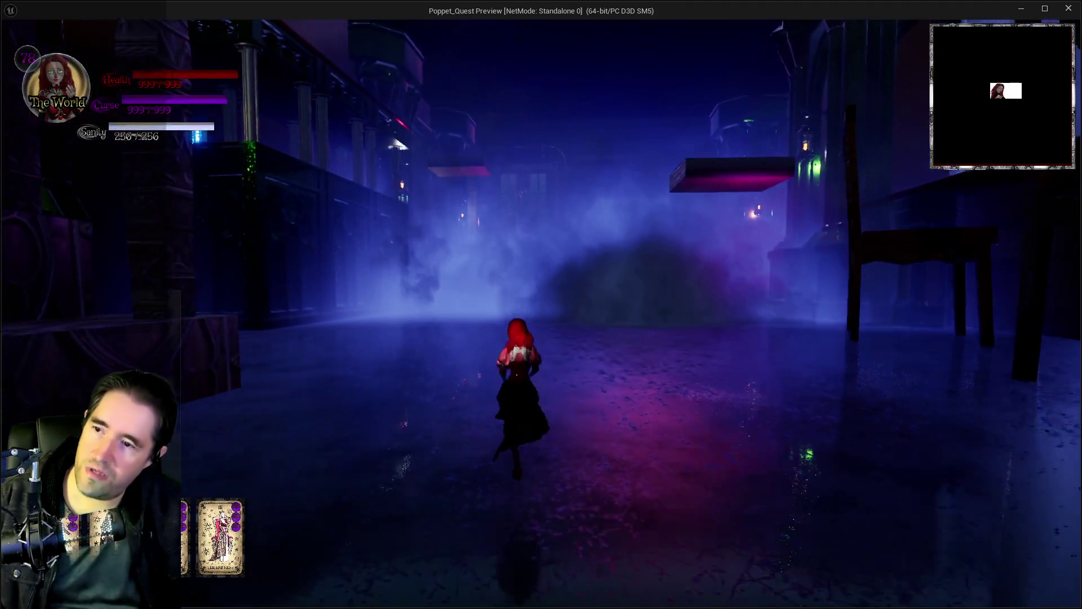
key("w")
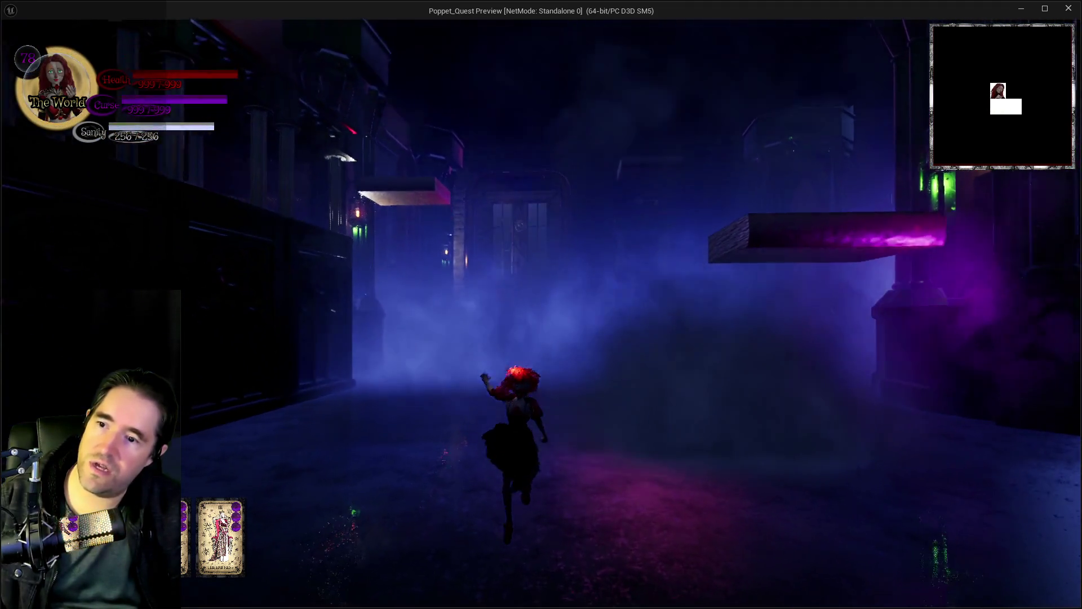
key("w")
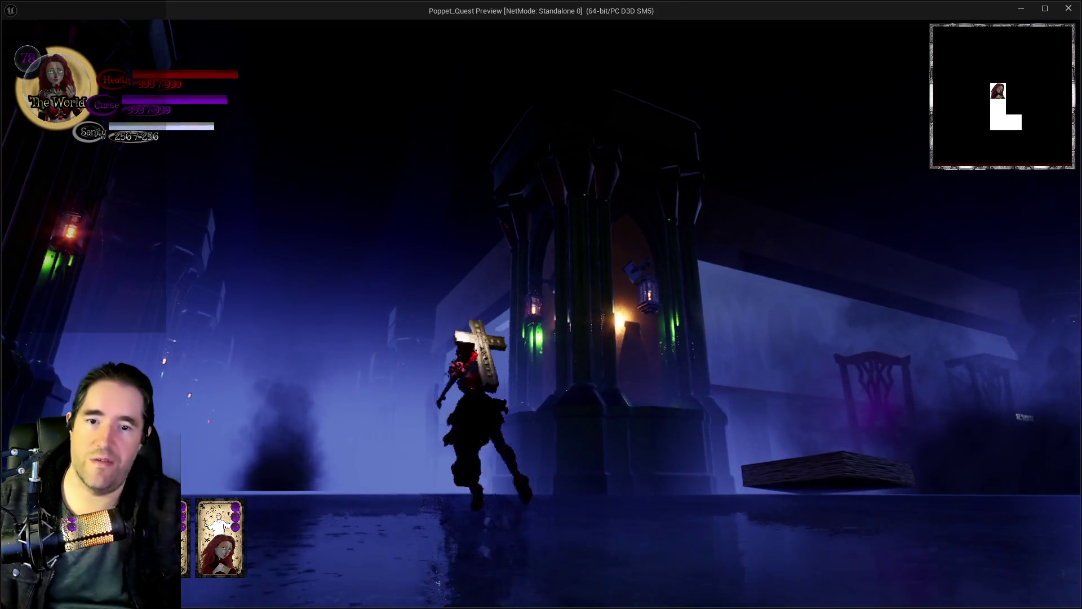
Run up to and past the shrine, casting purple spells down the corridor
key("w")
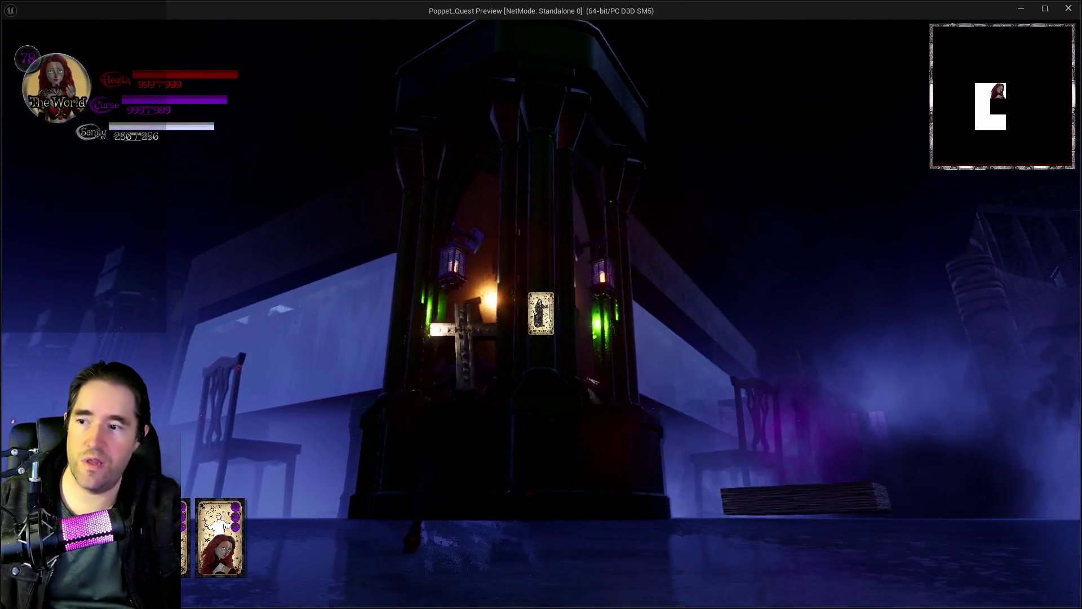
key("w")
key("w")
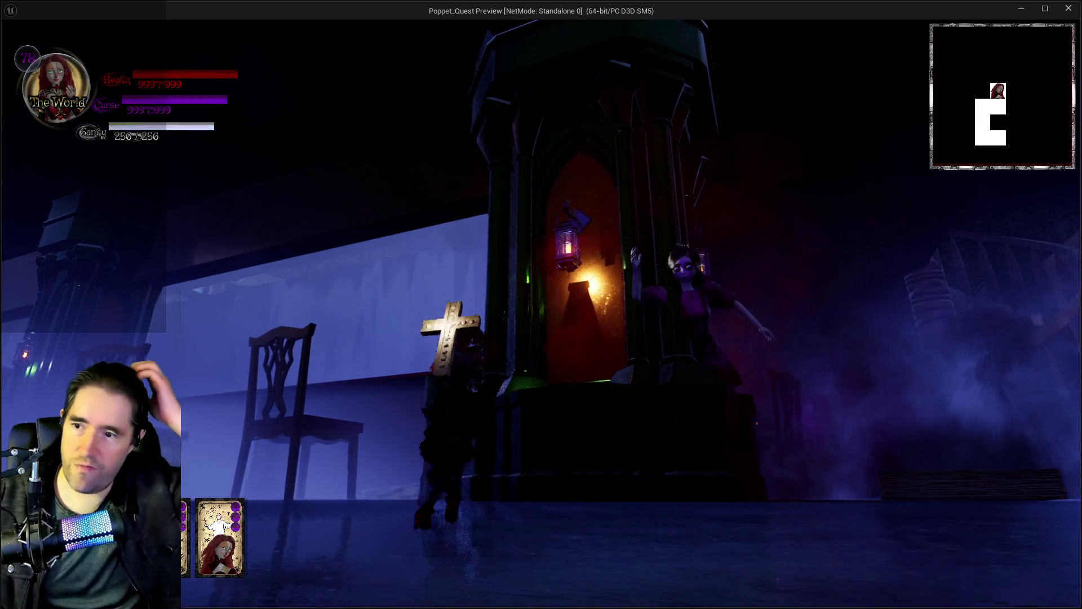
key("w")
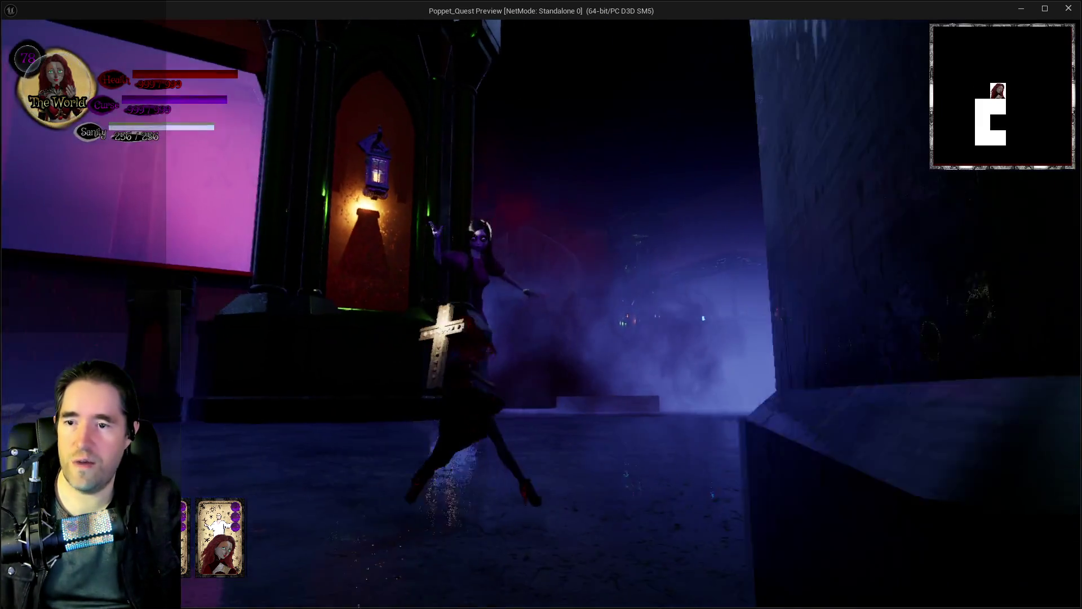
key("w")
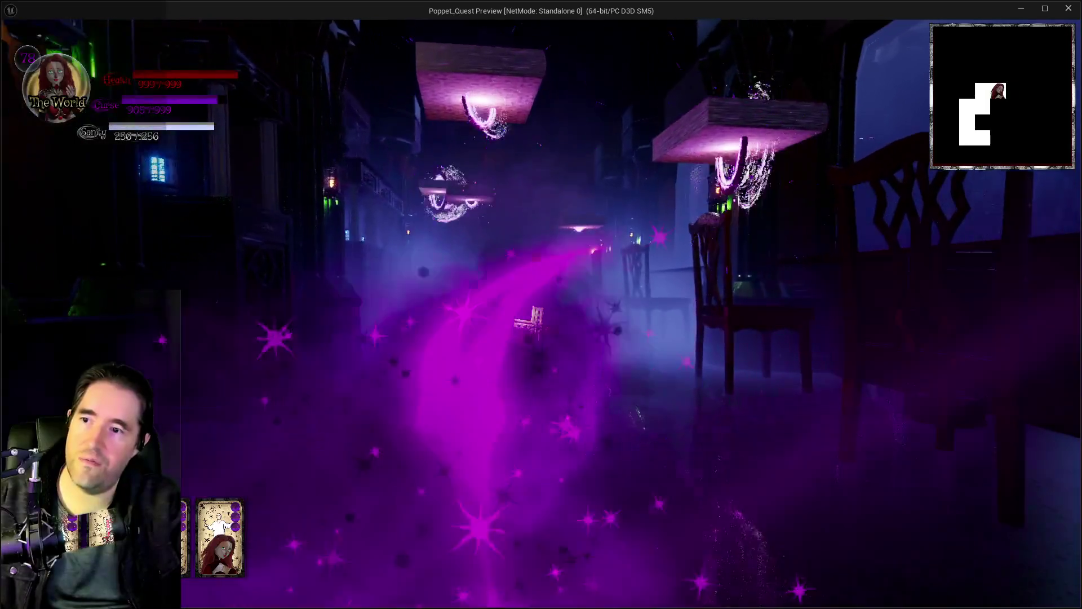
key("w")
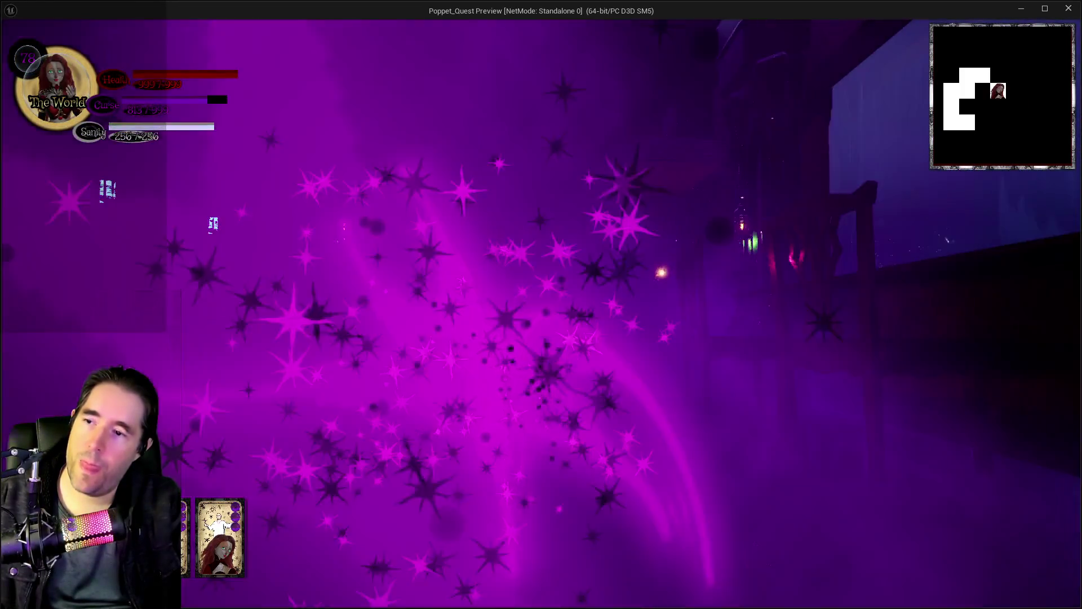
key("w")
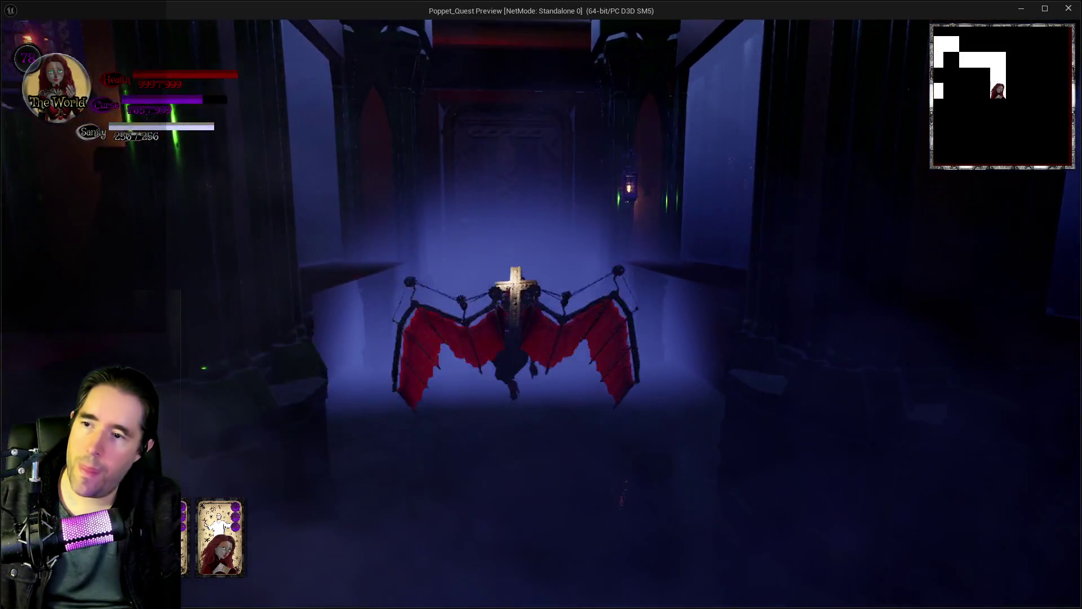
Dash down the misty hallway past the pillars and through the glowing purple portal
key("w")
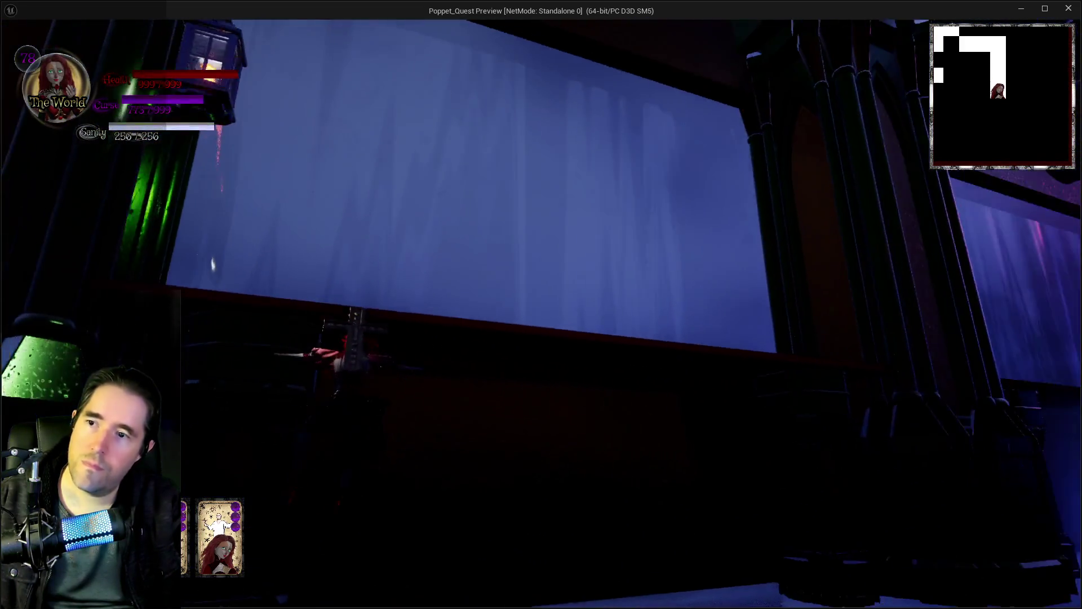
key("w")
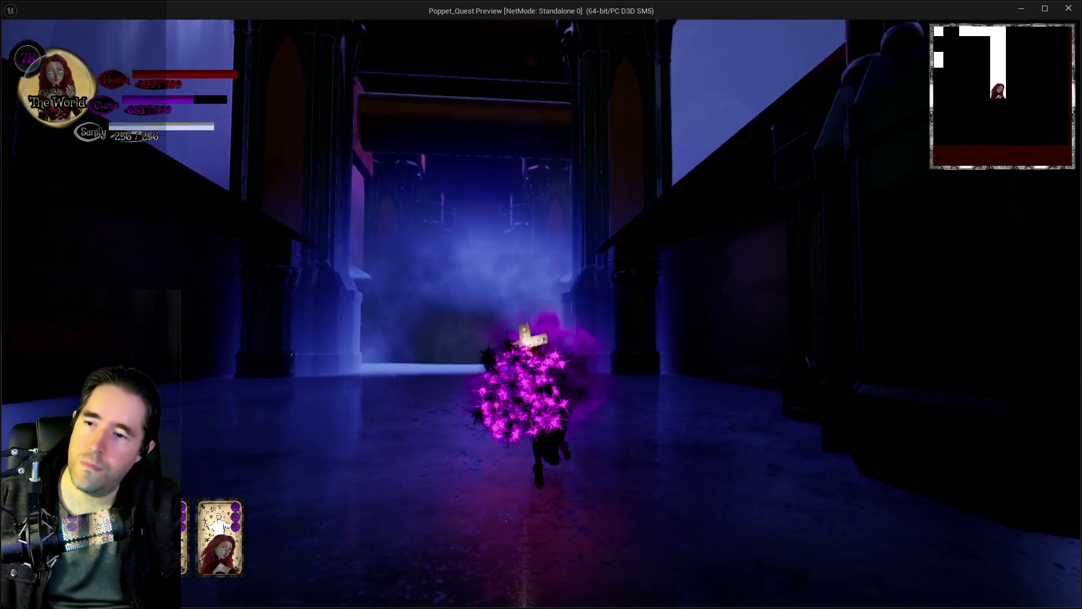
key("w")
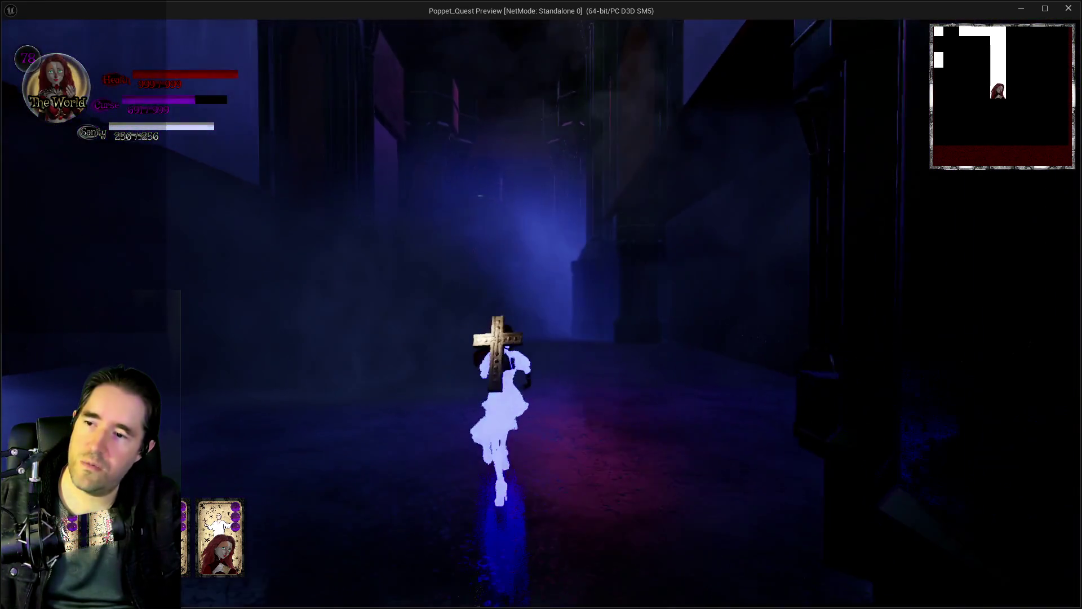
key("w")
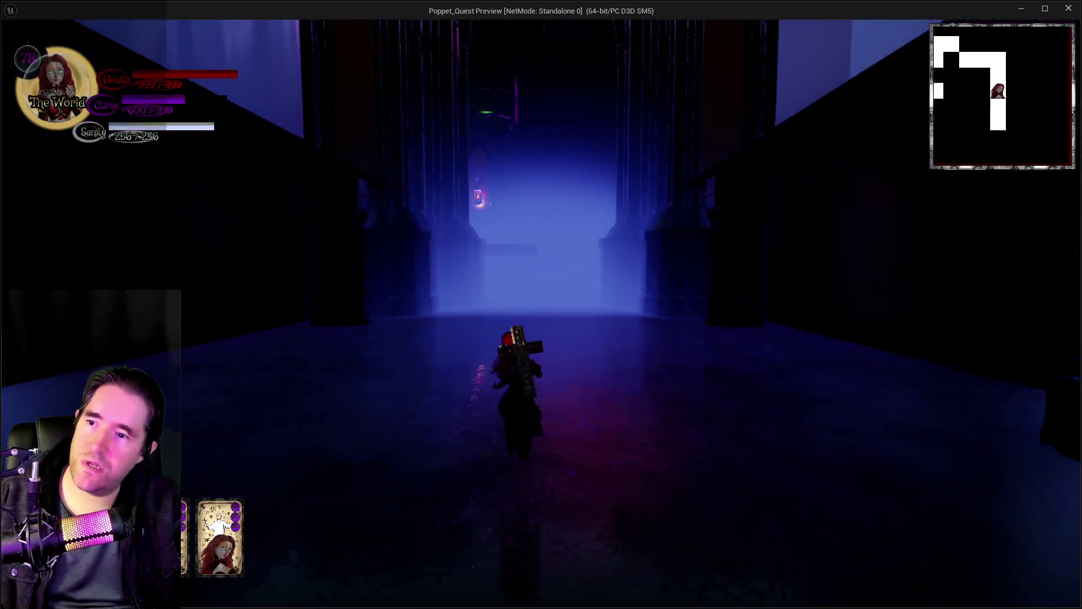
key("w")
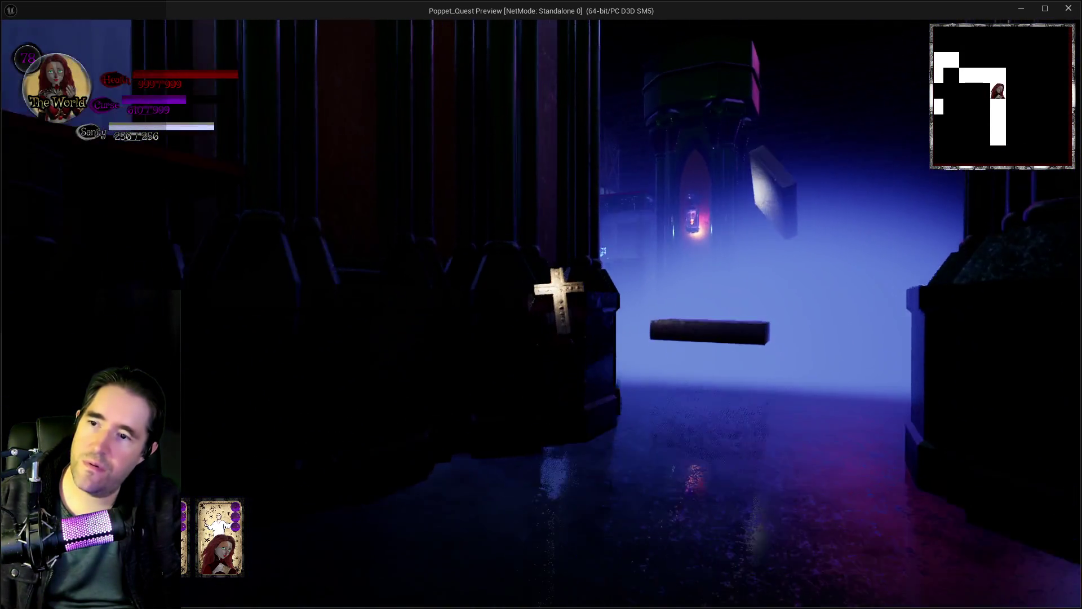
key("w")
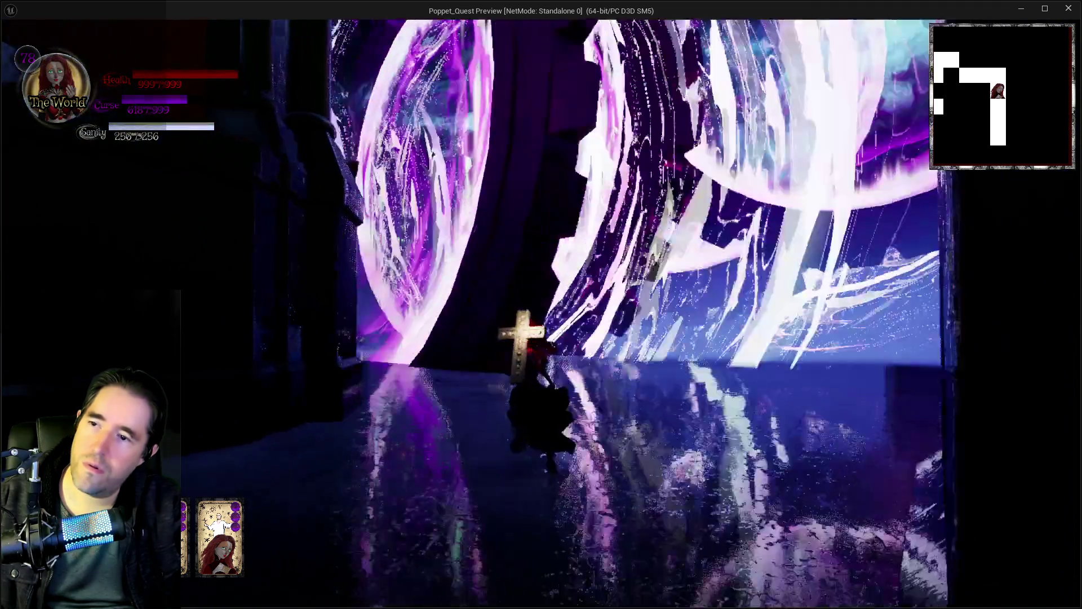
key("w")
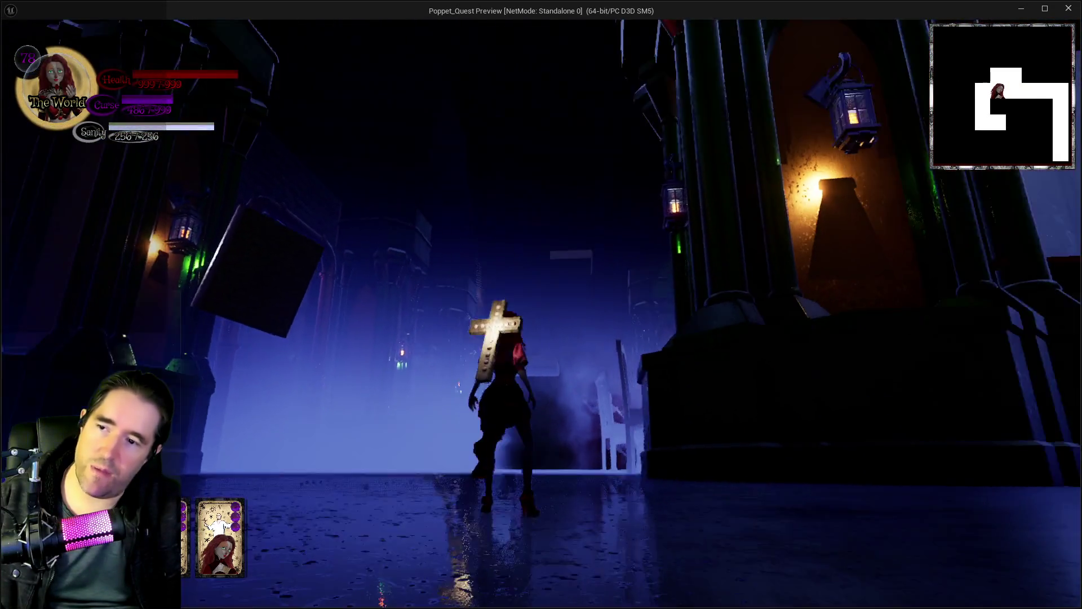
Run through the foggy hall with the giant chair toward the table where the ghost appears
key("w")
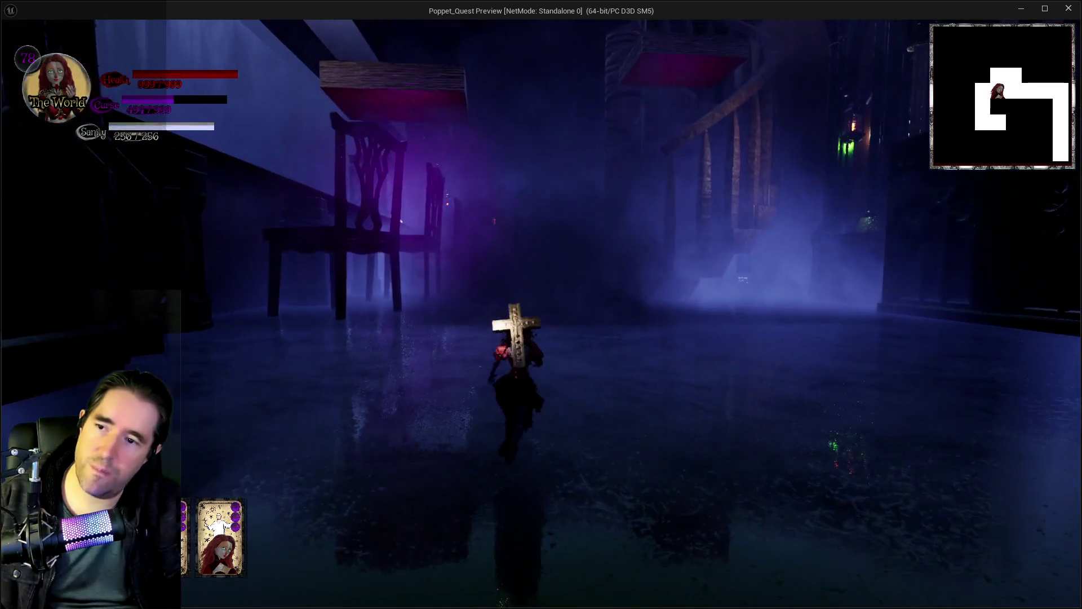
key("w")
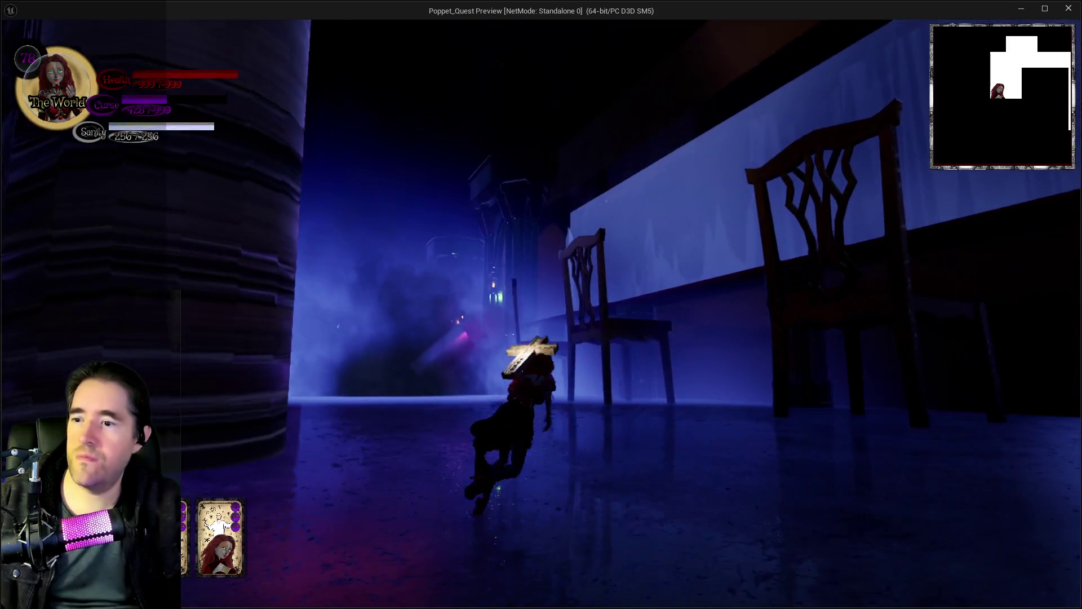
key("w")
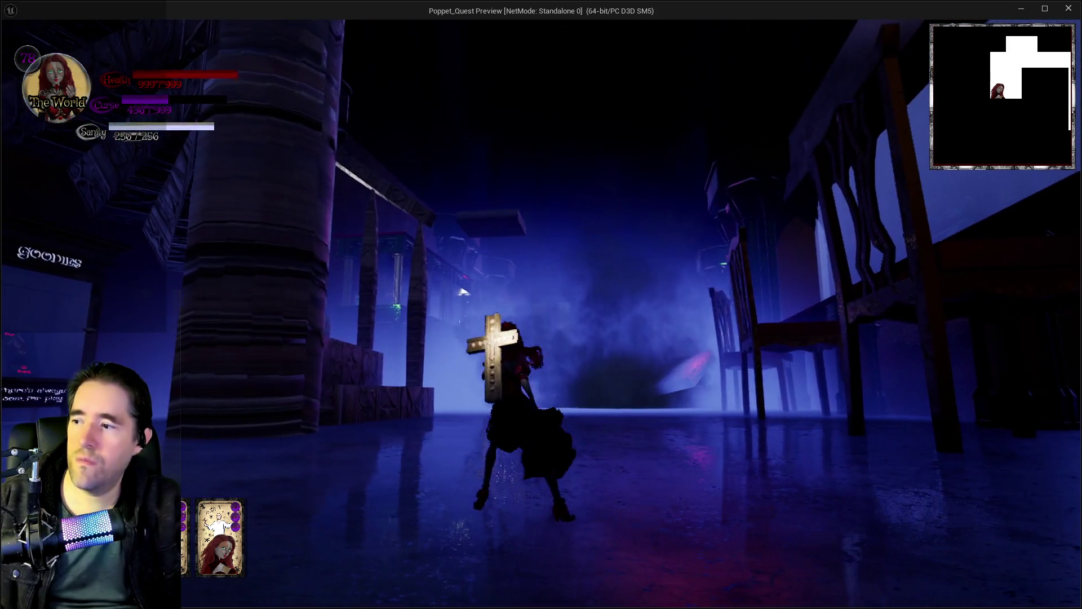
key("w")
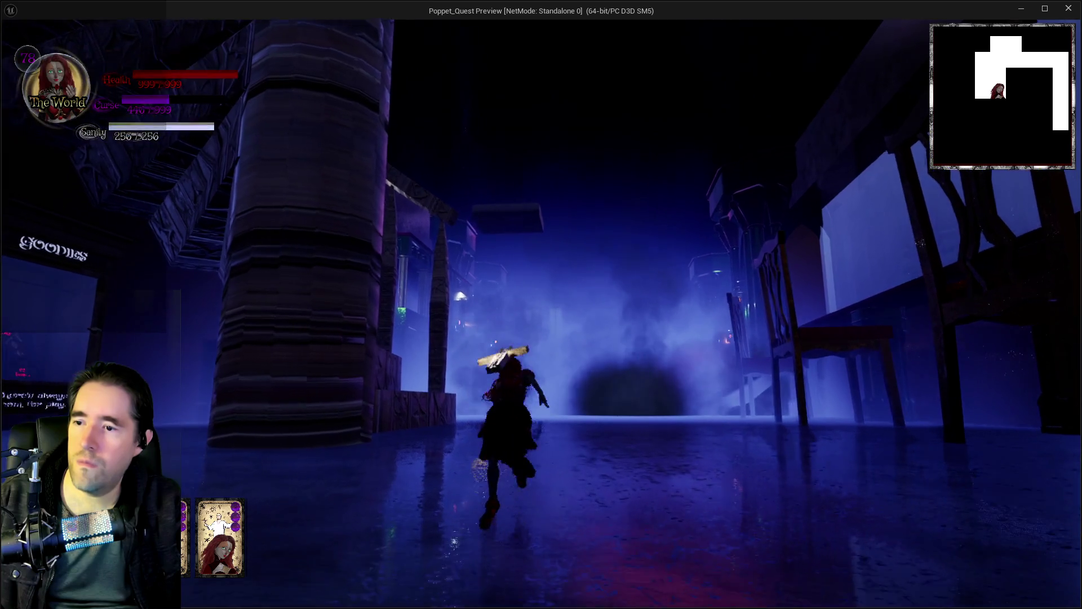
key("w")
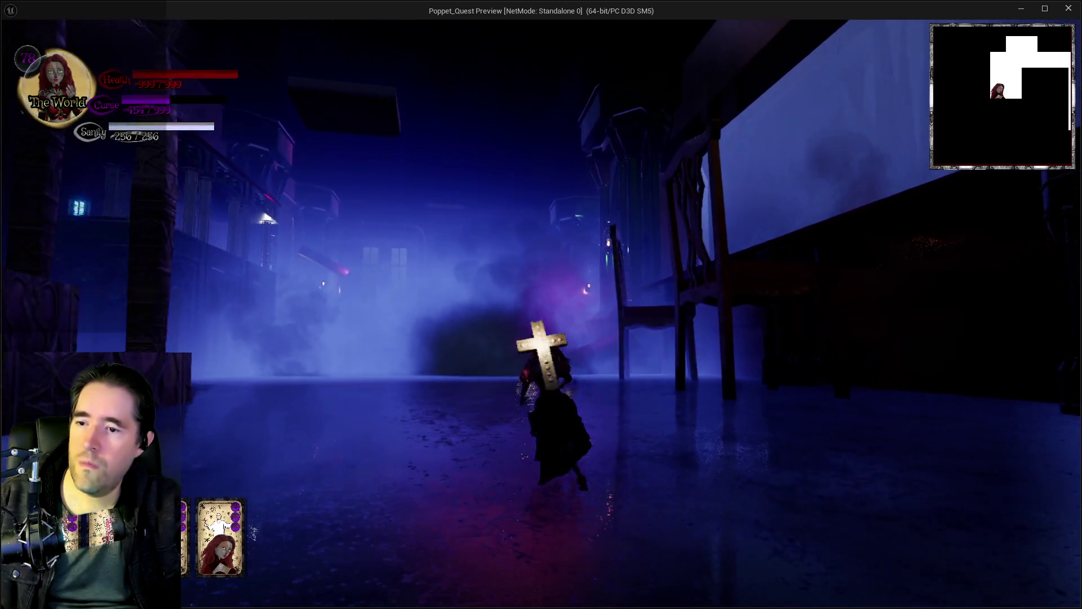
key("w")
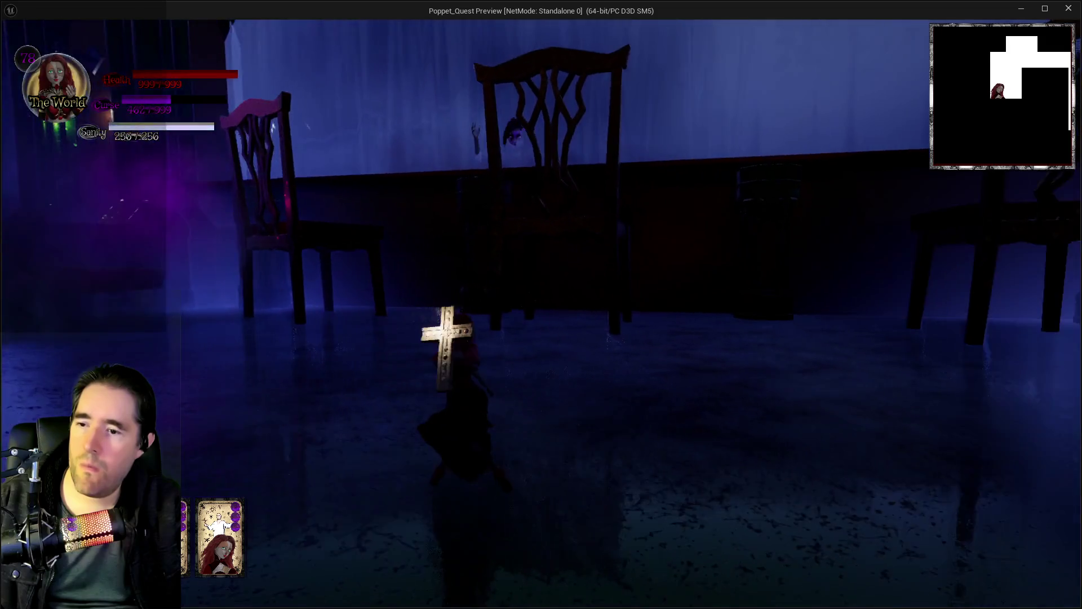
Roam the hall between the windows, towers and the table where an enemy doll sits
key("w")
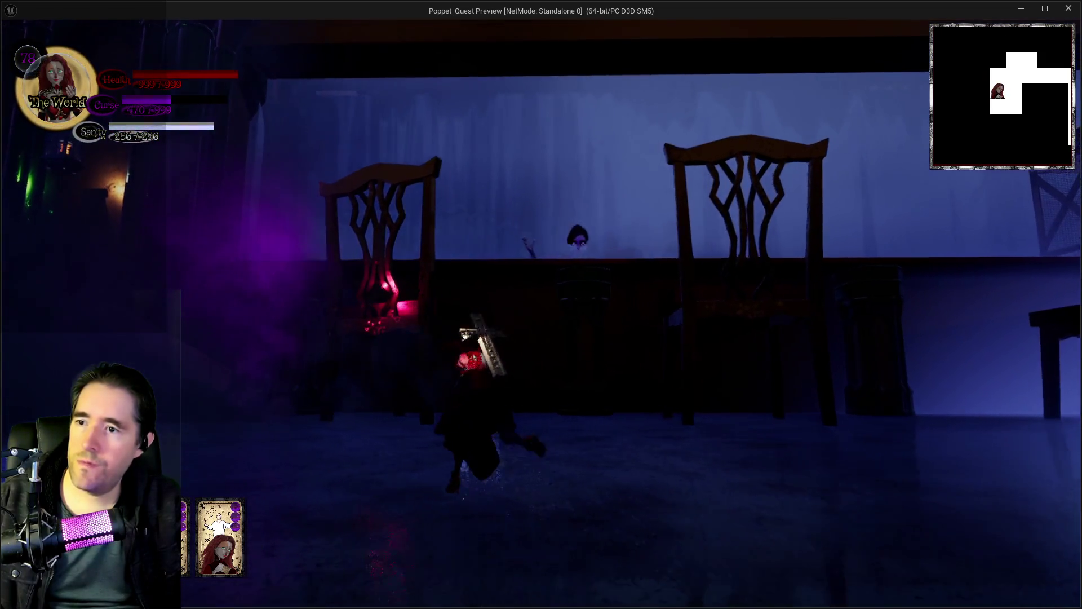
key("w")
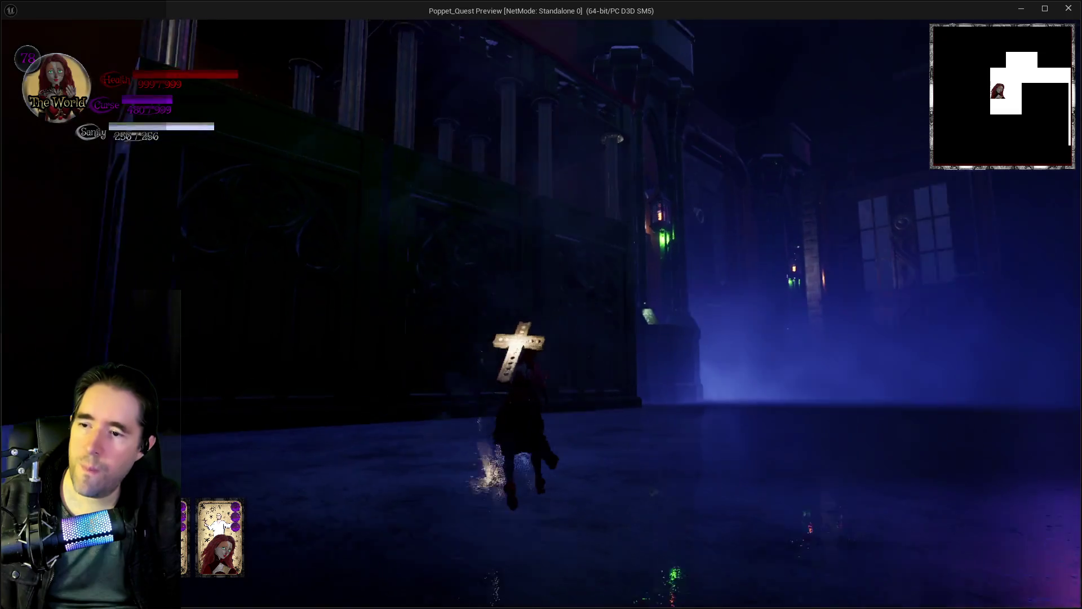
key("w")
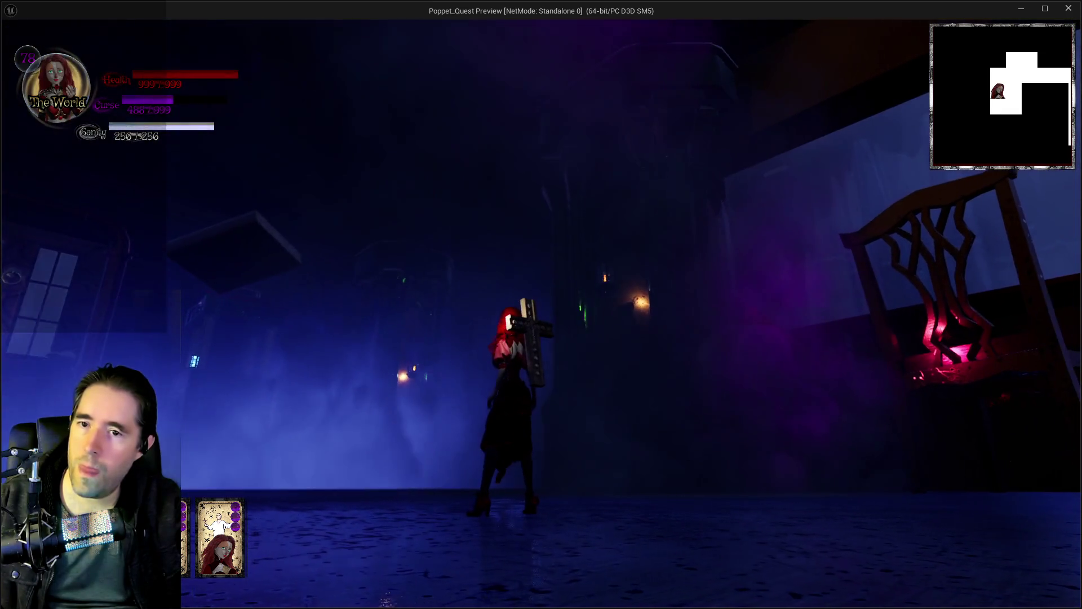
key("w")
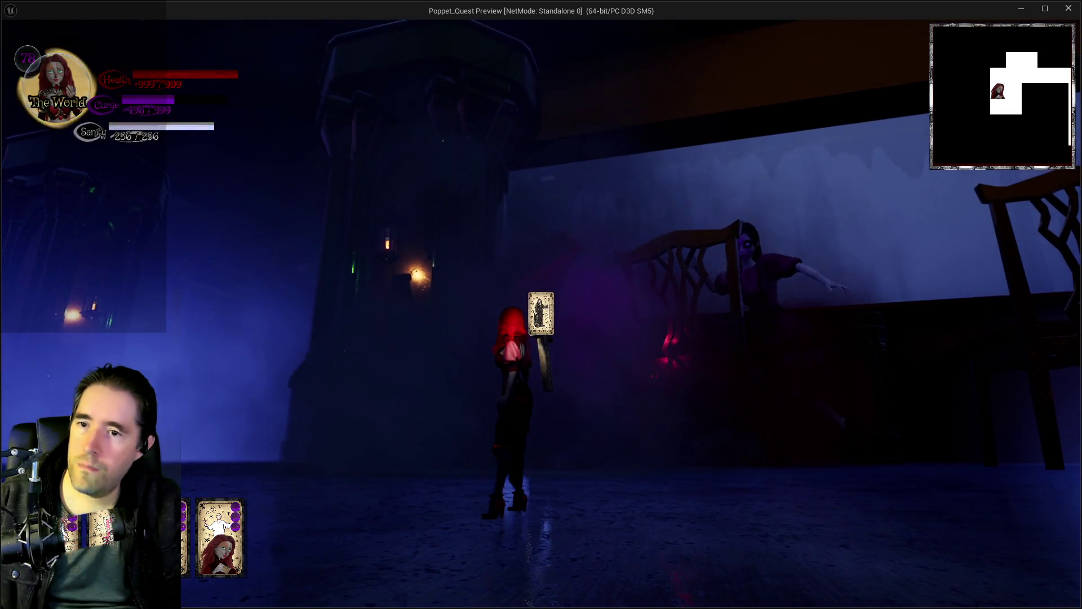
key("w")
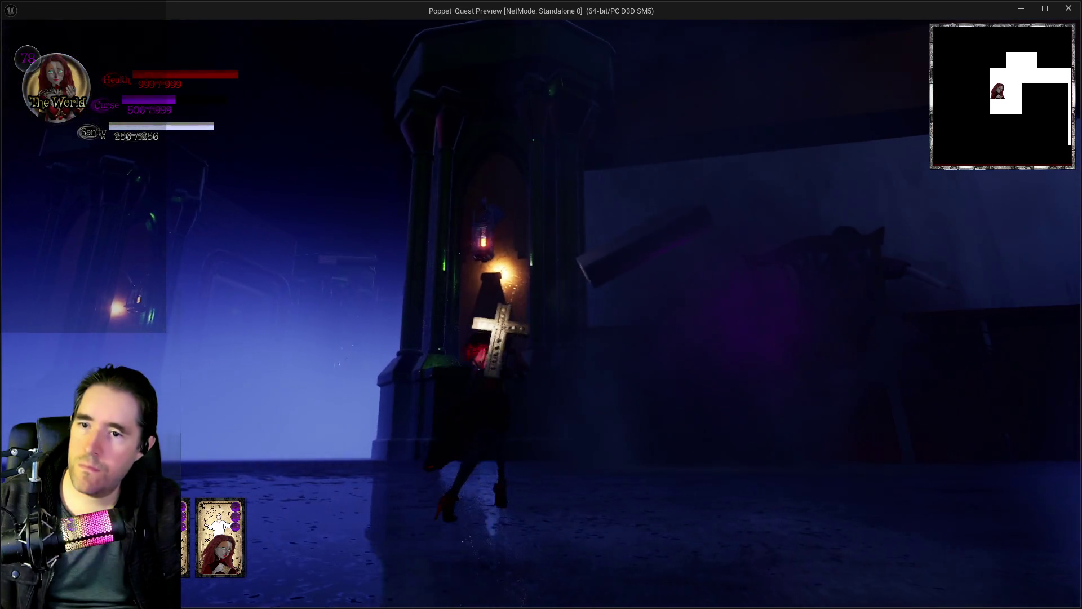
key("w")
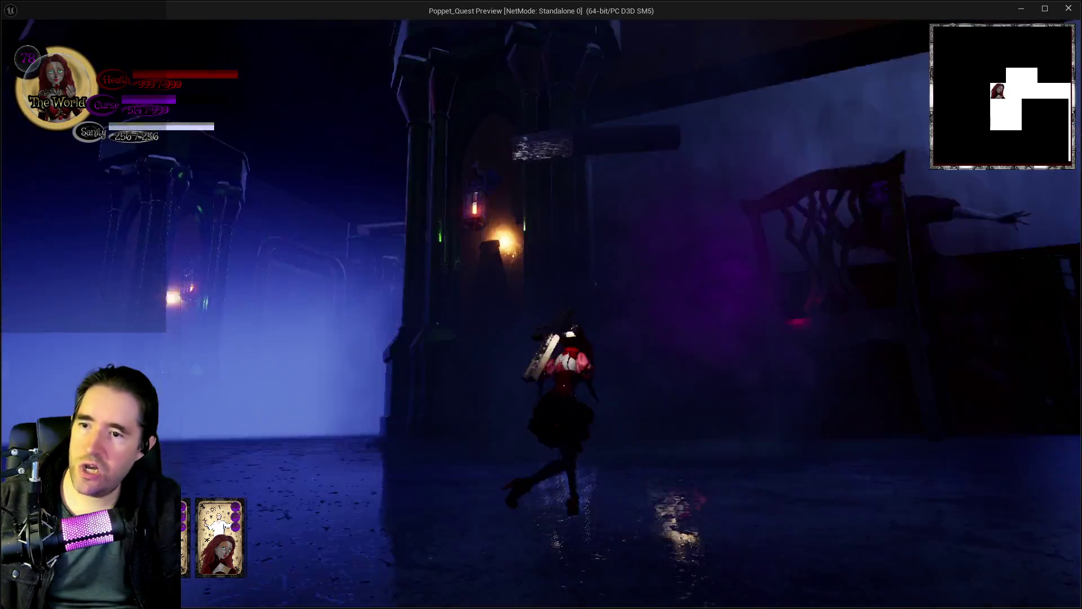
key("w")
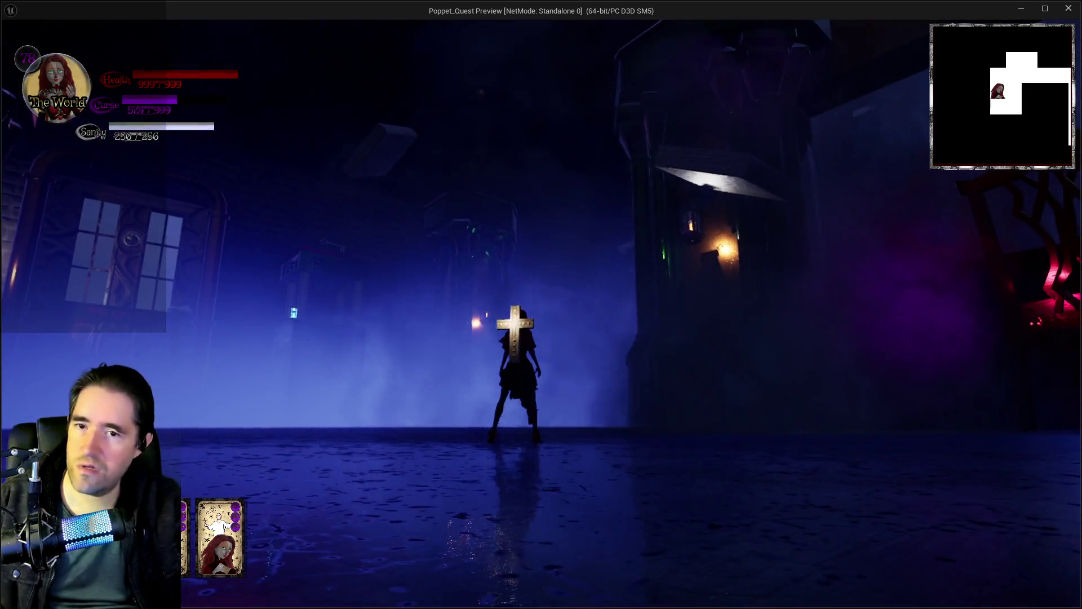
key("w")
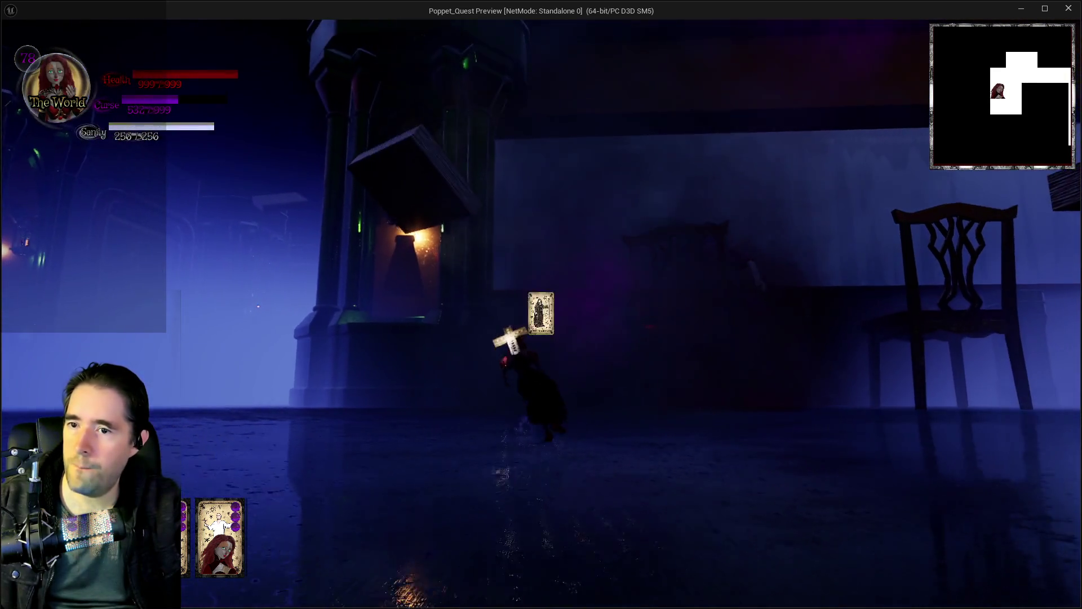
key("w")
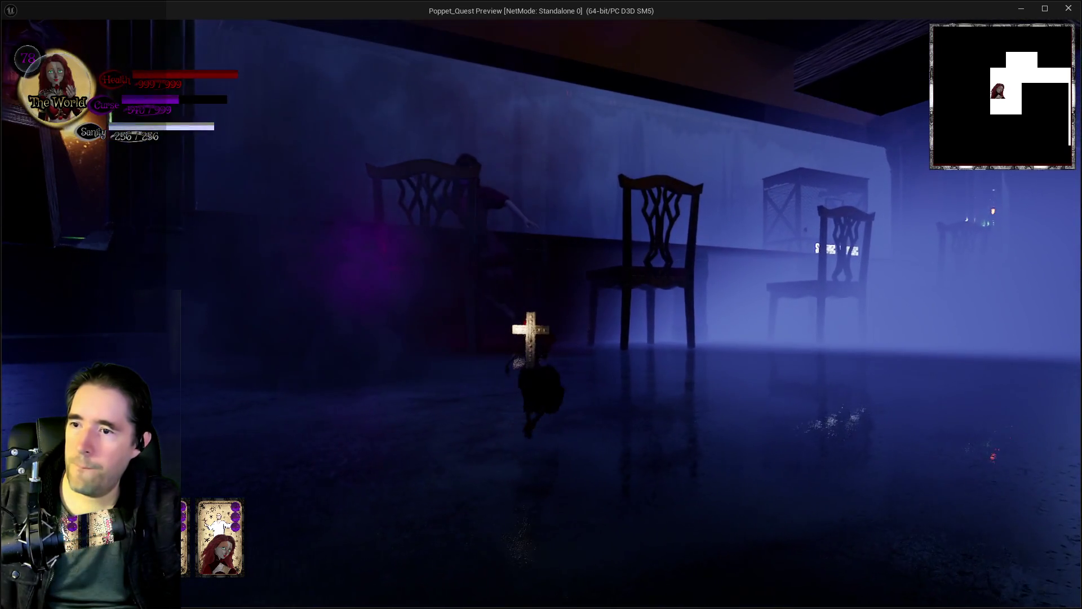
Run toward The Galley doors, retreat from the ghost, then stop the play session
key("s")
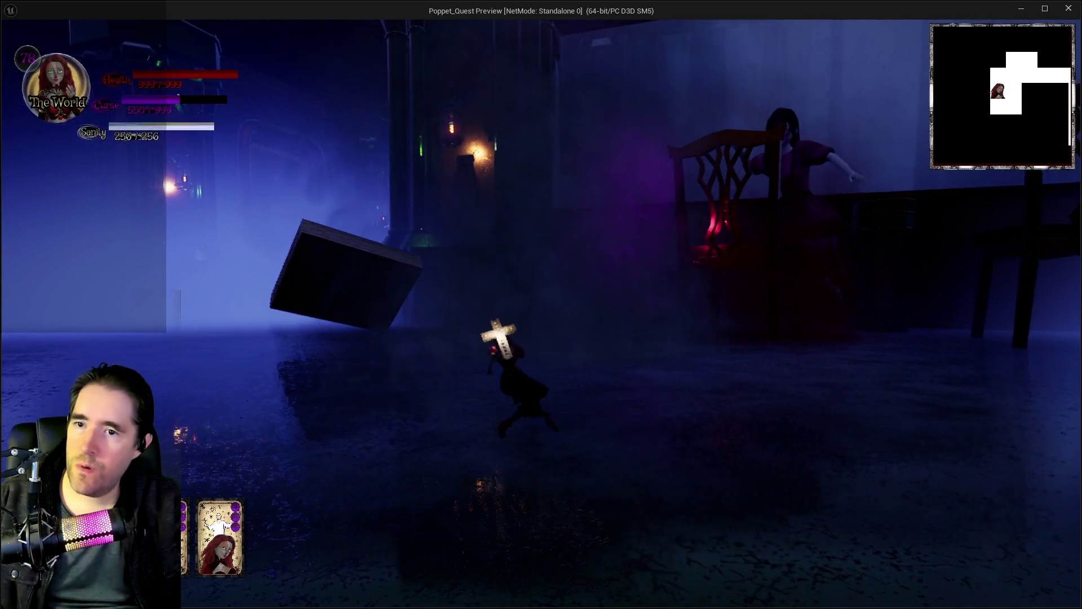
key("w")
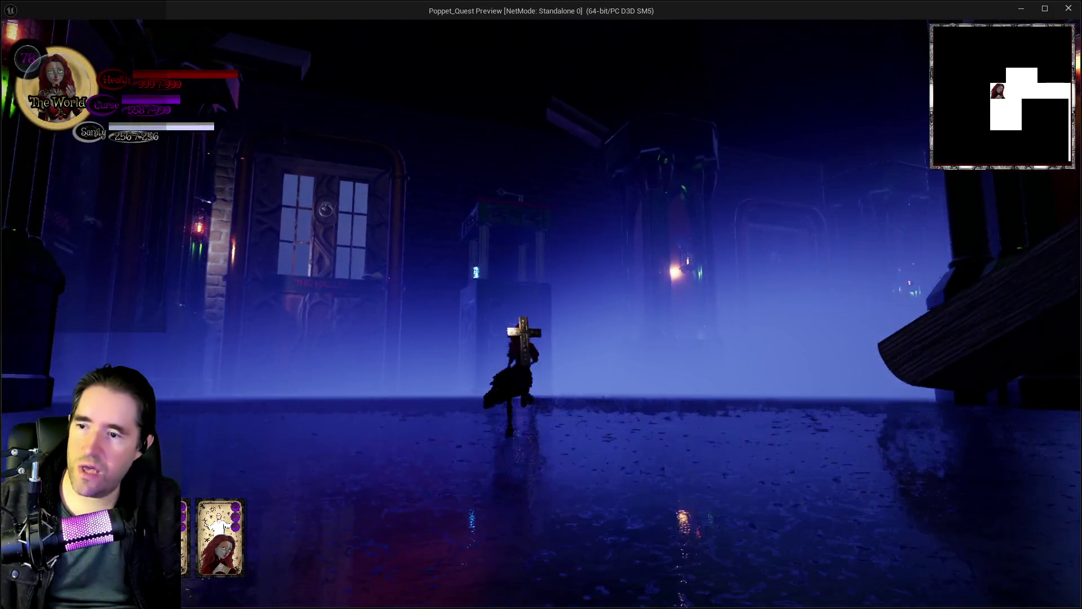
key("w")
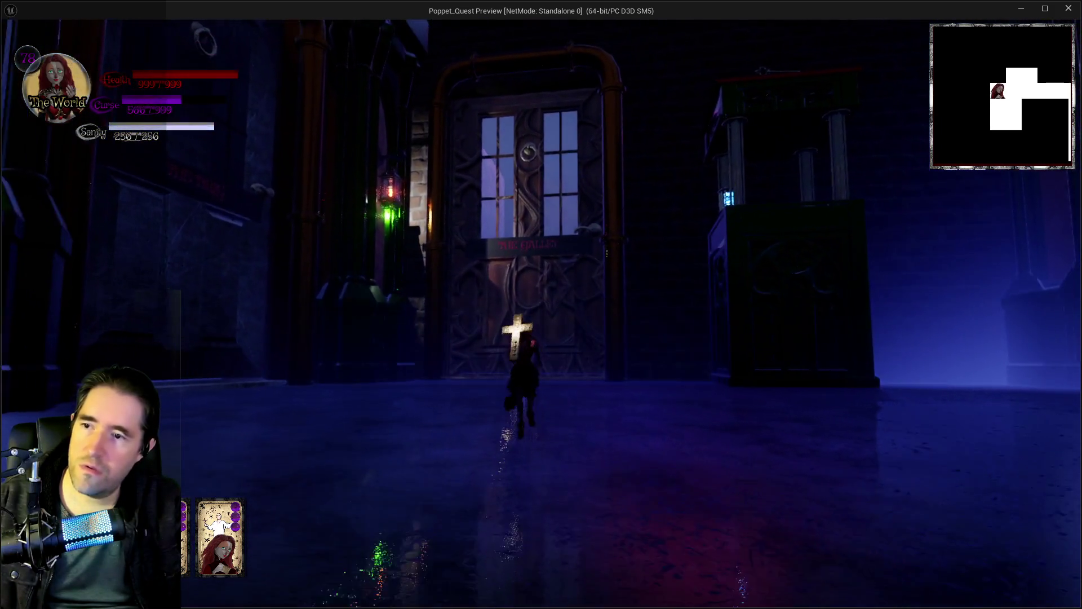
key("s")
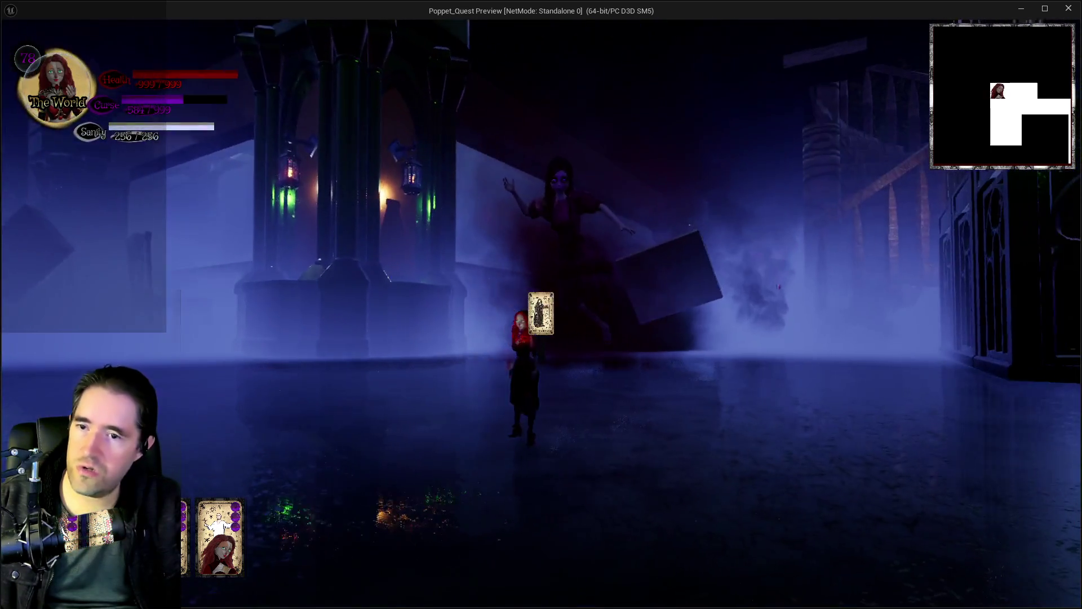
key("a")
key("a")
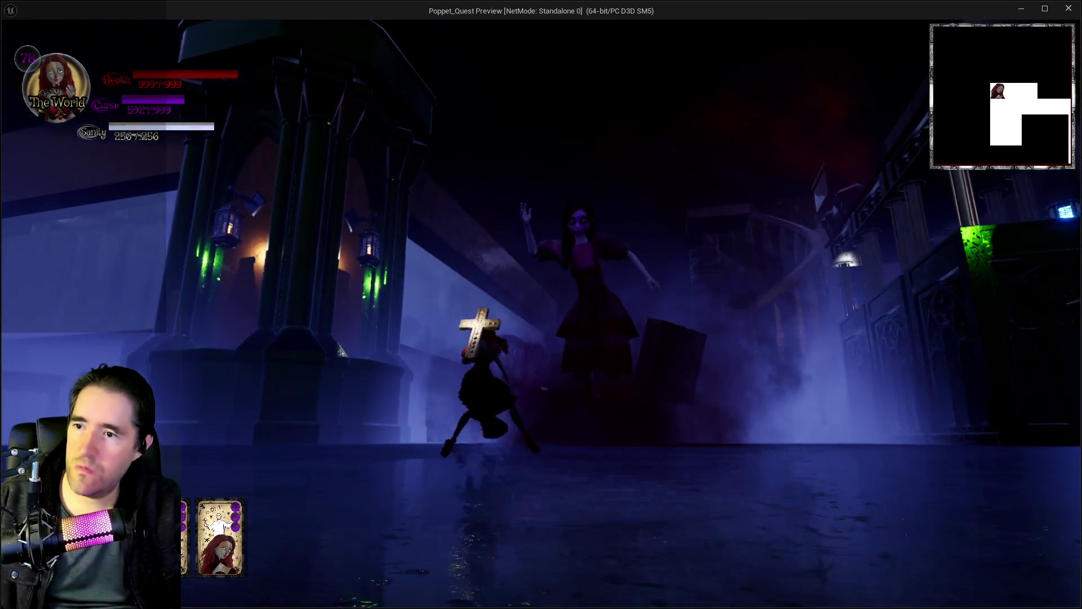
key("w")
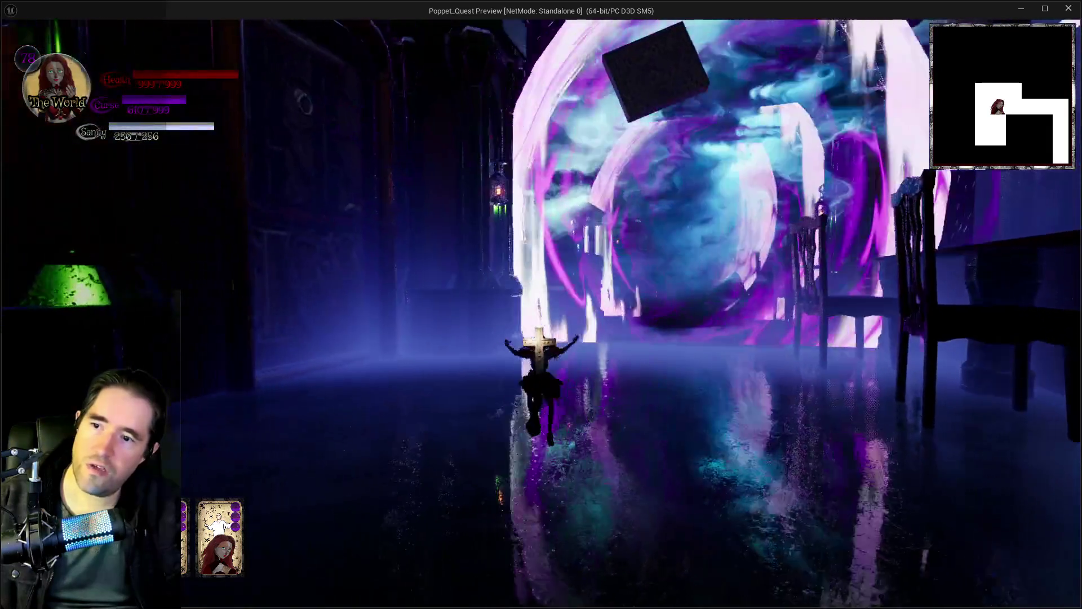
key("alt+Tab")
key("Escape")
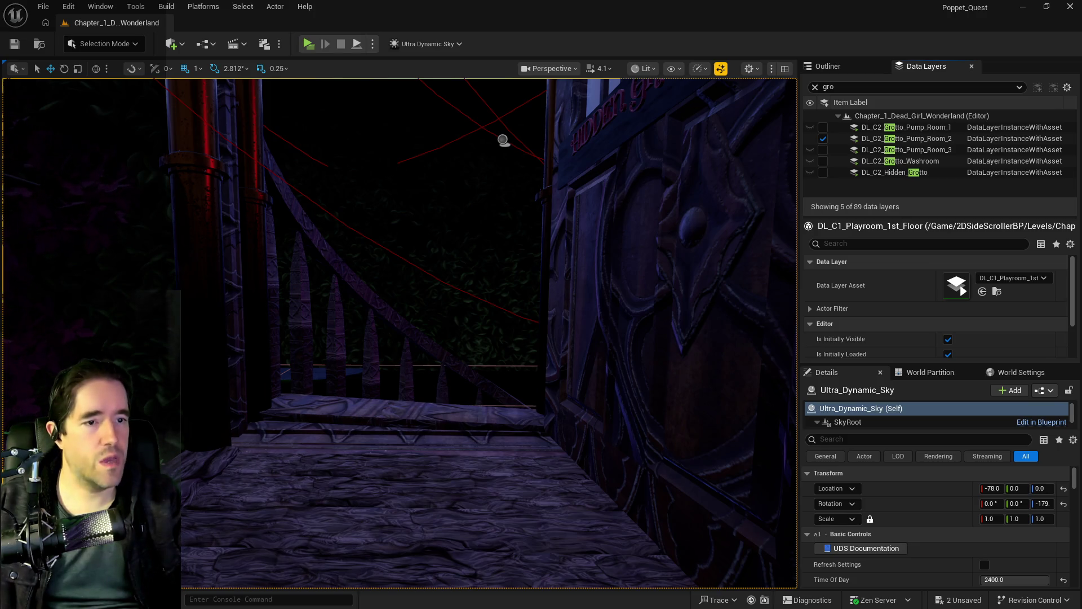
Bring the Blueprint editor forward and switch to the BP_Puppet_Master tab
key("alt+Tab")
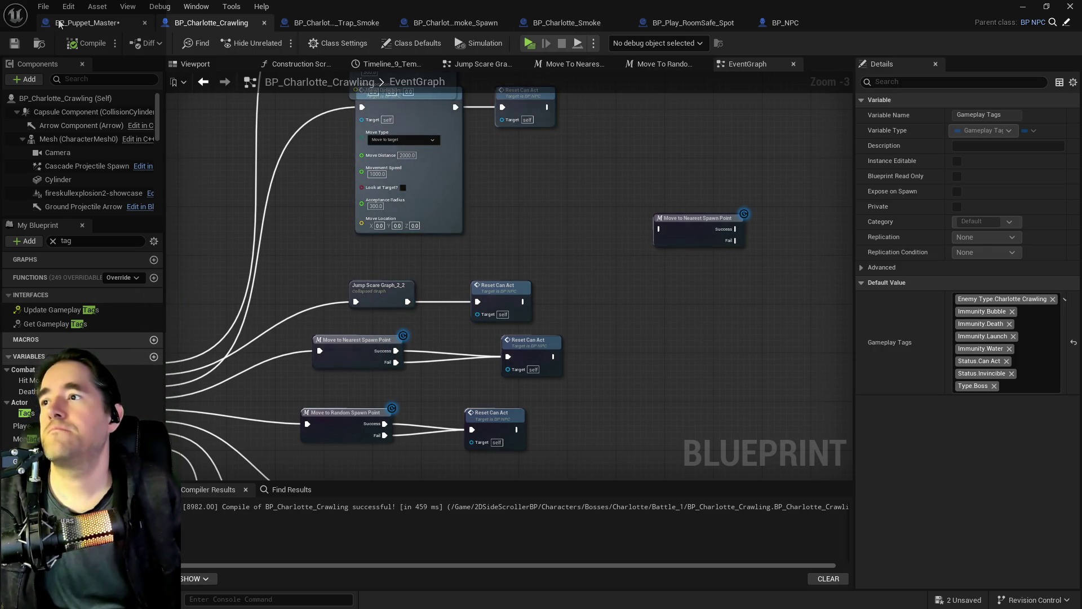
left_click(87, 22)
scroll(397, 348, "down", 2)
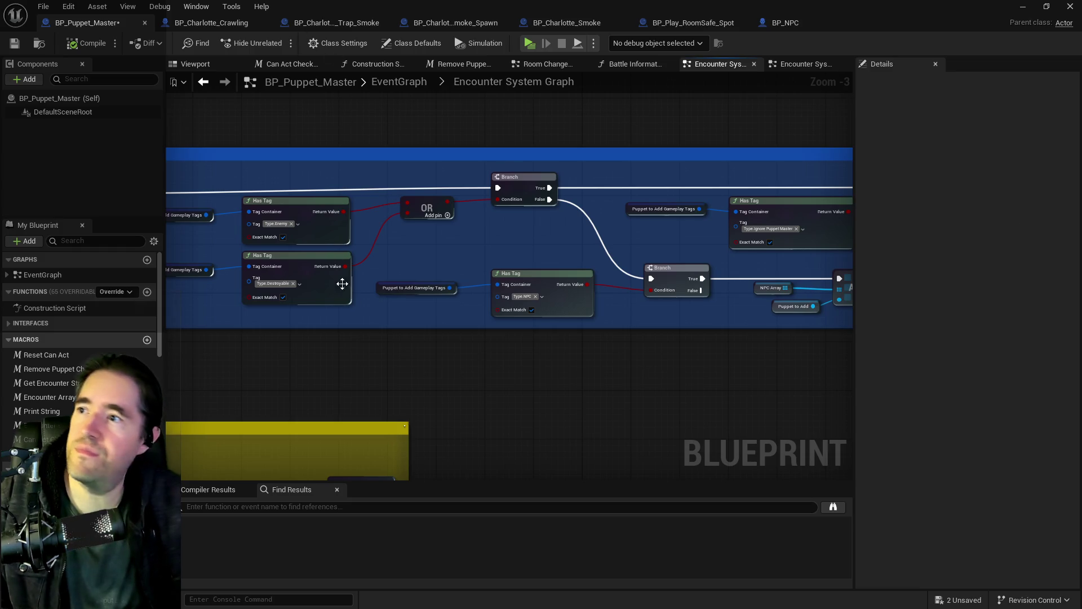
scroll(434, 333, "down", 3)
Locate the collapsed Spawn NPC node among the comment groups and open its graph
left_click_drag(441, 341, 742, 329)
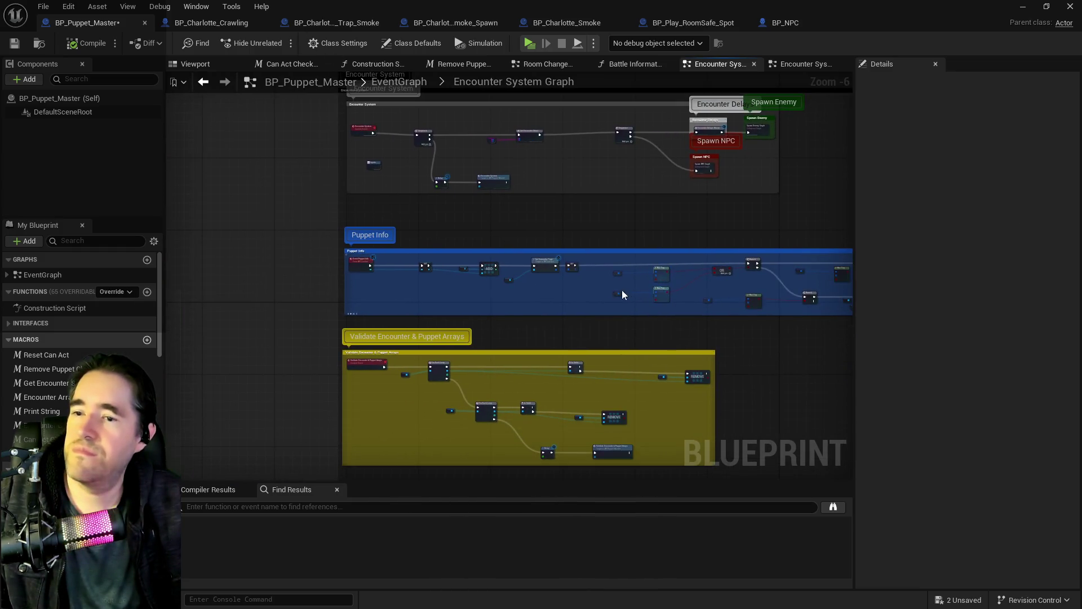
mouse_move(532, 189)
left_mouse_down()
mouse_move(467, 253)
mouse_move(280, 193)
left_mouse_up()
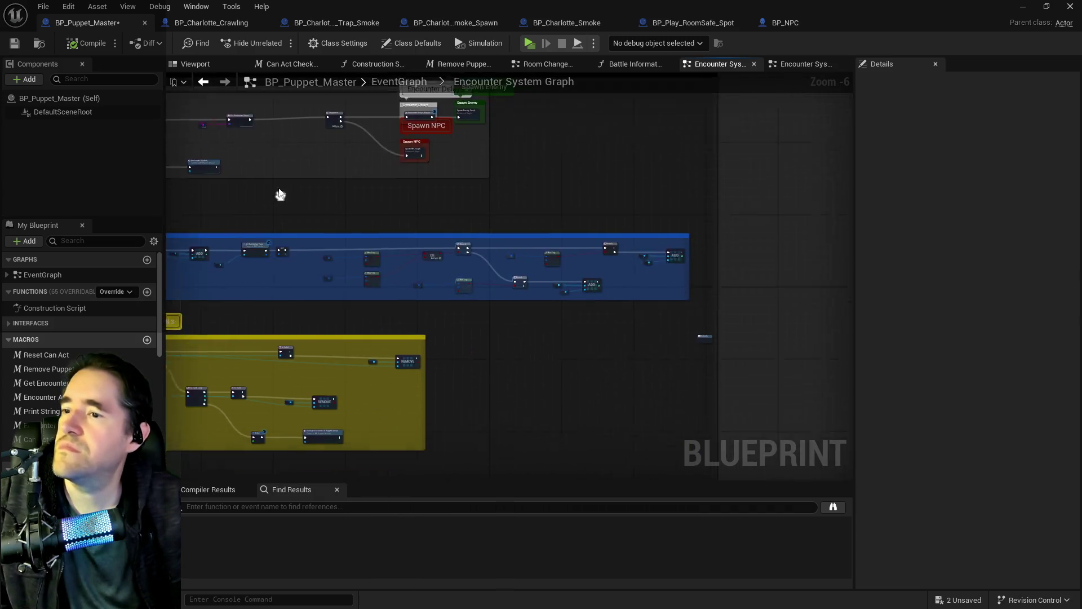
scroll(420, 169, "up", 4)
left_click(422, 210)
double_click(422, 210)
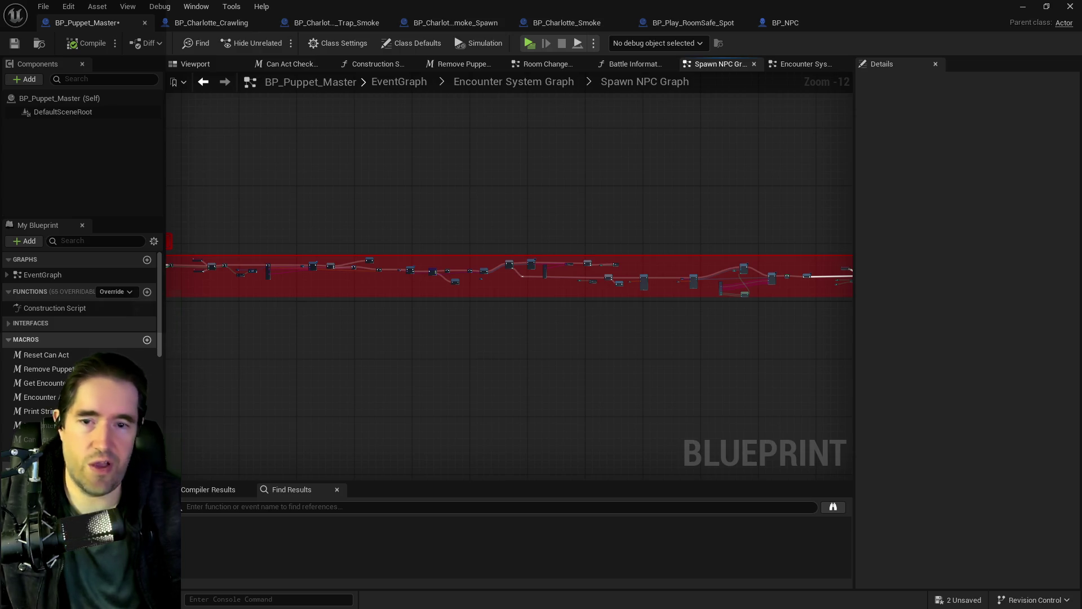
scroll(398, 288, "up", 5)
Position the NPC Array getter near the loop and wire it into the For Each Loop's Array pin
scroll(691, 315, "up", 2)
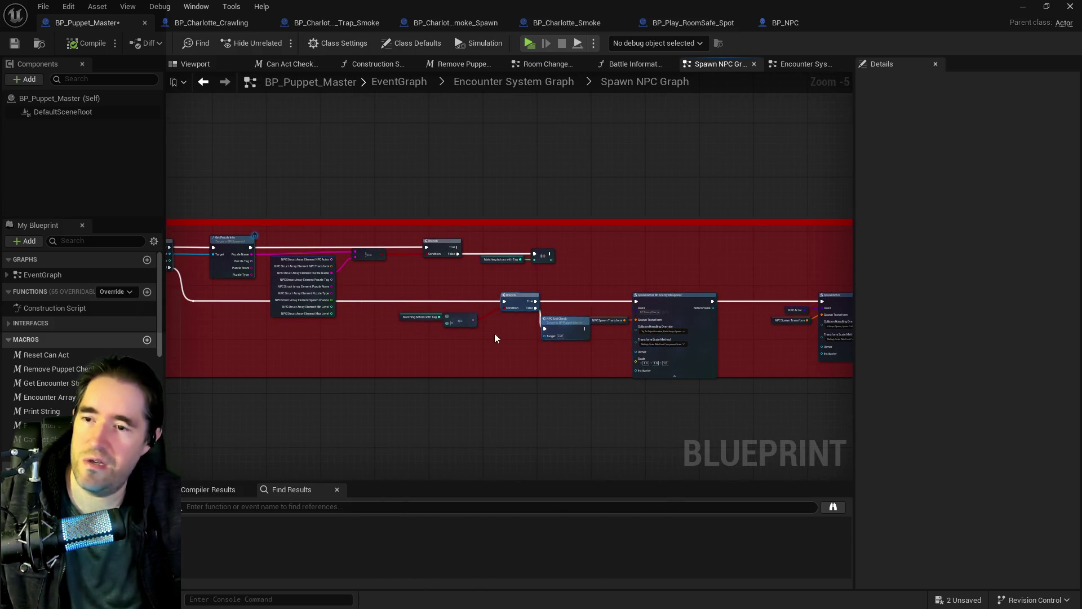
left_click_drag(495, 338, 254, 333)
left_click_drag(556, 331, 465, 289)
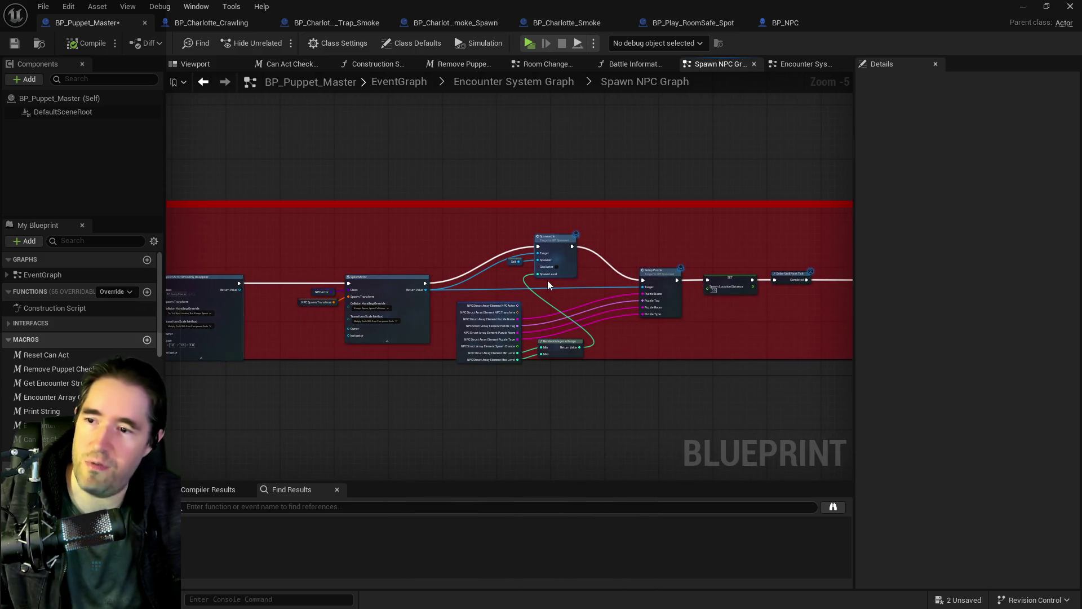
mouse_move(593, 285)
left_mouse_down()
mouse_move(337, 292)
mouse_move(811, 257)
left_mouse_up()
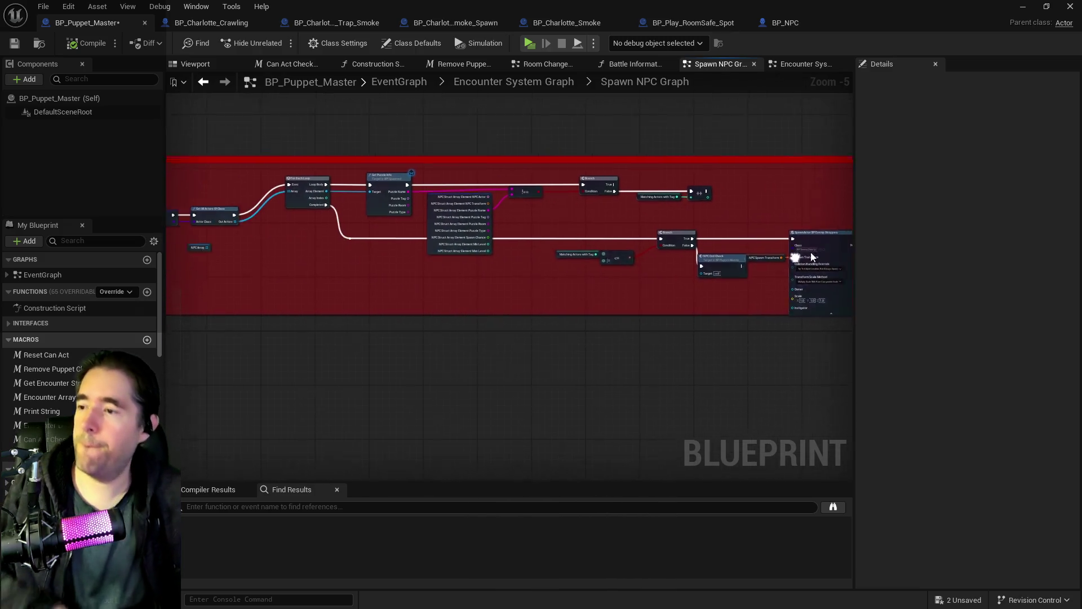
scroll(481, 290, "up", 4)
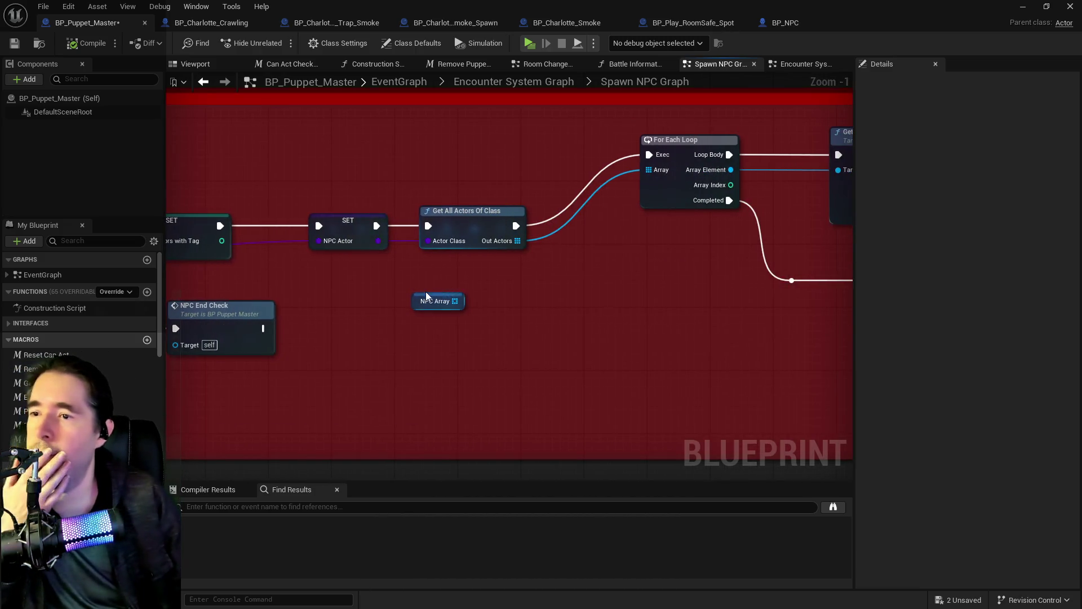
left_click_drag(456, 303, 400, 293)
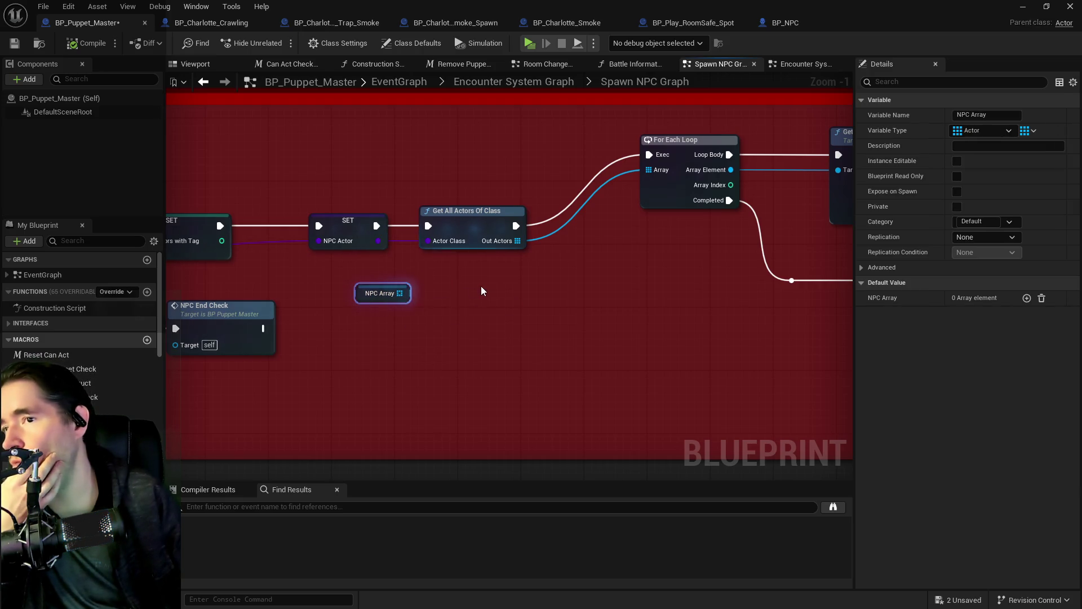
left_click_drag(482, 286, 771, 274)
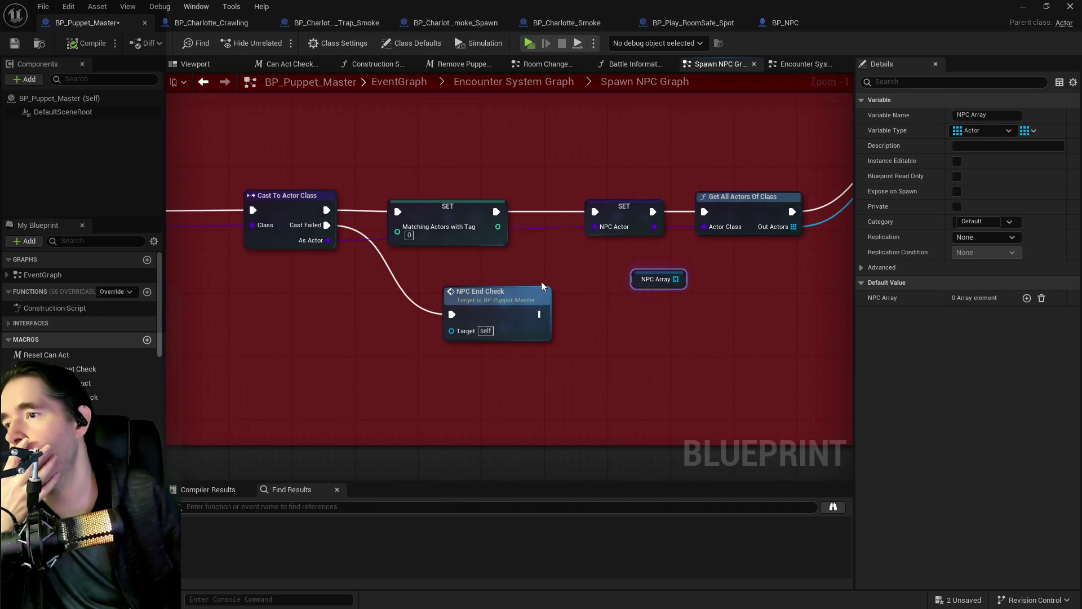
scroll(541, 282, "down", 3)
left_click_drag(538, 281, 425, 242)
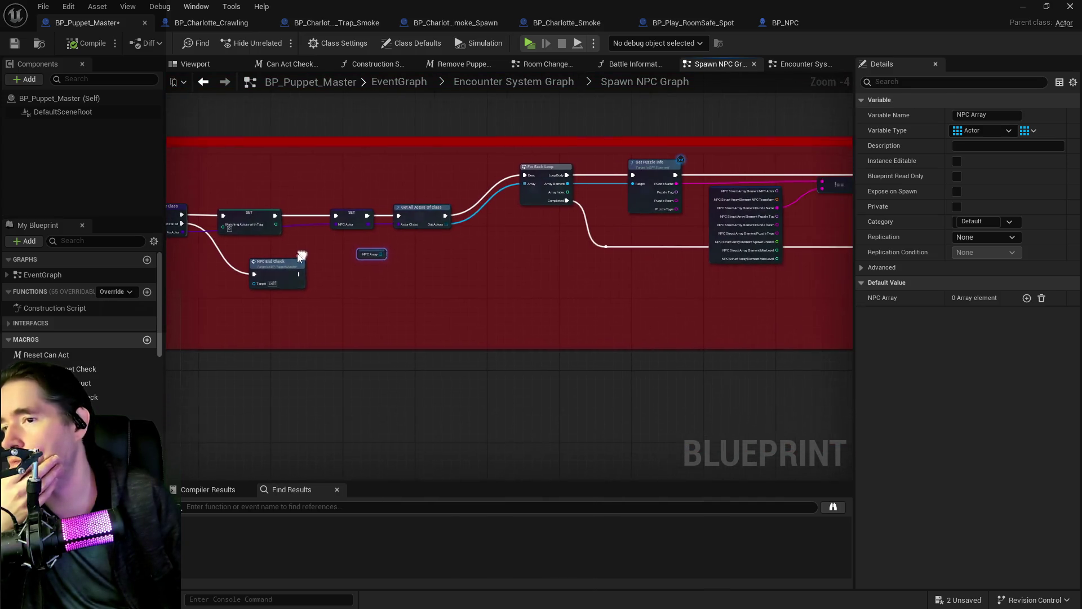
scroll(438, 246, "up", 2)
mouse_move(363, 261)
left_mouse_down()
mouse_move(539, 277)
mouse_move(409, 270)
mouse_move(552, 265)
mouse_move(541, 237)
mouse_move(588, 162)
mouse_move(607, 161)
left_mouse_up()
left_click_drag(420, 228, 563, 218)
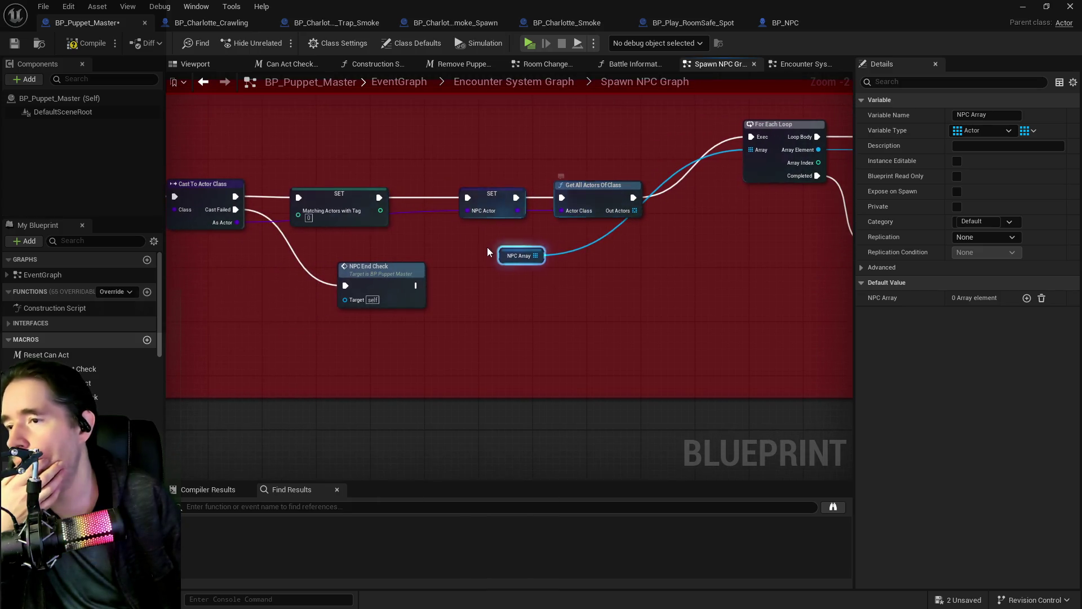
Connect the NPC Actor SET exec straight to For Each Loop and delete Get All Actors Of Class
mouse_move(503, 260)
left_mouse_down()
mouse_move(626, 179)
mouse_move(634, 134)
left_mouse_up()
mouse_move(167, 260)
left_mouse_down()
mouse_move(451, 275)
mouse_move(328, 234)
mouse_move(383, 231)
mouse_move(345, 219)
left_mouse_up()
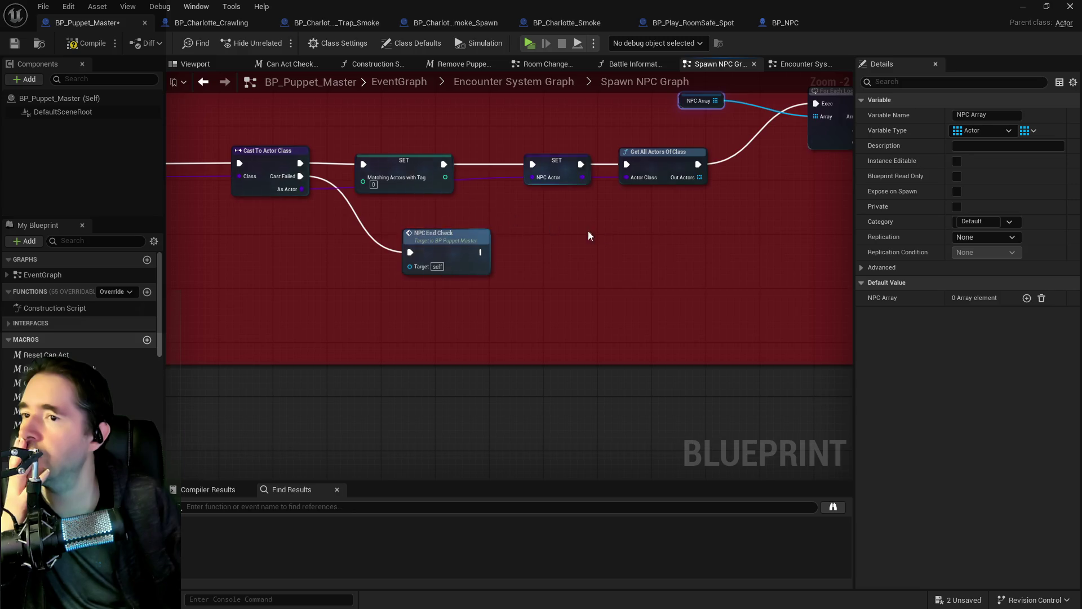
scroll(588, 231, "down", 2)
left_click_drag(571, 167, 442, 160)
scroll(442, 160, "up", 1)
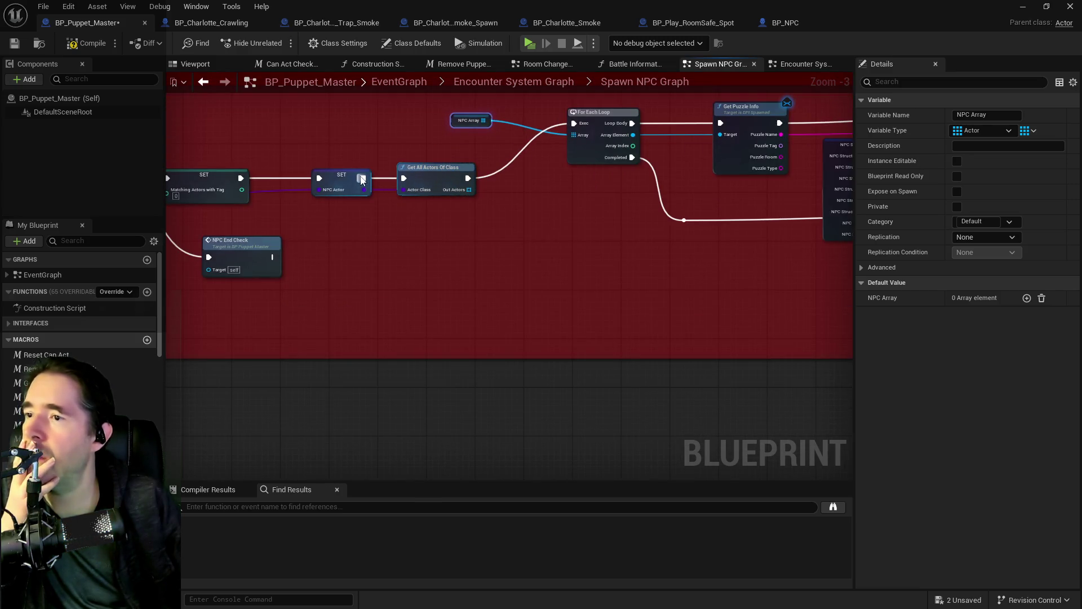
left_click(341, 180)
left_click_drag(362, 179, 576, 128)
left_click_drag(439, 170, 447, 235)
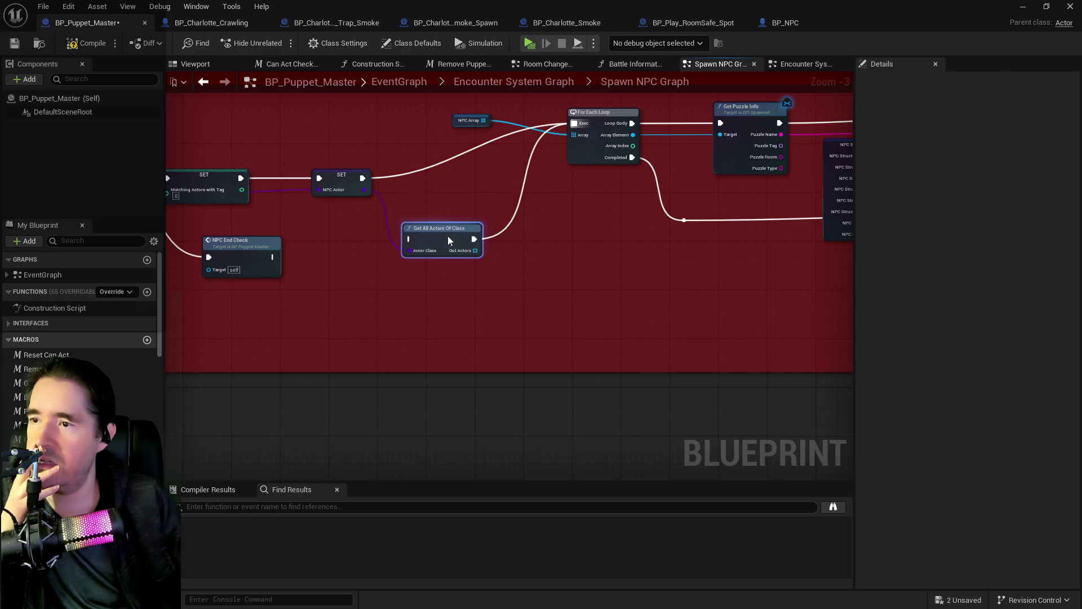
key("Delete")
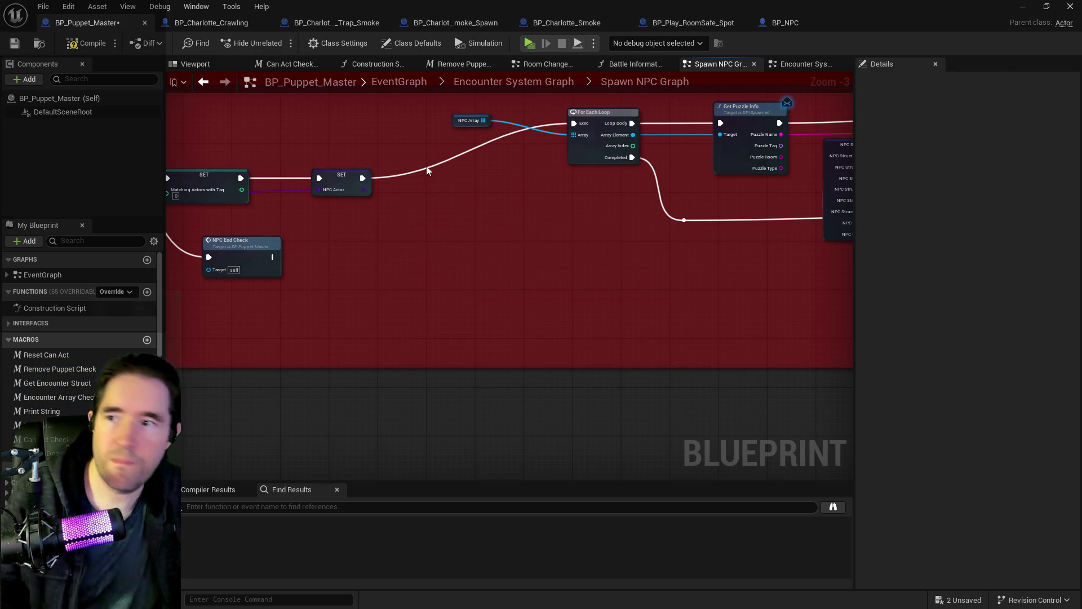
Tidy the NPC Array and loop nodes into place inside the comment box
left_click_drag(456, 130, 487, 159)
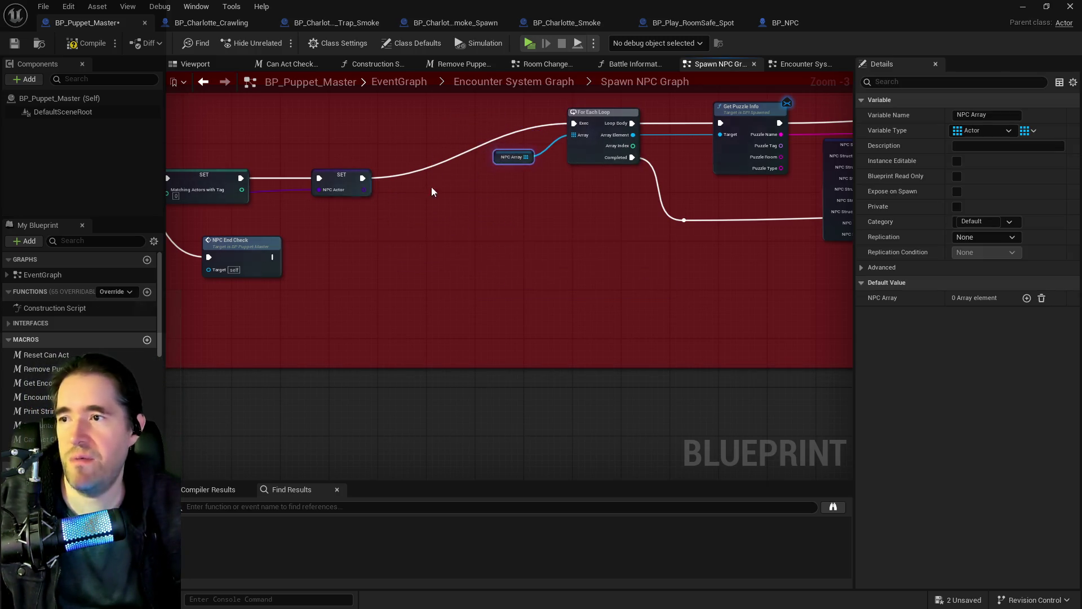
scroll(424, 181, "down", 3)
mouse_move(393, 158)
left_mouse_down()
mouse_move(727, 226)
mouse_move(906, 232)
mouse_move(730, 233)
left_mouse_up()
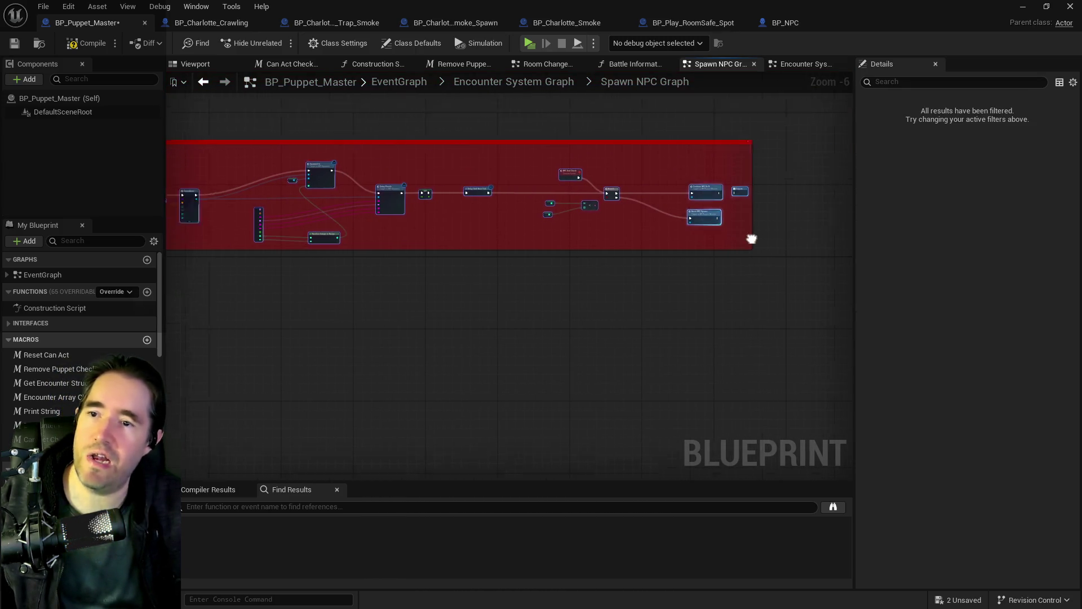
left_click_drag(550, 131, 545, 150)
left_click(514, 191)
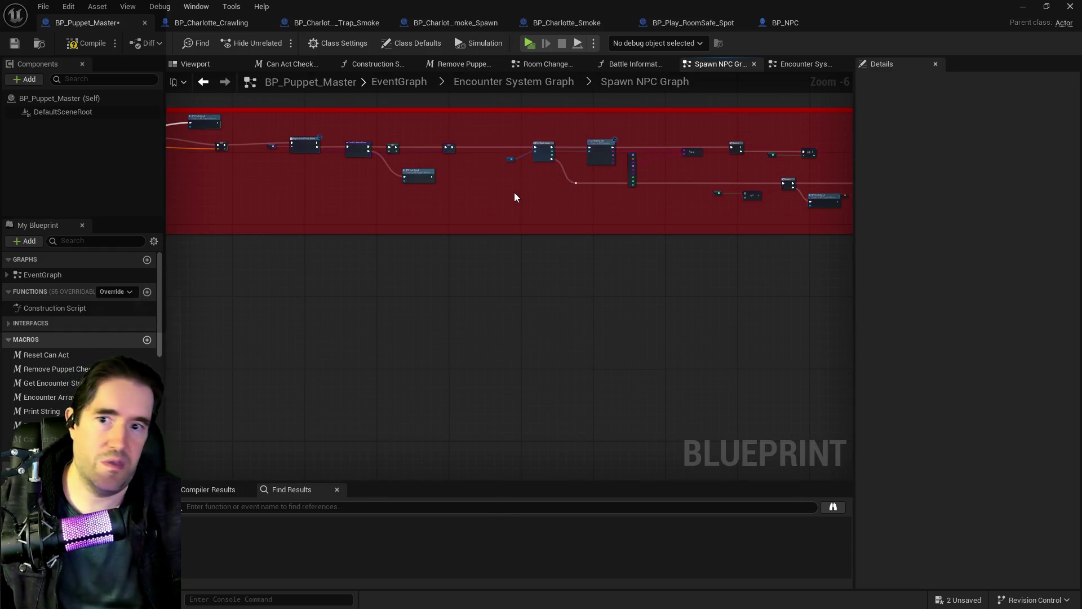
scroll(510, 162, "up", 3)
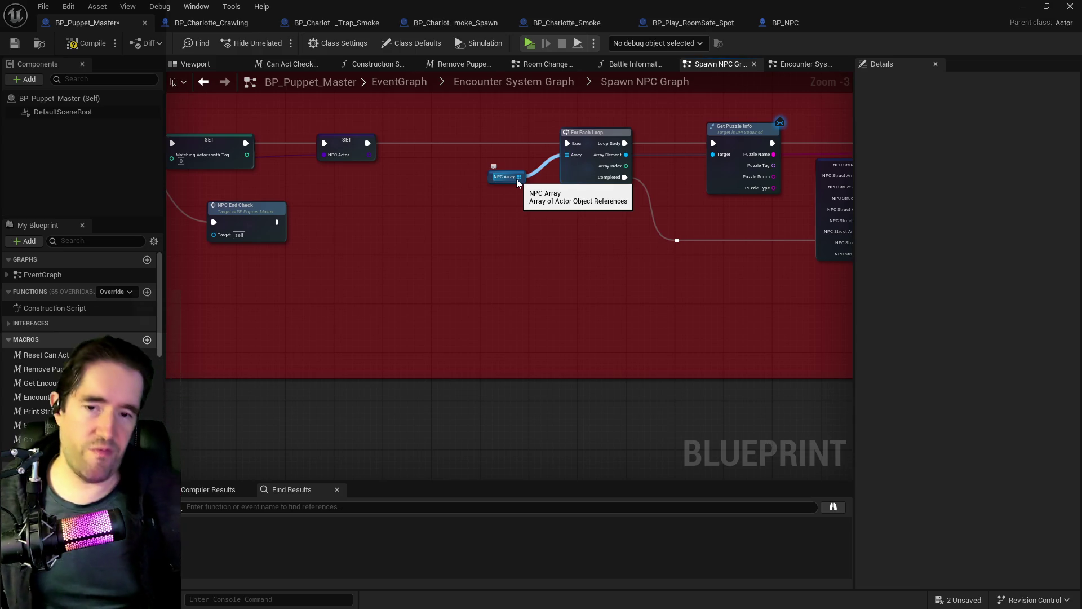
mouse_move(666, 310)
left_mouse_down()
mouse_move(408, 215)
mouse_move(312, 330)
left_mouse_up()
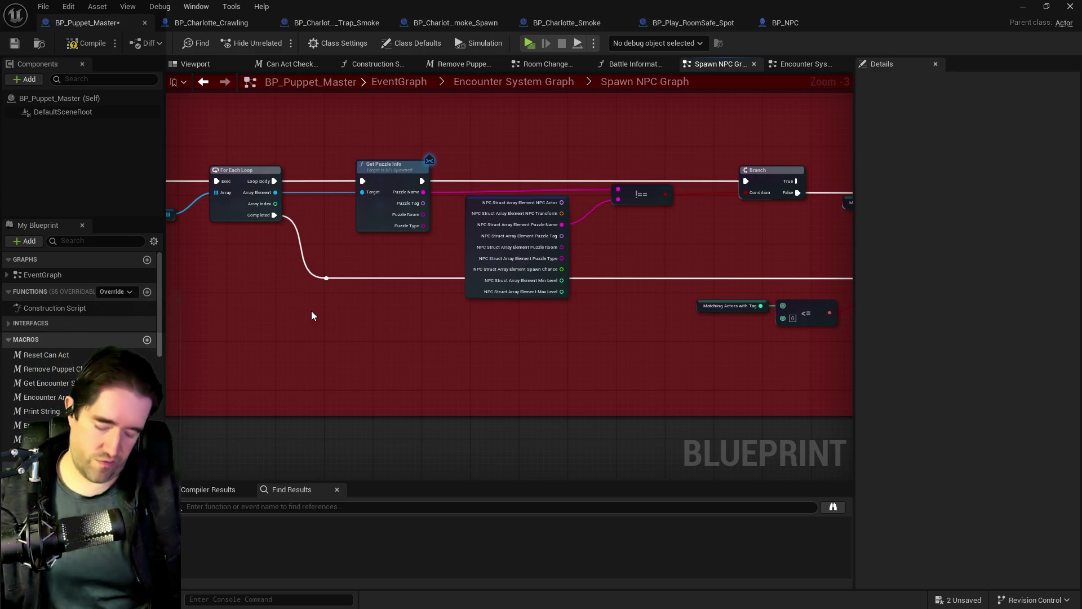
mouse_move(374, 328)
left_mouse_down()
mouse_move(422, 314)
mouse_move(505, 317)
left_mouse_up()
mouse_move(329, 261)
left_mouse_down()
mouse_move(223, 274)
mouse_move(357, 270)
mouse_move(145, 266)
left_mouse_up()
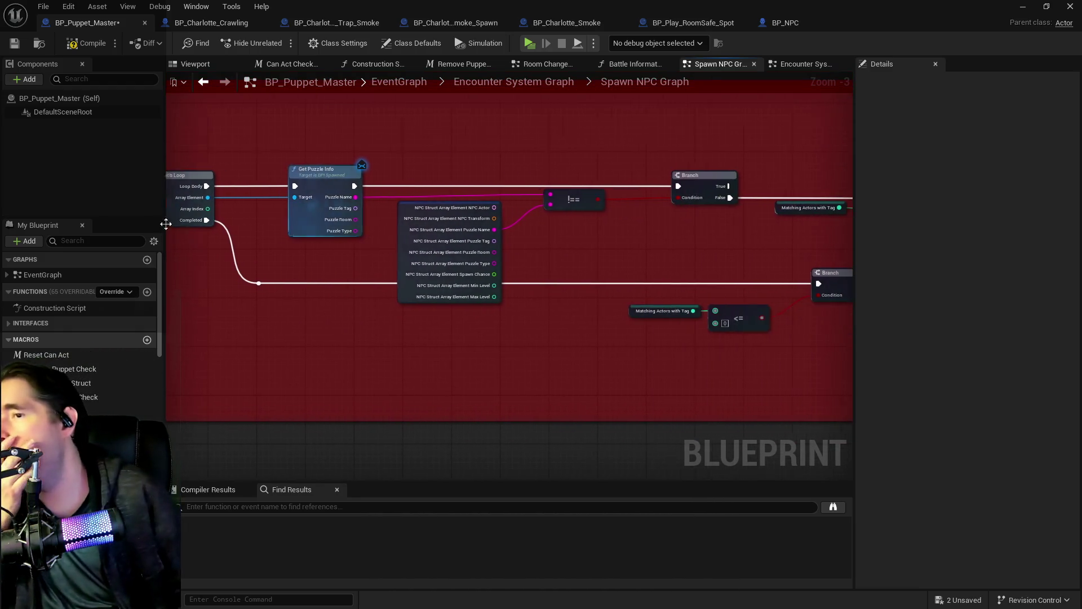
mouse_move(612, 234)
left_mouse_down()
mouse_move(361, 212)
mouse_move(619, 223)
left_mouse_up()
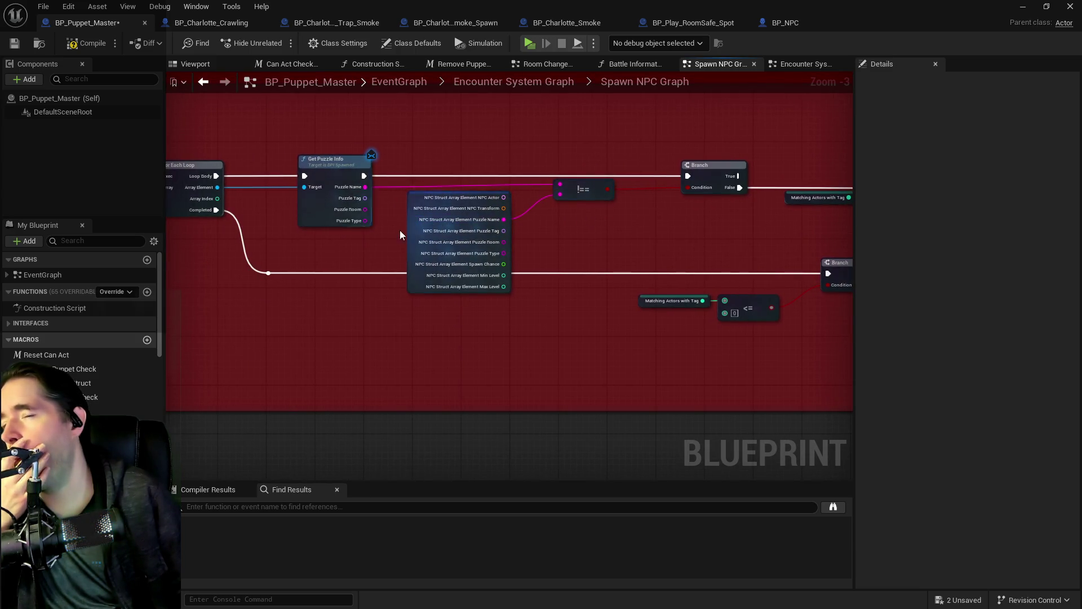
left_click_drag(400, 230, 404, 170)
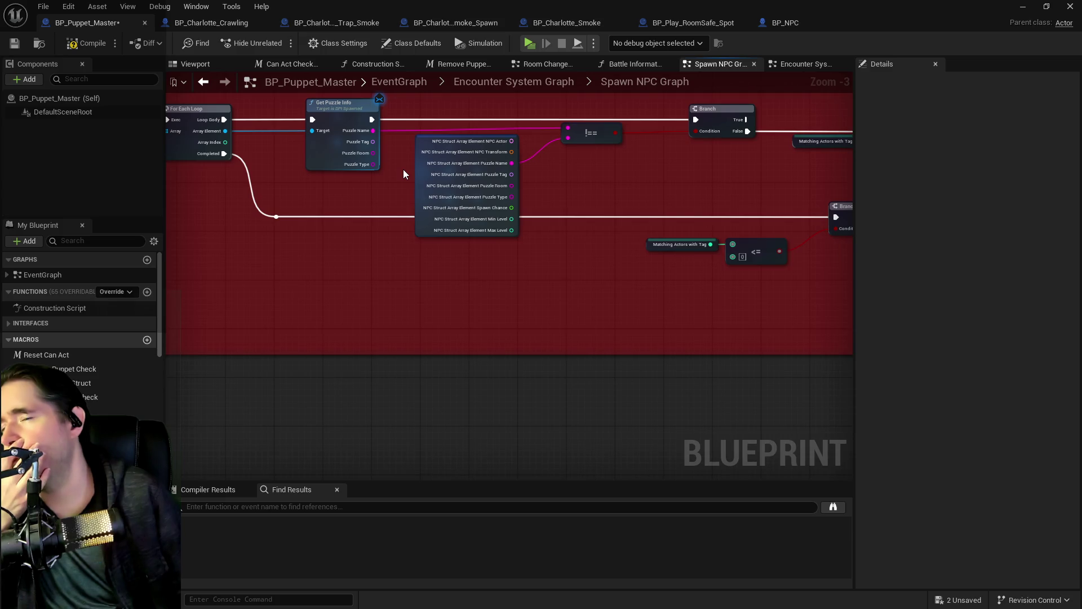
scroll(403, 169, "down", 2)
mouse_move(403, 169)
left_mouse_down()
mouse_move(550, 198)
mouse_move(330, 188)
left_mouse_up()
scroll(456, 177, "up", 1)
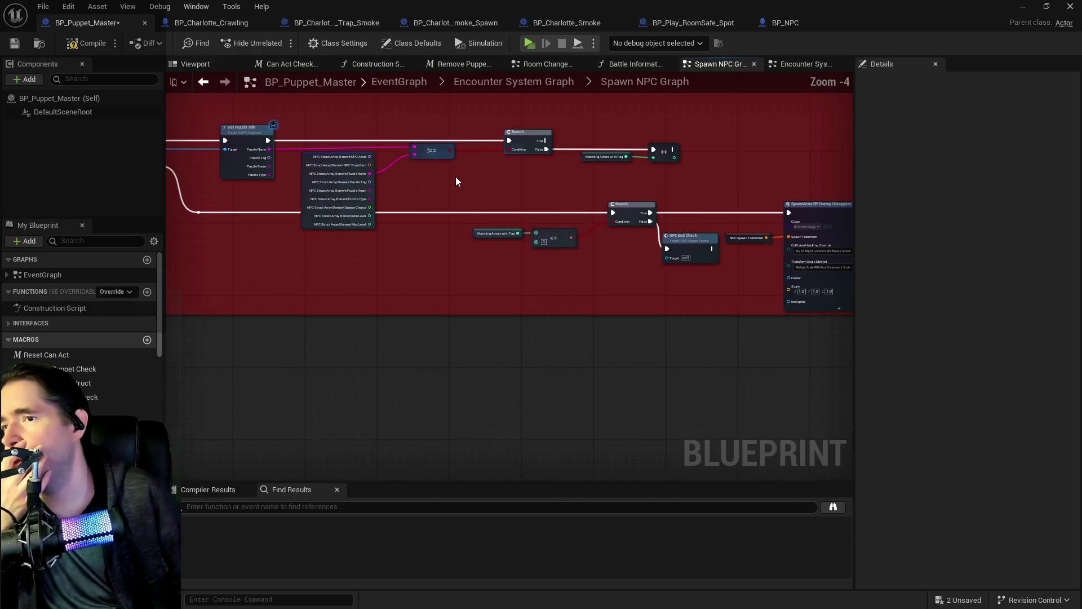
mouse_move(530, 180)
left_mouse_down()
mouse_move(469, 158)
mouse_move(259, 147)
mouse_move(812, 220)
mouse_move(757, 241)
mouse_move(593, 233)
left_mouse_up()
left_click_drag(437, 199, 530, 182)
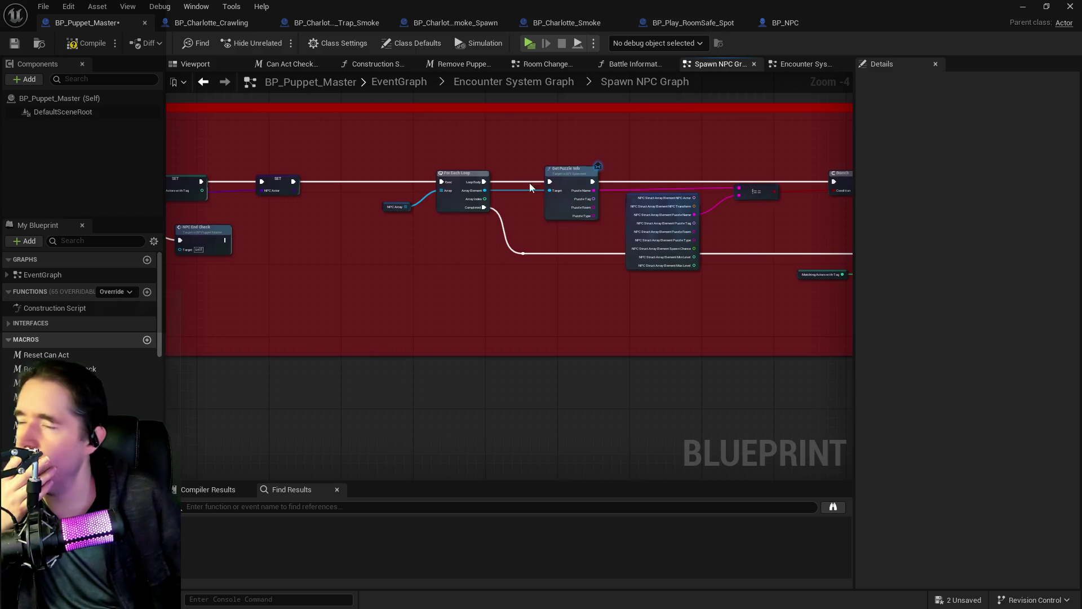
scroll(378, 213, "up", 2)
mouse_move(418, 205)
left_mouse_down()
mouse_move(561, 193)
mouse_move(322, 169)
mouse_move(234, 171)
mouse_move(193, 204)
mouse_move(113, 203)
left_mouse_up()
mouse_move(635, 209)
left_mouse_down()
mouse_move(397, 208)
mouse_move(474, 188)
left_mouse_up()
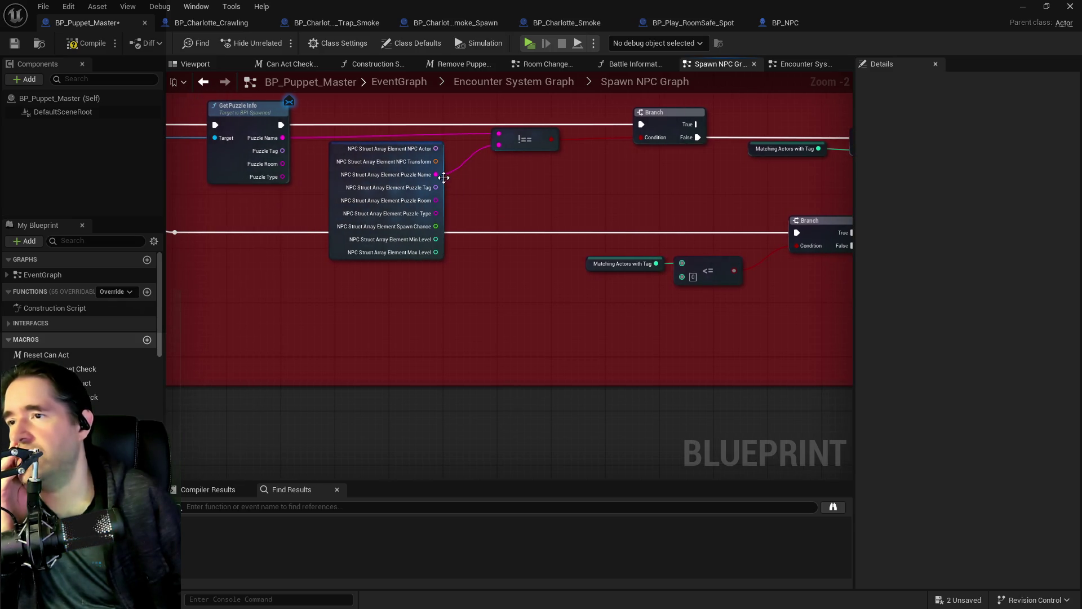
mouse_move(485, 147)
left_mouse_down()
mouse_move(322, 152)
mouse_move(298, 141)
left_mouse_up()
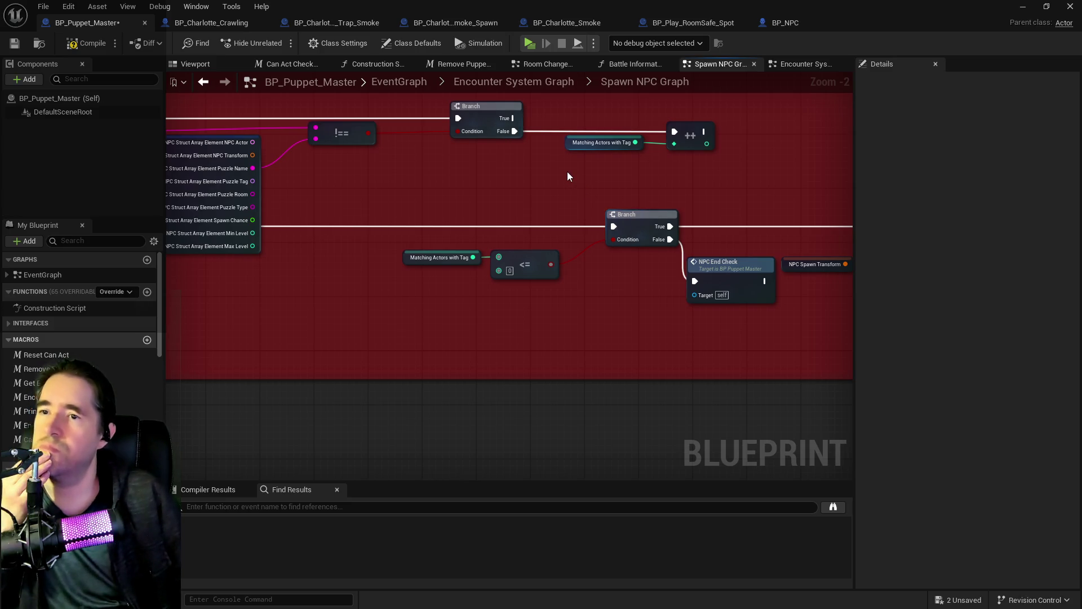
mouse_move(530, 144)
left_mouse_down()
mouse_move(517, 223)
mouse_move(623, 243)
left_mouse_up()
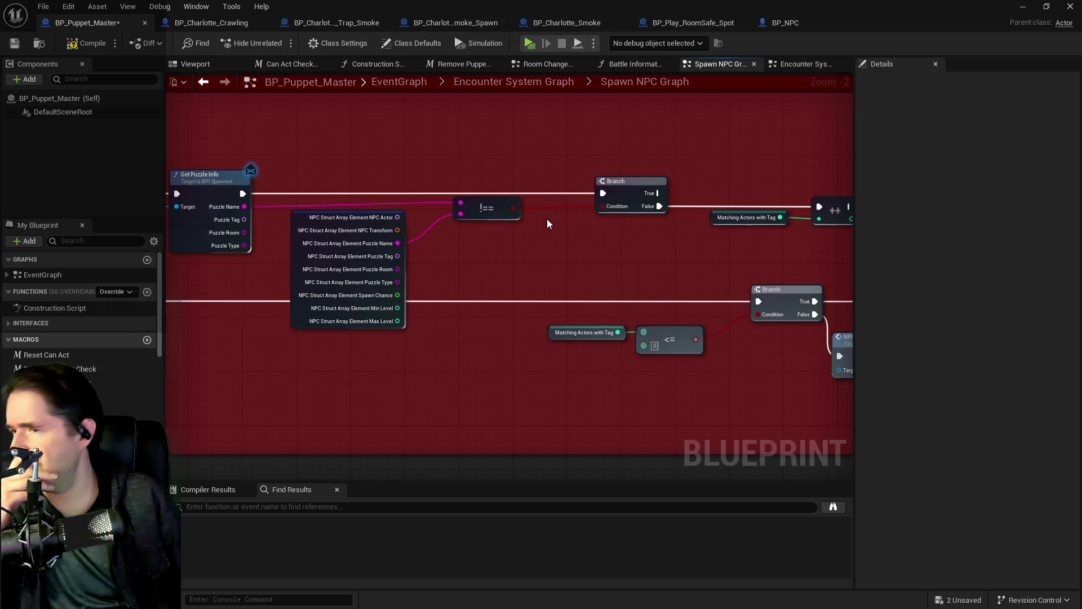
left_click_drag(497, 199, 499, 206)
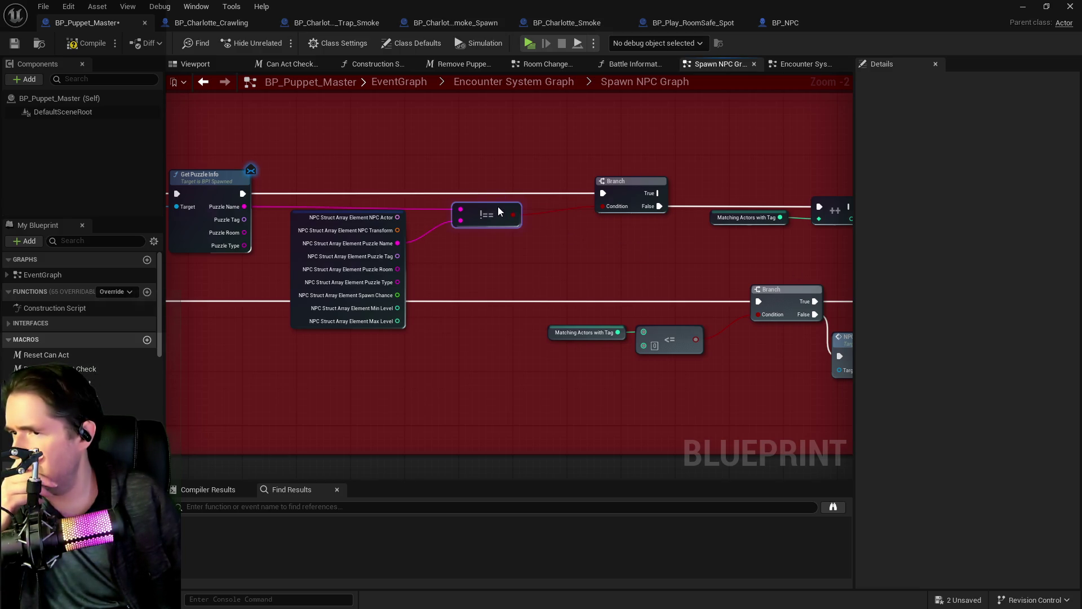
mouse_move(531, 253)
left_mouse_down()
mouse_move(466, 235)
mouse_move(606, 229)
mouse_move(483, 242)
mouse_move(584, 233)
left_mouse_up()
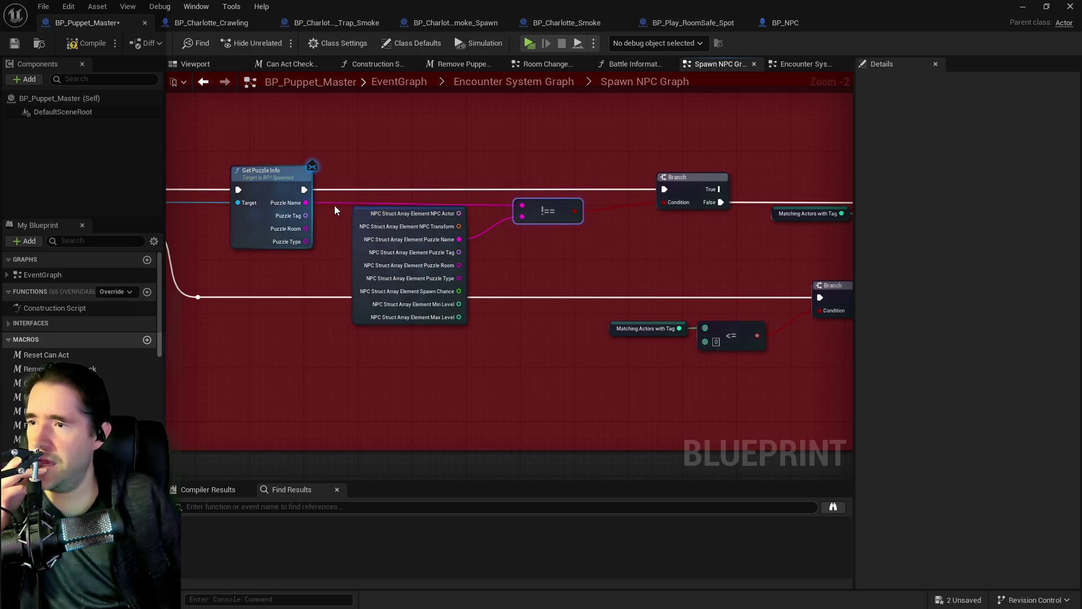
Swap the != node for Equal Exactly (String) comparing both Puzzle Names, feeding Branch Condition
left_click(358, 210)
left_click_drag(459, 239, 539, 237)
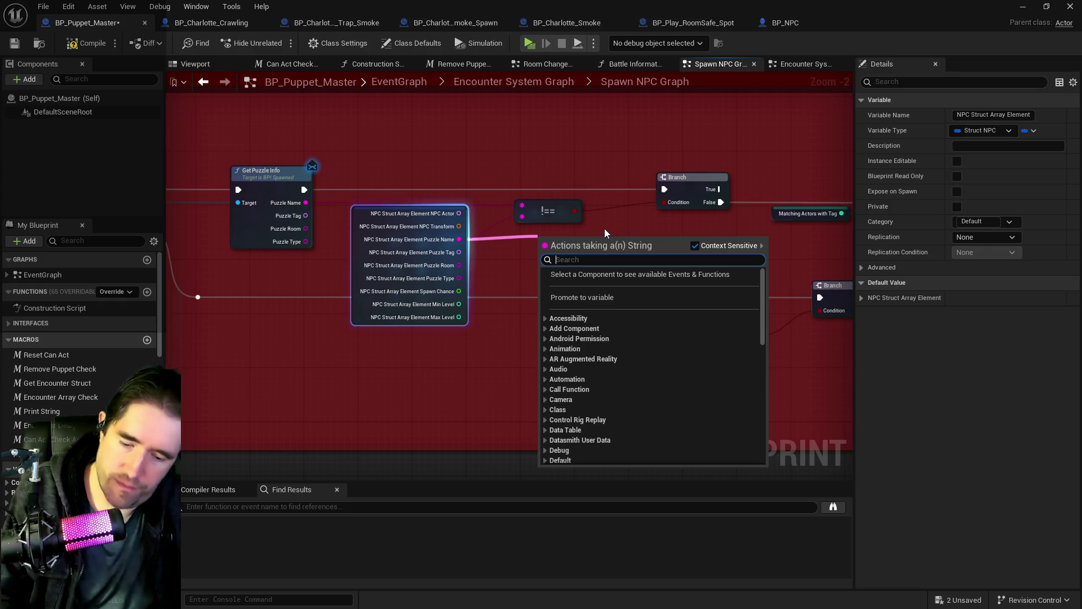
type("==")
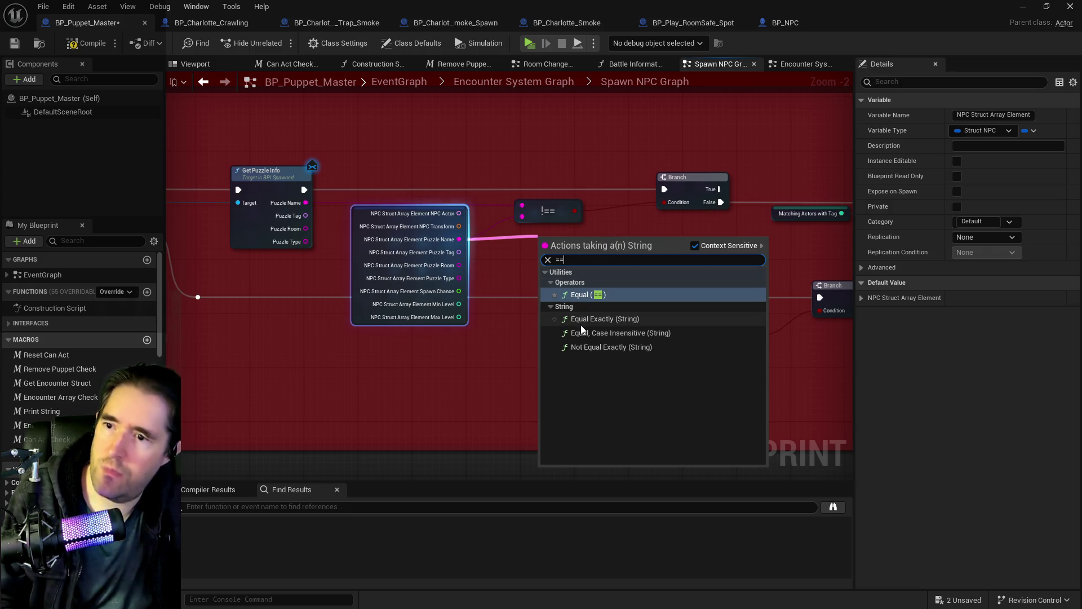
left_click(590, 320)
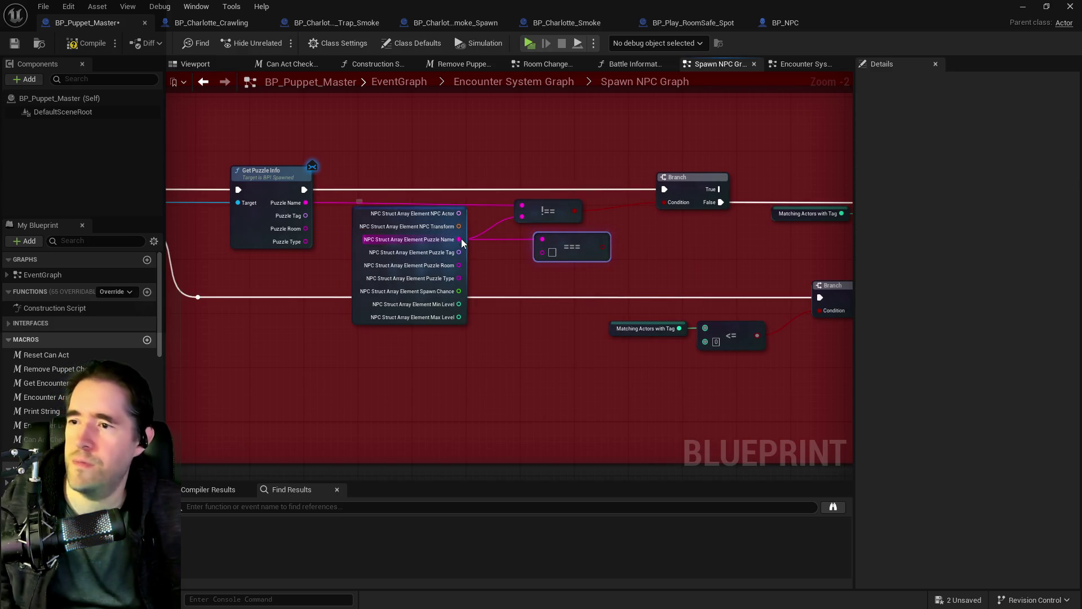
mouse_move(305, 202)
left_mouse_down()
mouse_move(484, 242)
mouse_move(543, 239)
left_mouse_up()
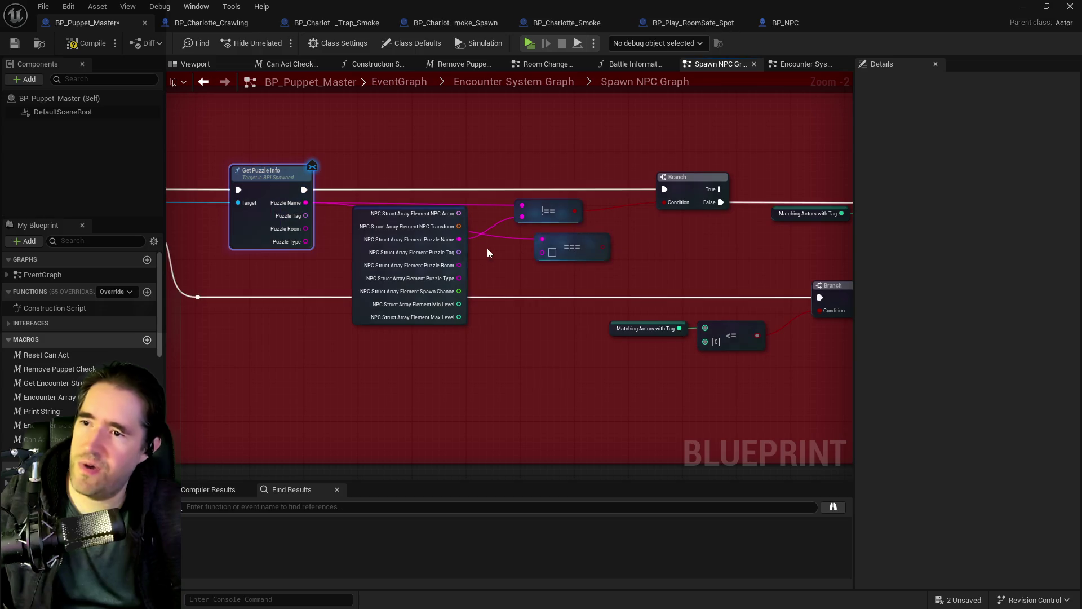
mouse_move(459, 239)
left_mouse_down()
mouse_move(553, 252)
mouse_move(542, 252)
mouse_move(576, 236)
mouse_move(570, 213)
mouse_move(696, 203)
left_mouse_up()
left_click(546, 208)
key("Delete")
mouse_move(728, 188)
left_mouse_down()
mouse_move(645, 218)
mouse_move(502, 236)
mouse_move(657, 250)
left_mouse_up()
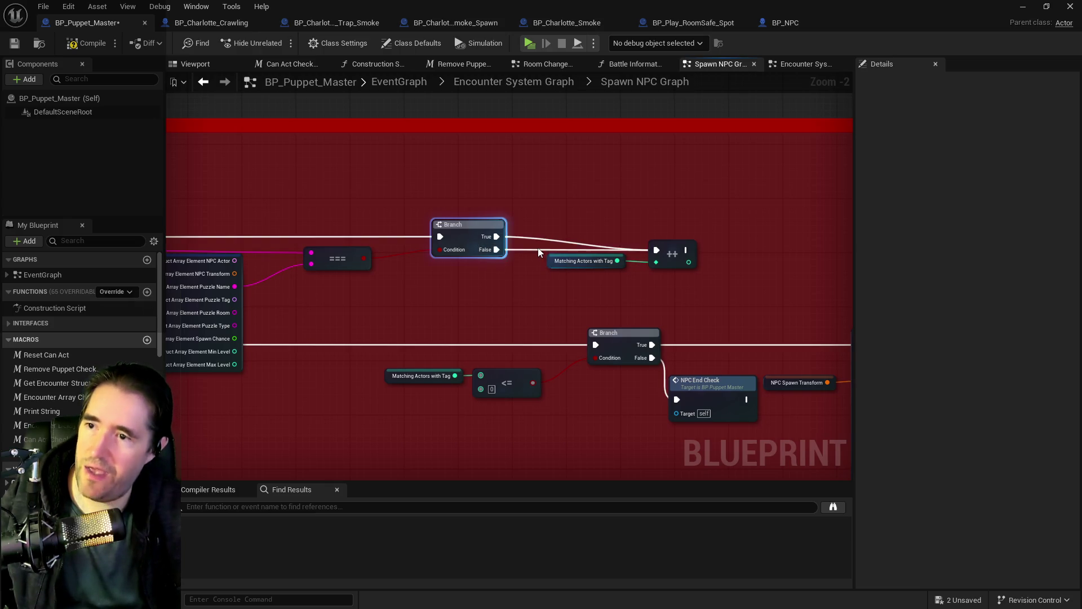
Move the Matching Actors with Tag and ++ nodes up and review the Spawn NPC chain
mouse_move(546, 249)
left_mouse_down()
mouse_move(702, 276)
mouse_move(690, 236)
left_mouse_up()
mouse_move(427, 280)
left_mouse_down()
mouse_move(762, 278)
mouse_move(423, 236)
left_mouse_up()
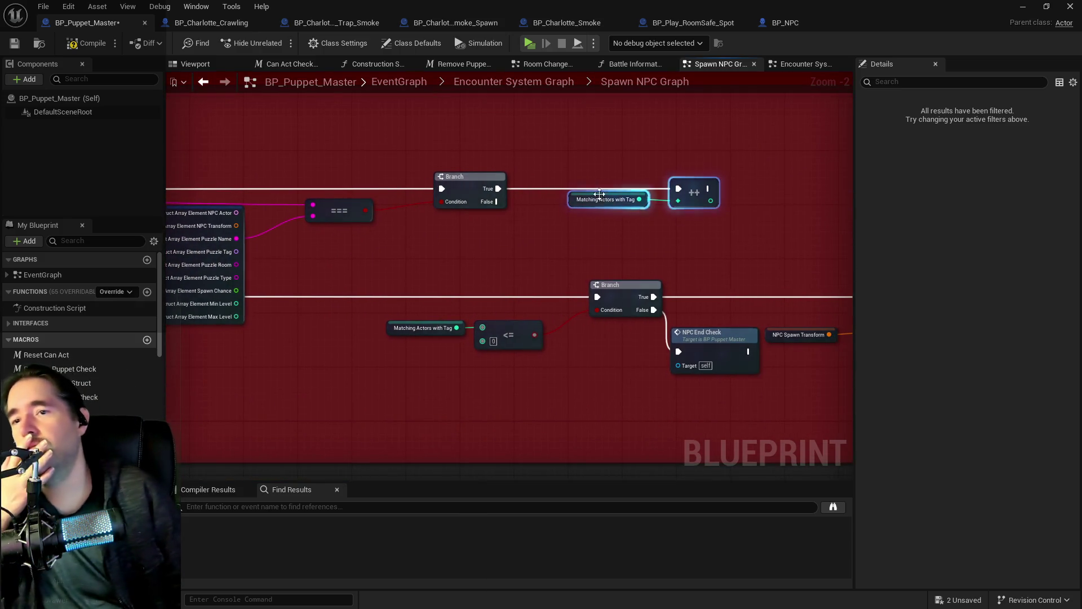
left_click_drag(583, 197, 712, 190)
mouse_move(611, 229)
left_mouse_down()
mouse_move(689, 249)
mouse_move(611, 262)
left_mouse_up()
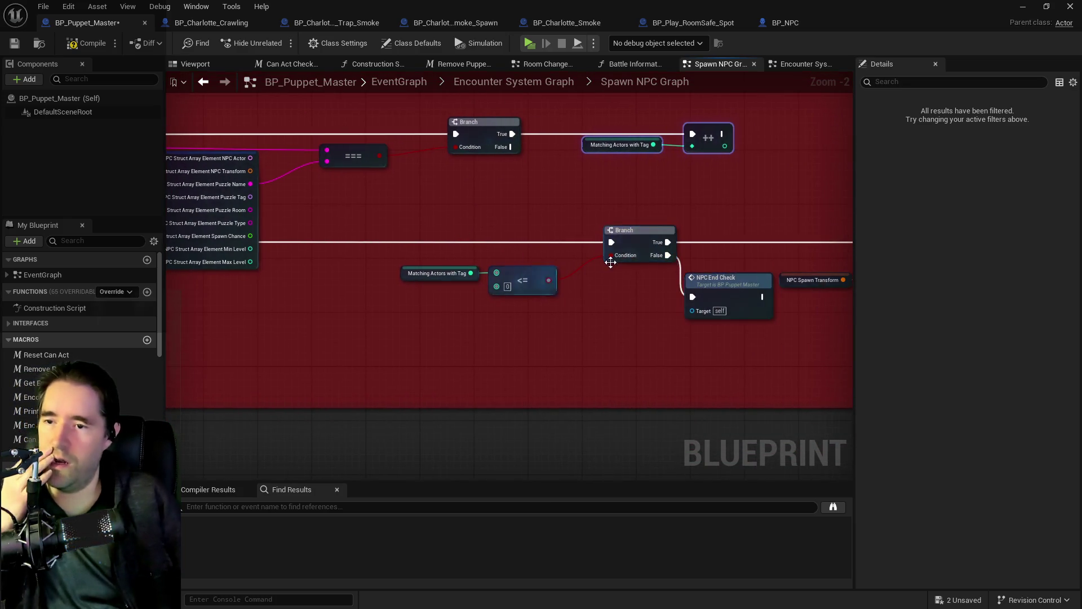
left_click_drag(513, 275, 320, 254)
left_click_drag(469, 303, 418, 256)
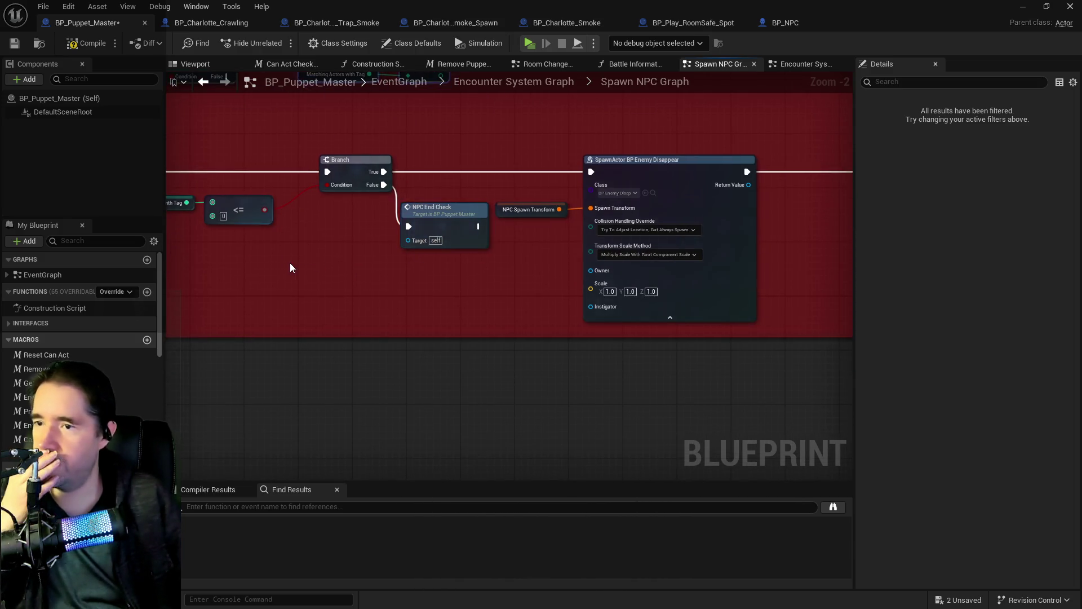
scroll(293, 266, "down", 2)
left_click_drag(296, 269, 654, 295)
left_click_drag(370, 262, 460, 262)
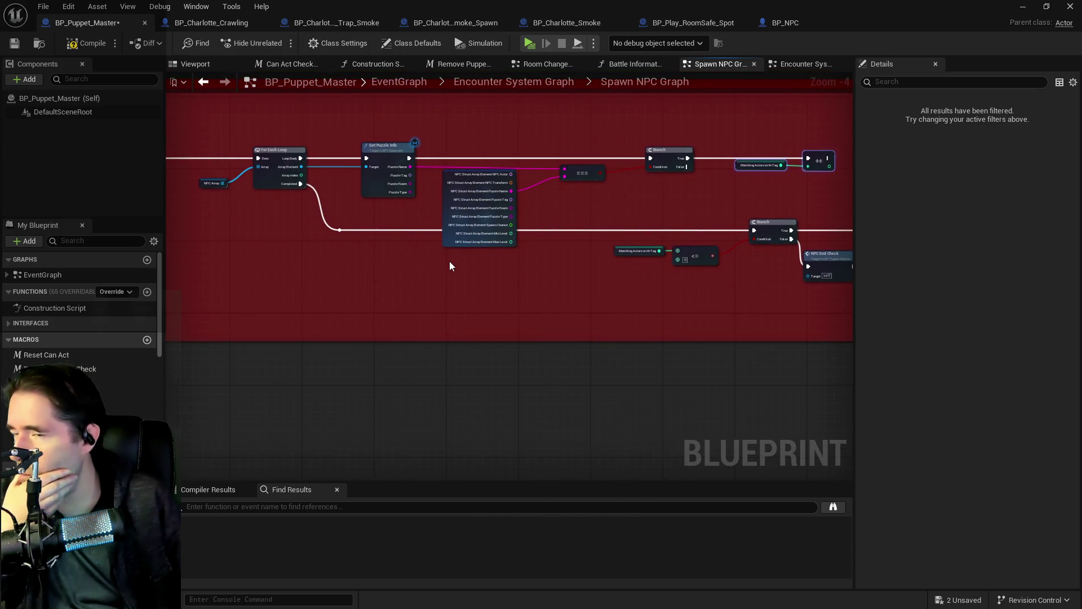
left_click(203, 184)
left_click_drag(212, 175, 483, 218)
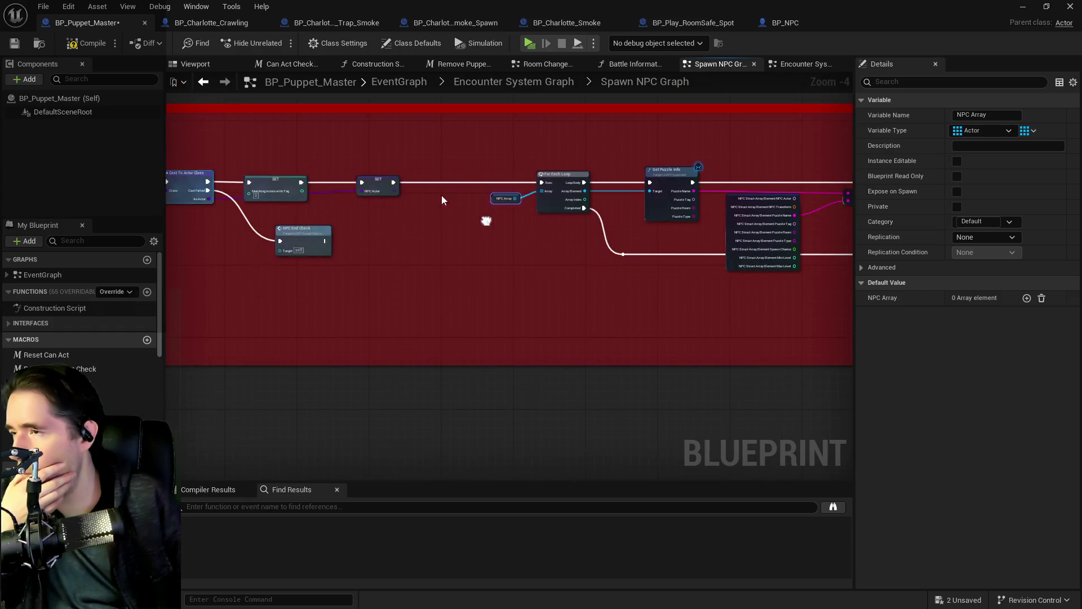
Compile and save BP_Puppet_Master
left_click(63, 52)
left_click(14, 43)
scroll(327, 282, "down", 3)
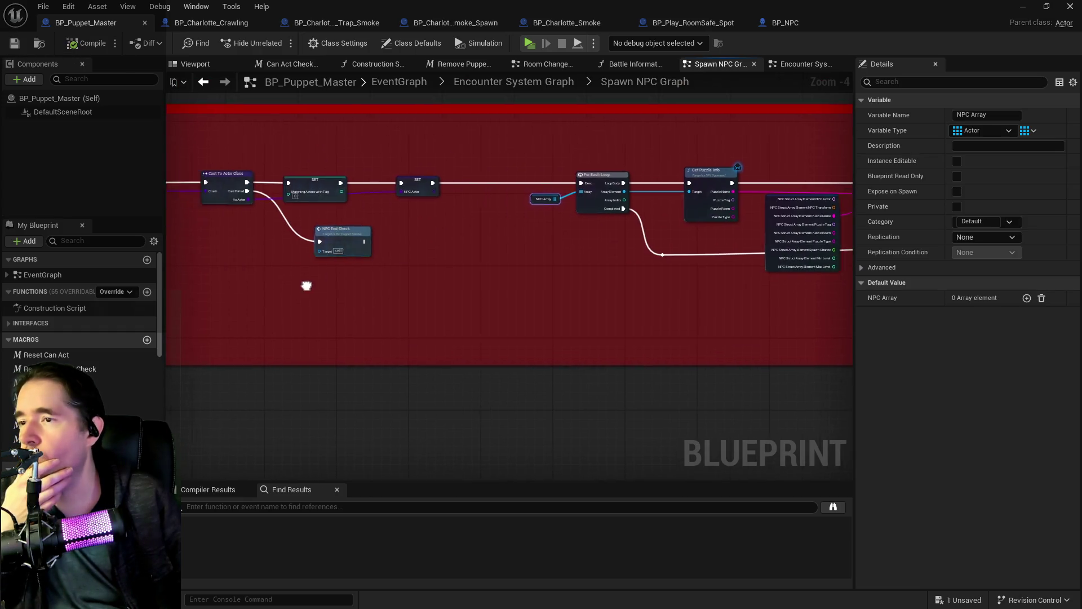
left_click_drag(351, 280, 493, 239)
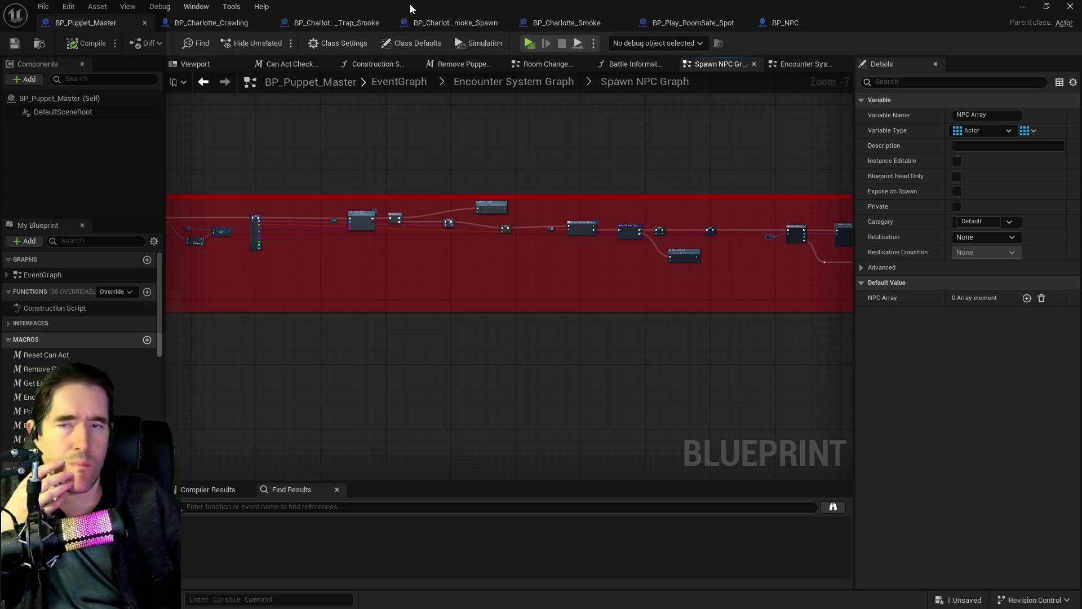
In the level, select BP_Room_Info_Lower_Decks_2 and view its 4 spawn transforms
key("alt+Tab")
left_click_drag(590, 367, 174, 109)
mouse_move(397, 332)
left_mouse_down()
mouse_move(397, 282)
mouse_move(350, 316)
mouse_move(384, 339)
mouse_move(397, 332)
mouse_move(396, 282)
left_mouse_up()
left_click(414, 305)
scroll(858, 499, "down", 5)
mouse_move(467, 430)
left_mouse_down()
mouse_move(428, 395)
mouse_move(461, 433)
left_mouse_up()
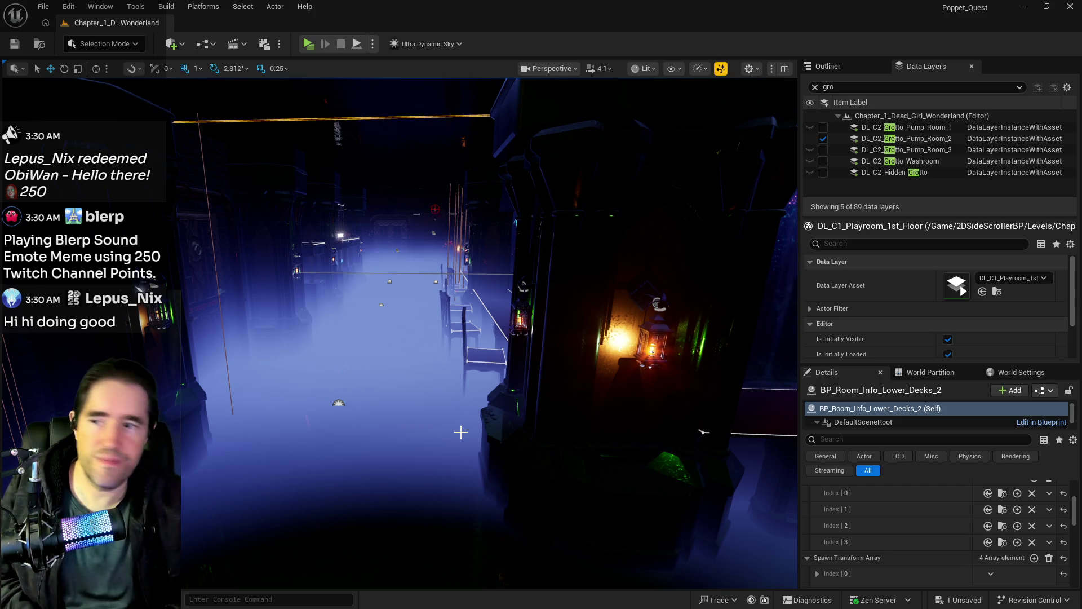
Look over the chairs and spawn points from several angles, then return to BP_Puppet_Master
mouse_move(374, 430)
left_mouse_down()
mouse_move(302, 327)
mouse_move(198, 276)
mouse_move(219, 395)
mouse_move(263, 276)
mouse_move(273, 344)
mouse_move(302, 400)
left_mouse_up()
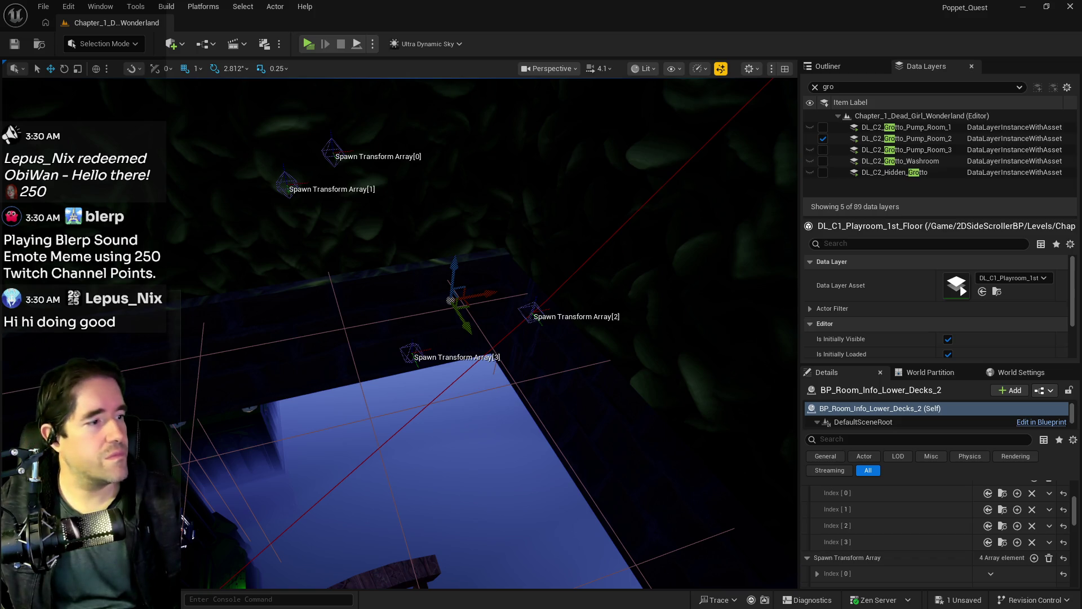
left_click_drag(248, 391, 451, 395)
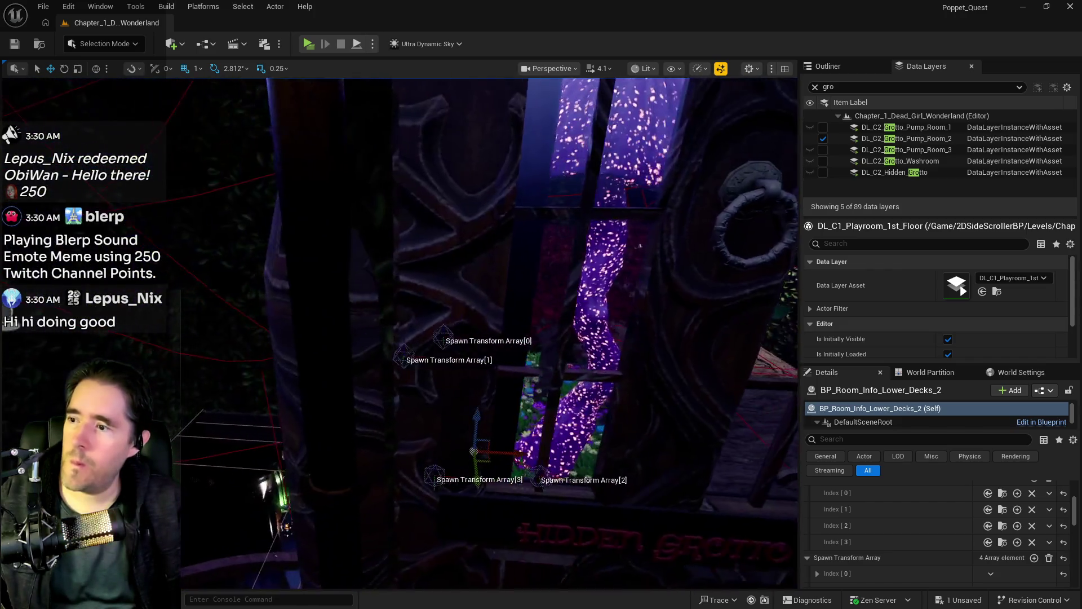
key("alt+Tab")
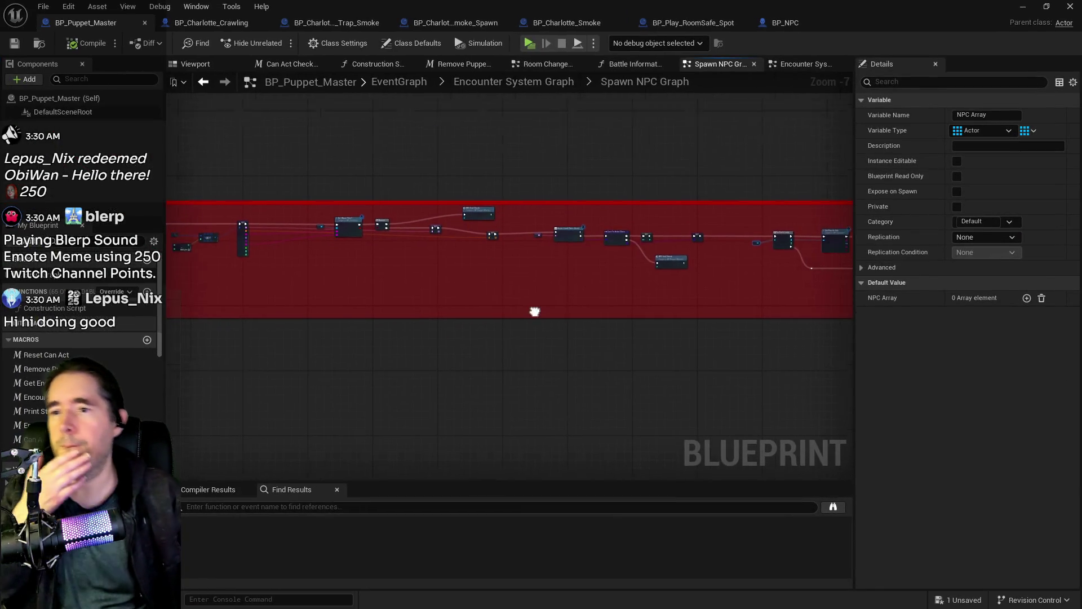
Pan and zoom across the Spawn NPC Graph, then switch back to the level viewport
mouse_move(535, 312)
left_mouse_down()
mouse_move(333, 321)
mouse_move(399, 309)
mouse_move(370, 295)
mouse_move(538, 316)
mouse_move(363, 357)
left_mouse_up()
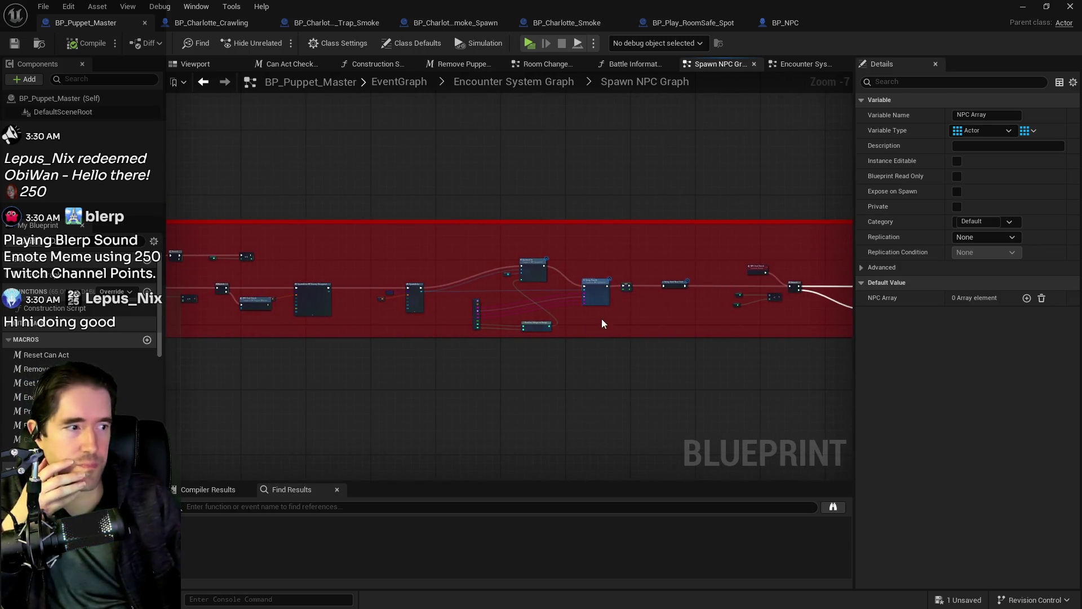
scroll(565, 277, "up", 2)
mouse_move(614, 348)
left_mouse_down()
mouse_move(456, 340)
mouse_move(482, 255)
left_mouse_up()
scroll(483, 255, "up", 2)
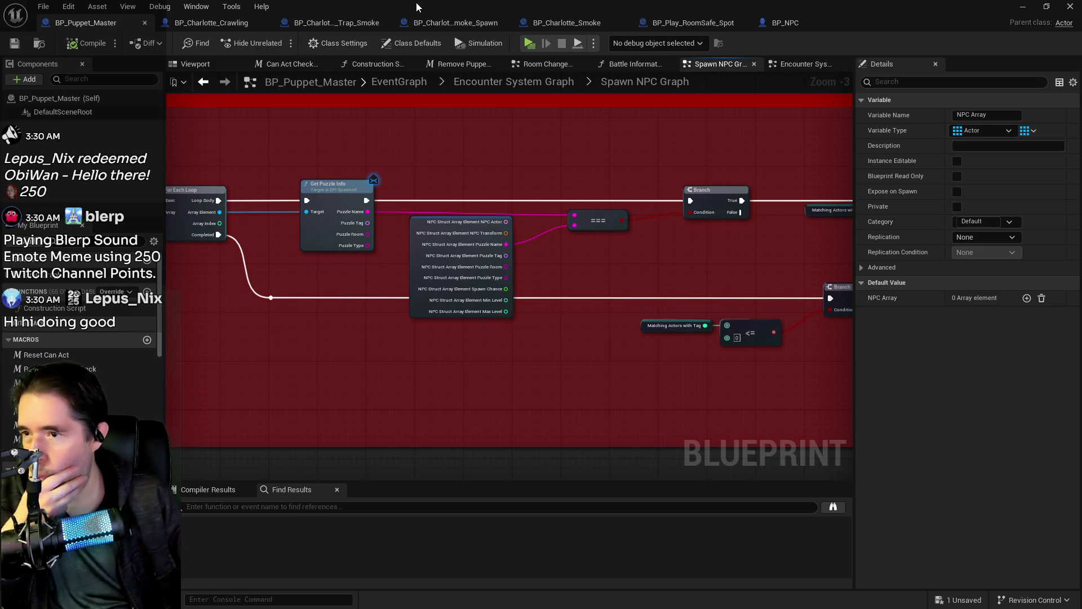
key("alt+Tab")
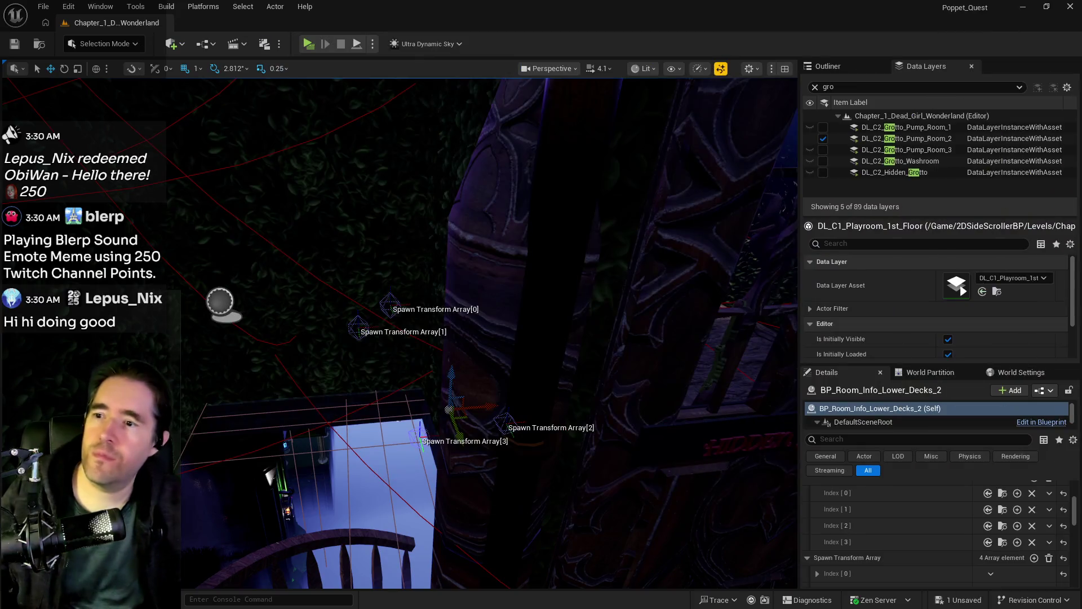
Frame the Lower Decks room actor, check its spawn array, then focus on the possessed book
key("f")
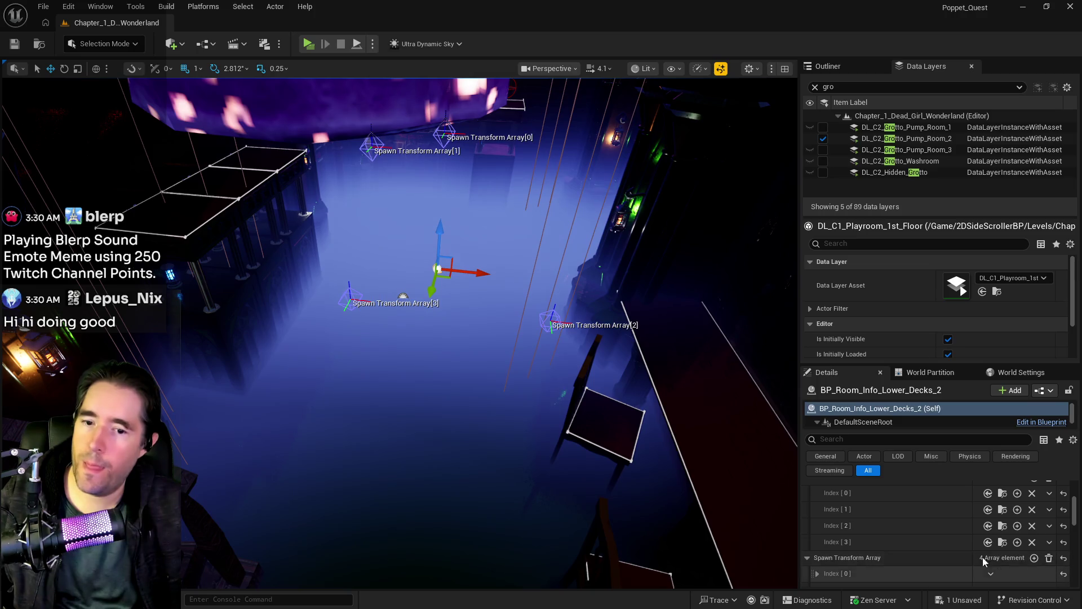
scroll(853, 517, "up", 2)
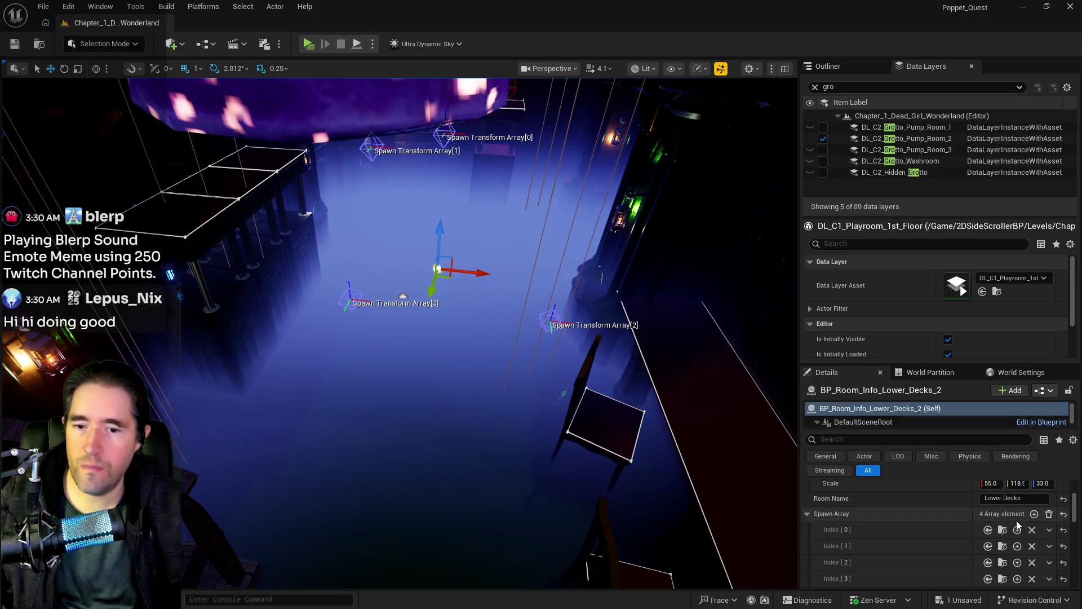
left_click(1047, 530)
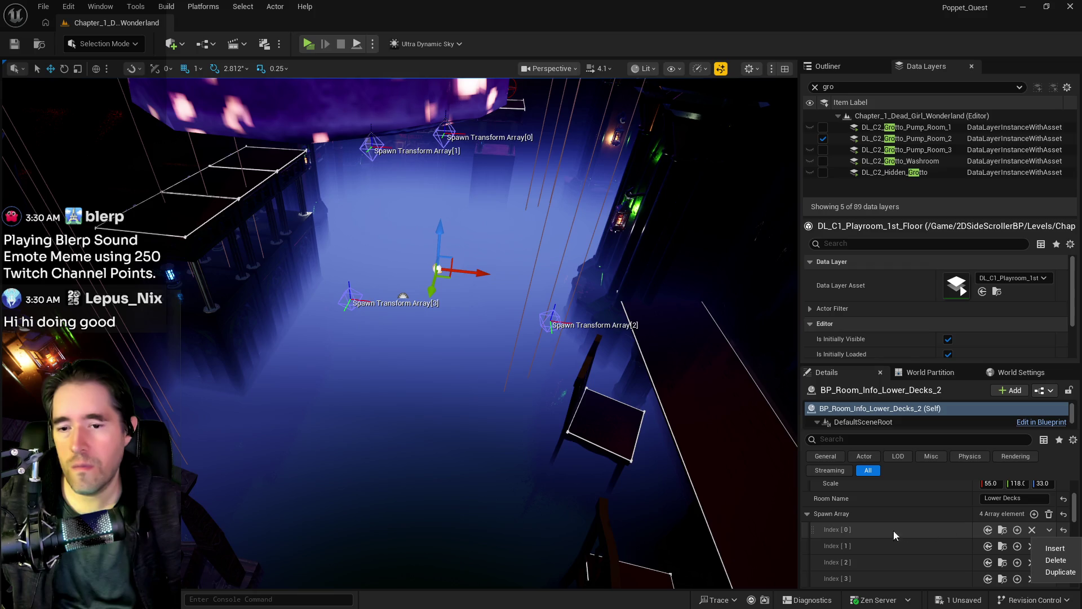
left_click(1007, 529)
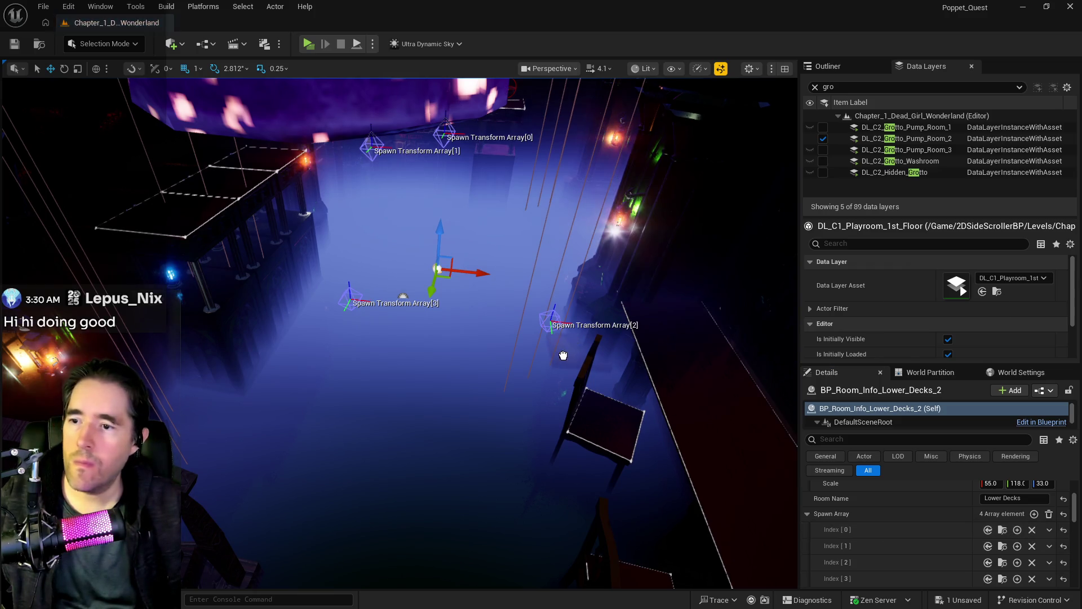
left_click(558, 429)
key("f")
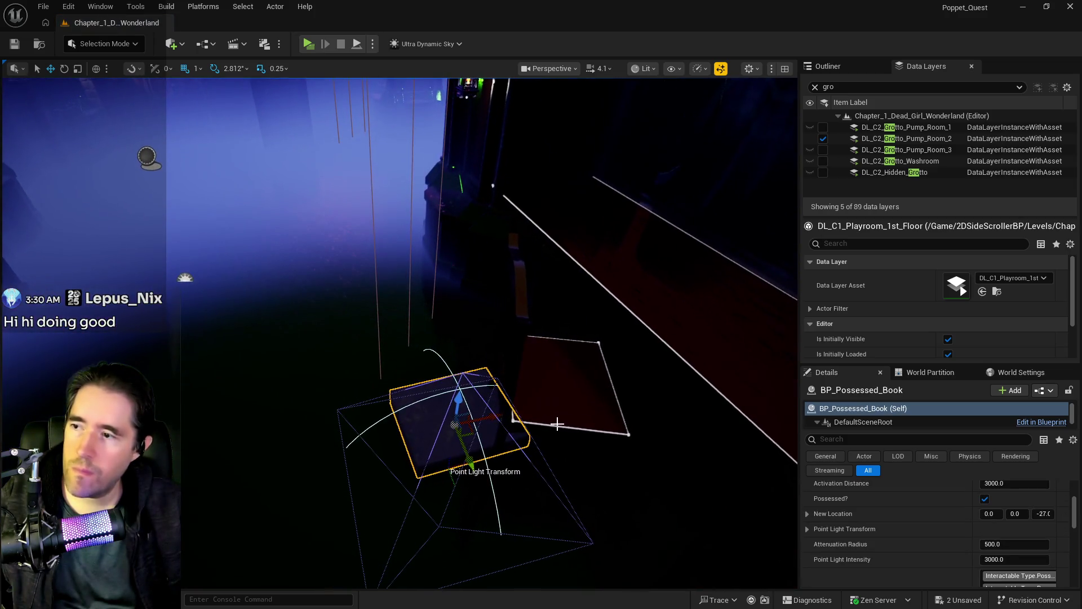
mouse_move(485, 339)
left_mouse_down()
mouse_move(486, 220)
mouse_move(462, 211)
left_mouse_up()
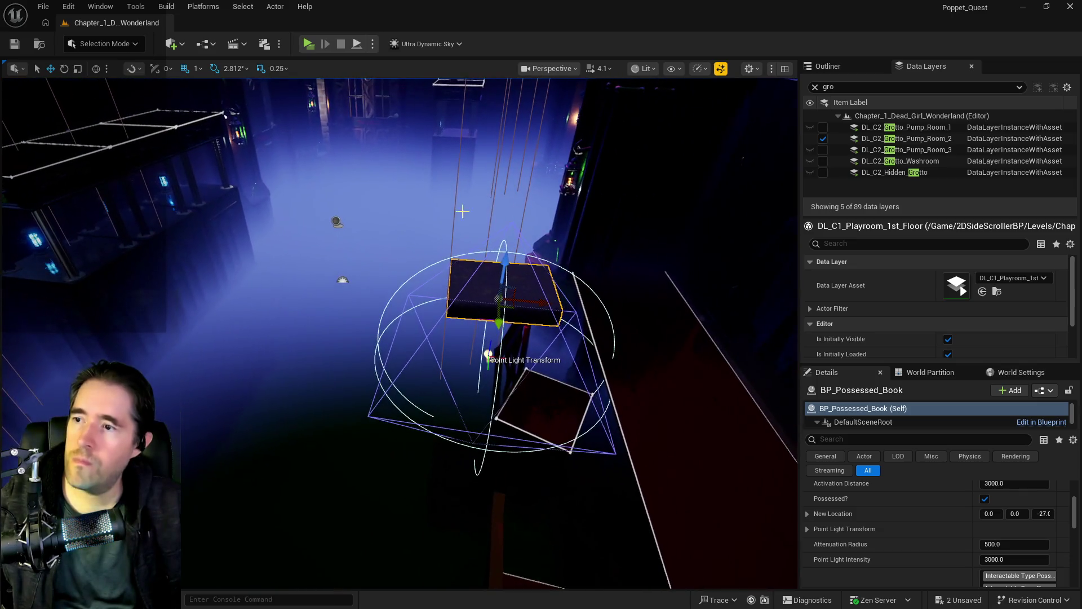
Move Spawn Transform Array[2] a little left and shift the possessed book left to match
left_click(337, 222)
left_click(493, 284)
mouse_move(492, 283)
left_mouse_down()
mouse_move(460, 281)
mouse_move(554, 276)
mouse_move(260, 276)
mouse_move(297, 269)
left_mouse_up()
left_click(496, 290)
left_click(543, 167)
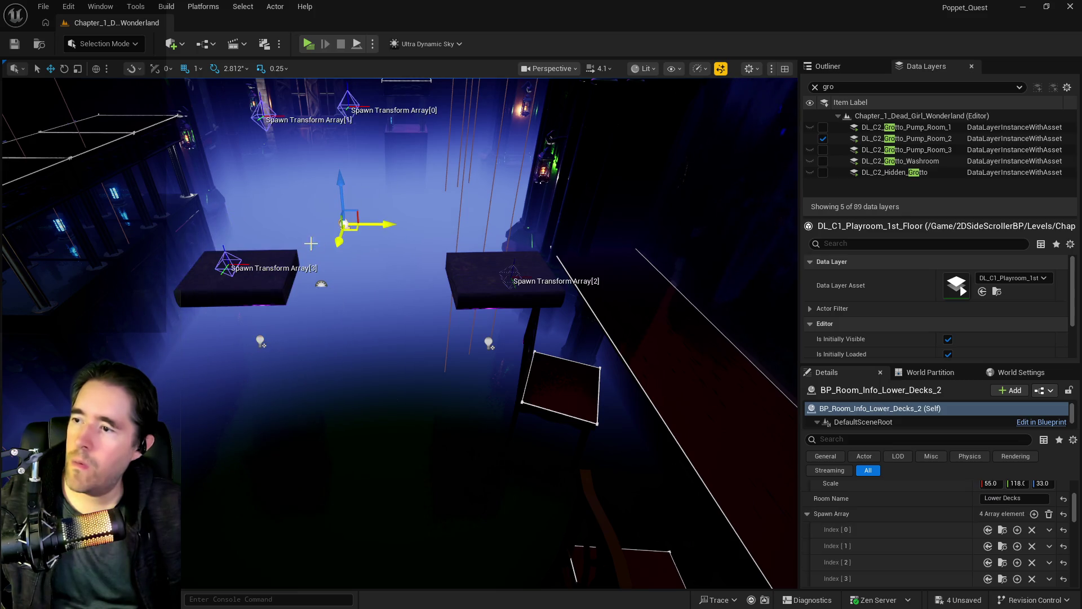
left_click_drag(274, 271, 286, 249)
left_click(288, 288)
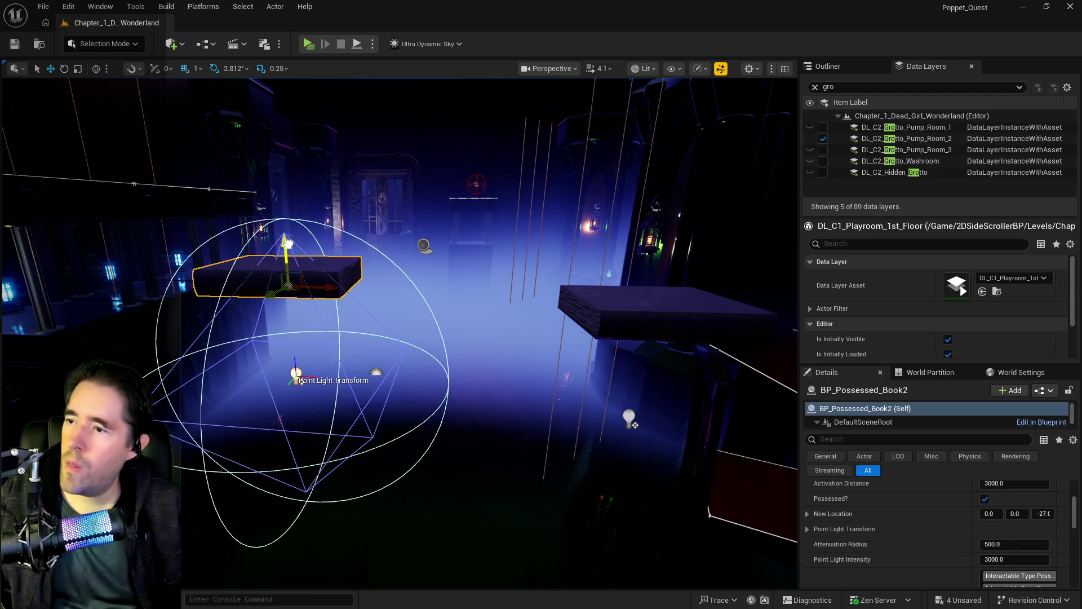
Raise the second possessed book platform slightly and shift it and its light left
left_click(426, 248)
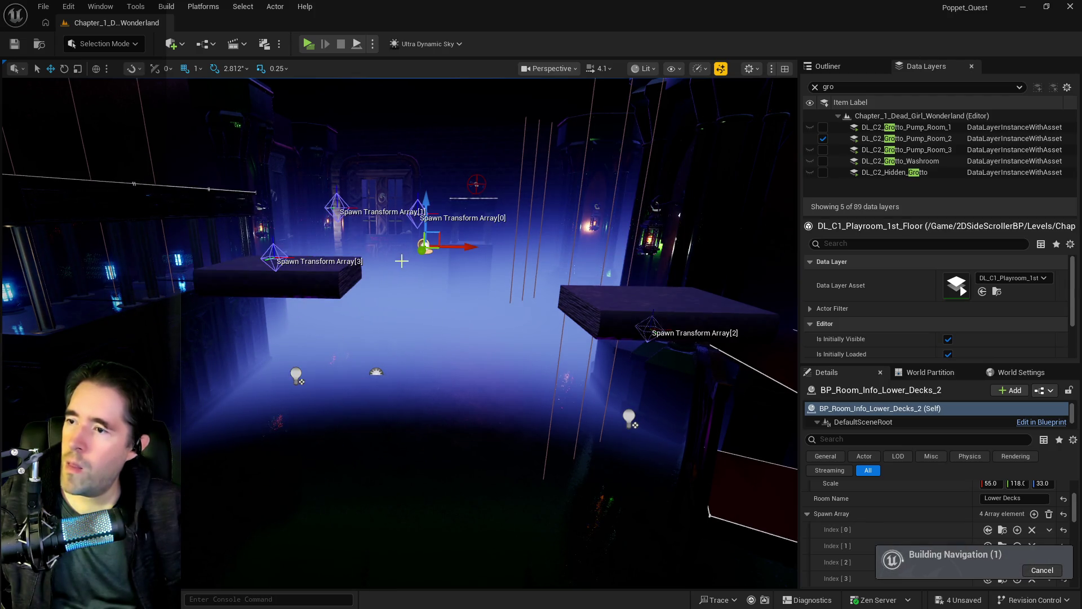
left_click(305, 272)
mouse_move(286, 249)
left_mouse_down()
mouse_move(372, 257)
mouse_move(337, 308)
mouse_move(346, 288)
mouse_move(328, 292)
left_mouse_up()
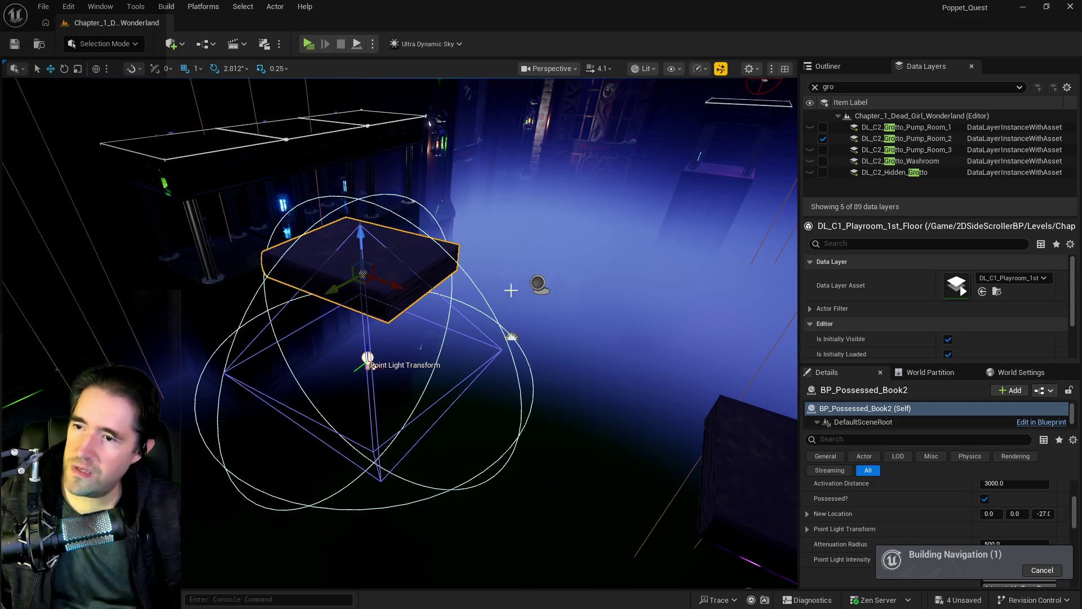
left_click(539, 285)
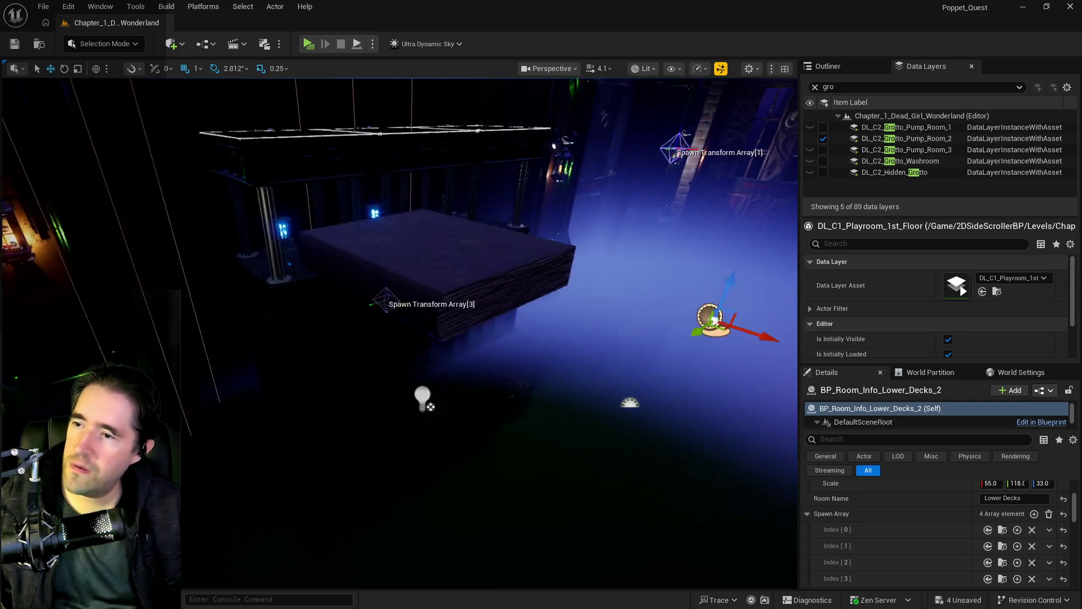
left_click(372, 267)
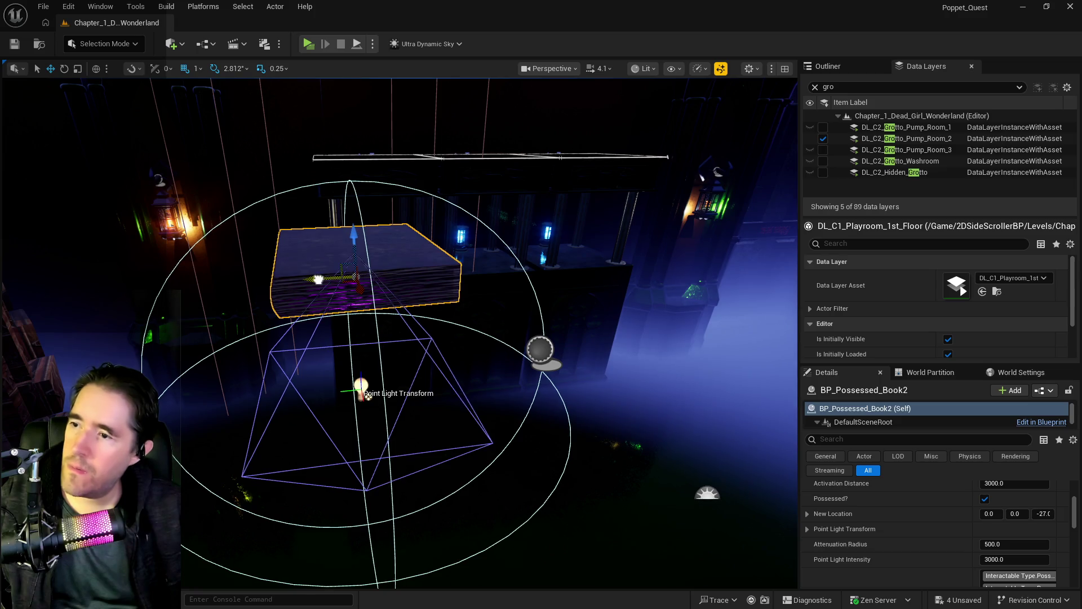
left_click_drag(283, 283, 269, 284)
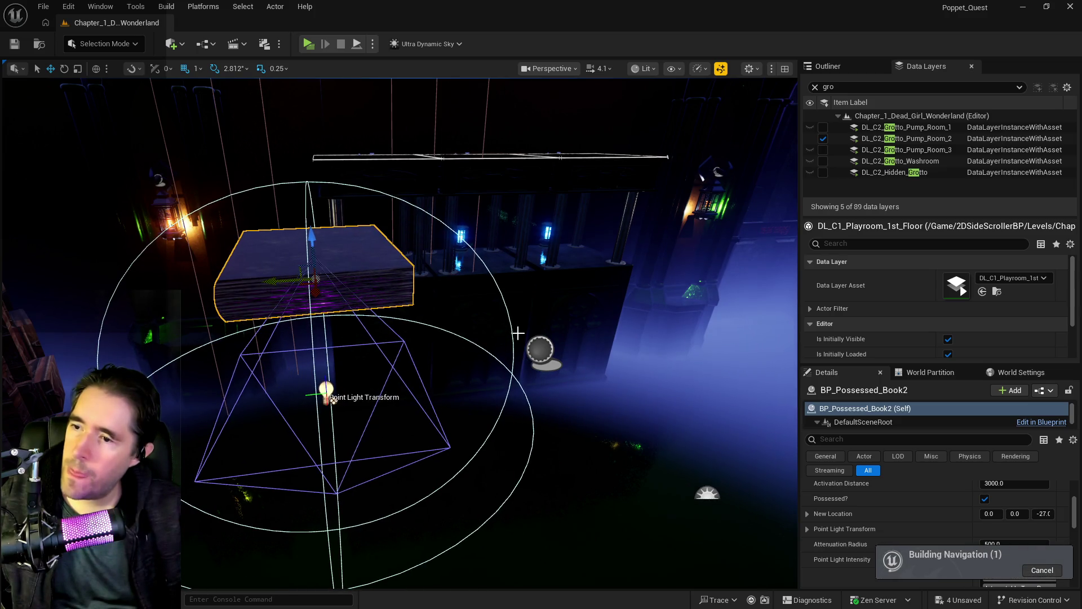
From a side angle on the room, slide the first book platform right and down
left_click(536, 354)
key("f")
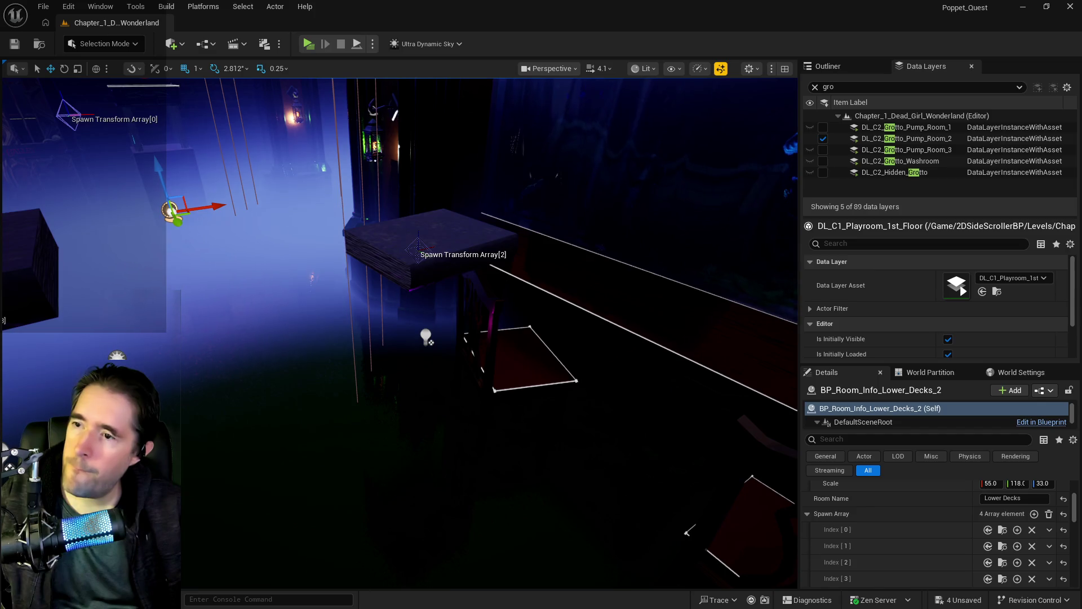
left_click_drag(394, 350, 541, 350)
left_click(334, 264)
left_click_drag(251, 255, 352, 265)
left_click_drag(394, 221, 397, 276)
Check the first book from floor level against the room's spawn transforms, then search the actor list
left_click(388, 101)
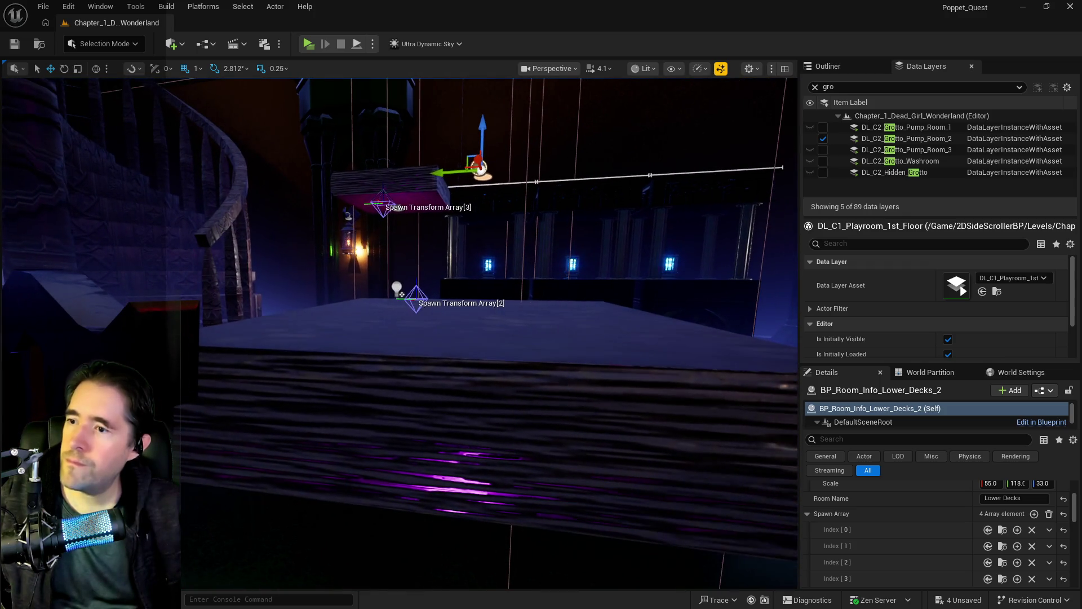
left_click(437, 360)
key("f")
left_click_drag(433, 361, 471, 355)
mouse_move(516, 292)
left_mouse_down()
mouse_move(463, 296)
mouse_move(499, 377)
left_mouse_up()
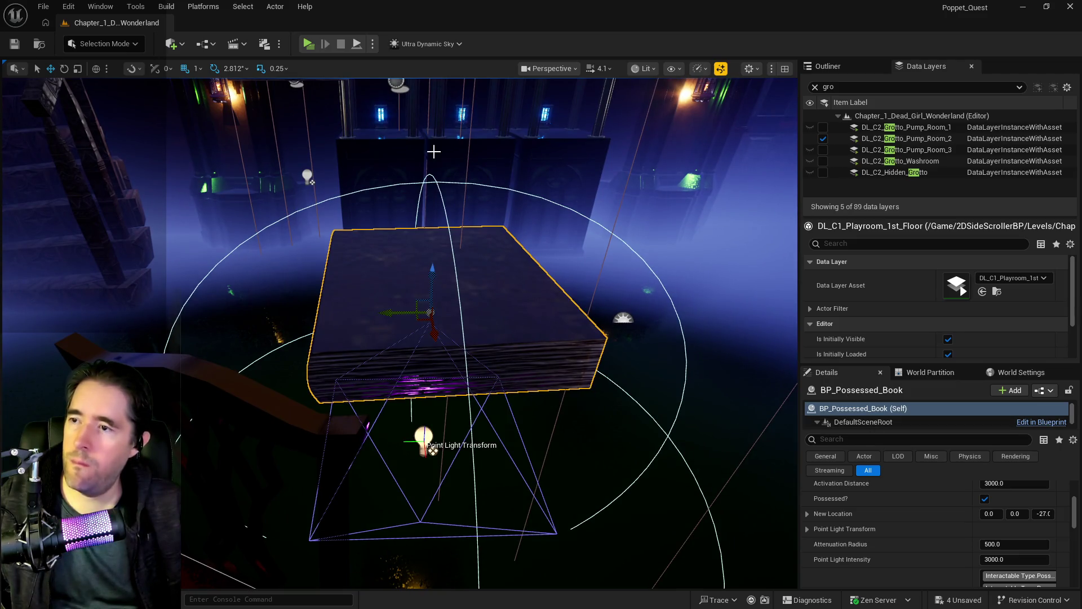
left_click(449, 242)
mouse_move(449, 241)
left_mouse_down()
mouse_move(406, 231)
mouse_move(395, 293)
mouse_move(799, 72)
left_mouse_up()
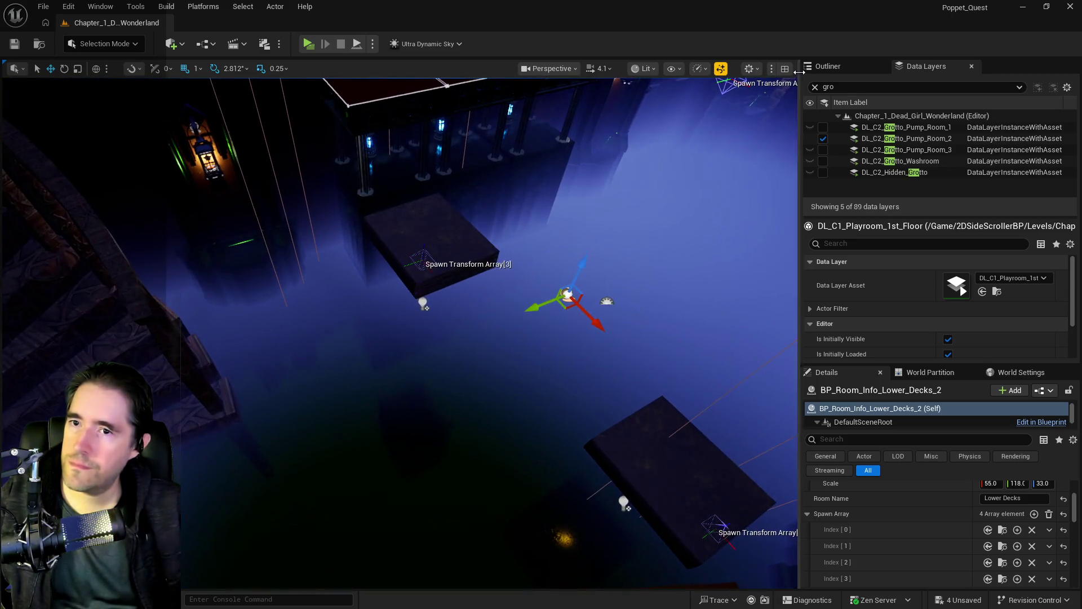
left_click(826, 66)
left_click(838, 85)
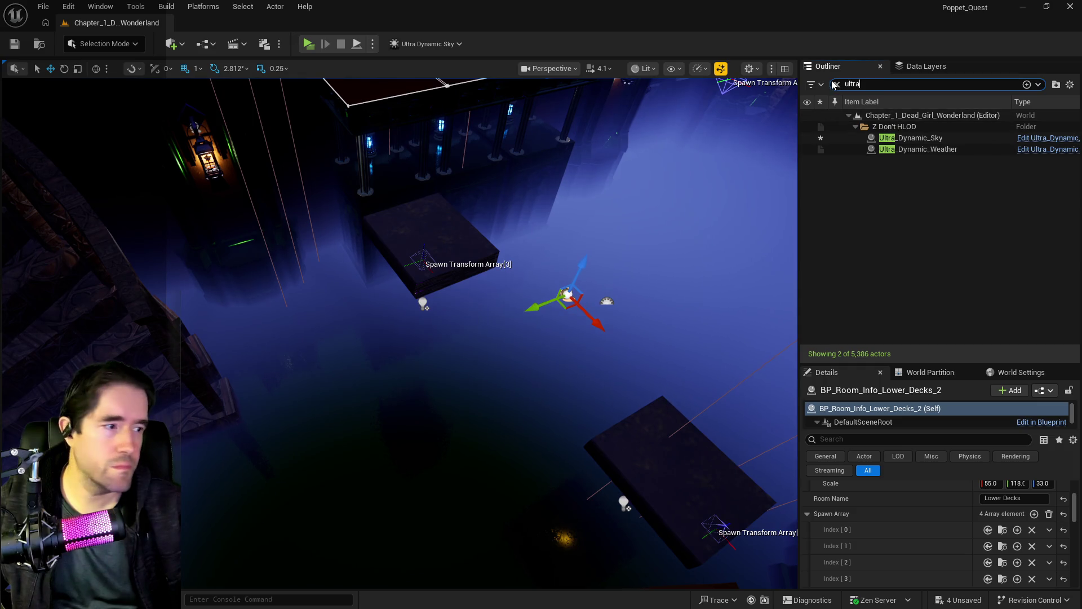
Select both possessed books and move them into the Lower Decks folder
left_click(836, 84)
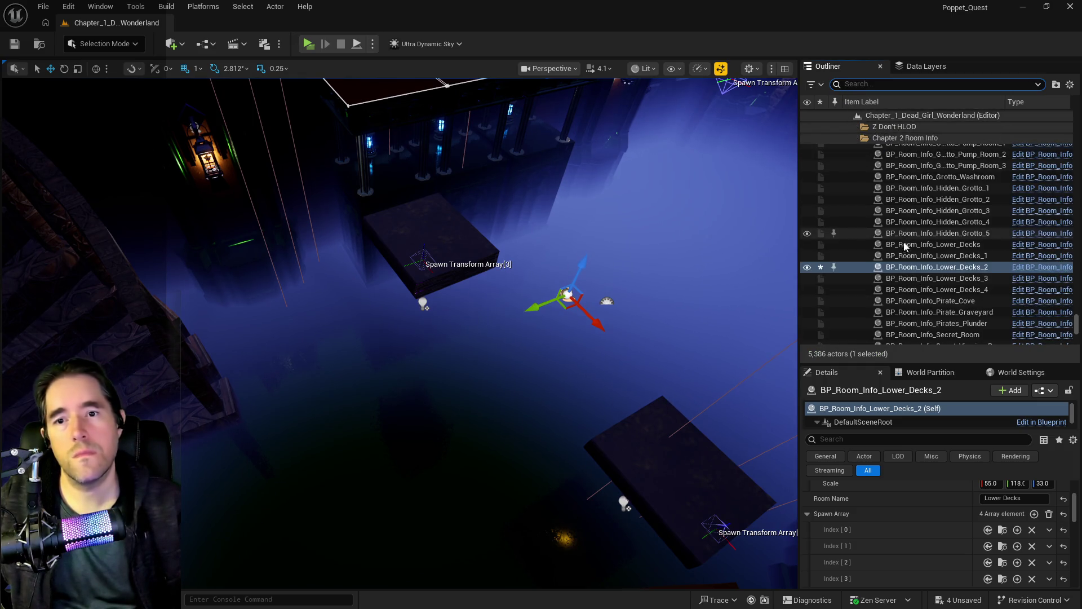
left_click(643, 428)
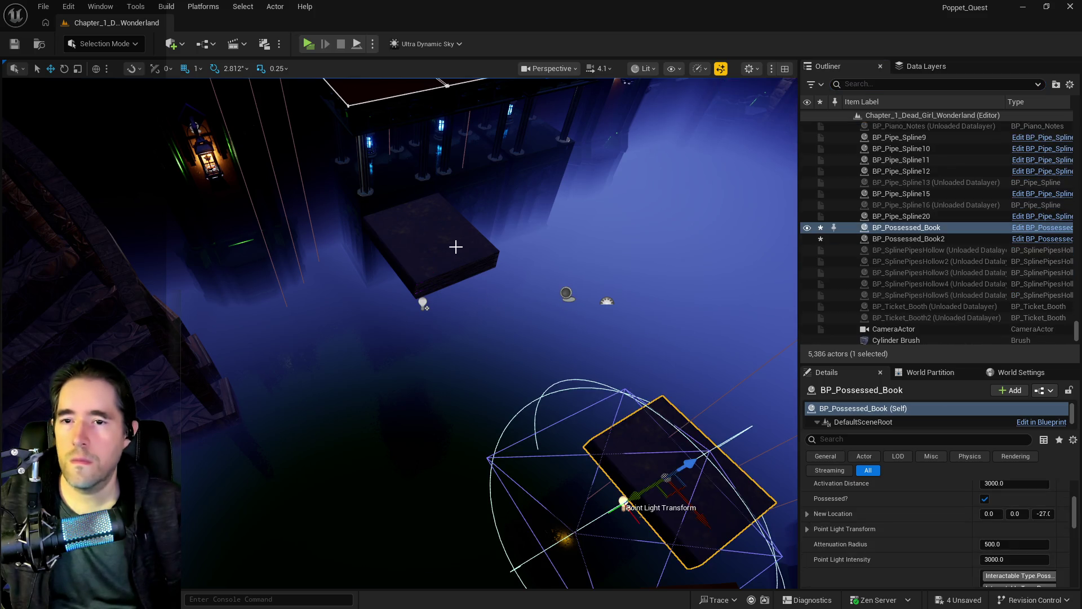
left_click(428, 231, "ctrl")
right_click(890, 238)
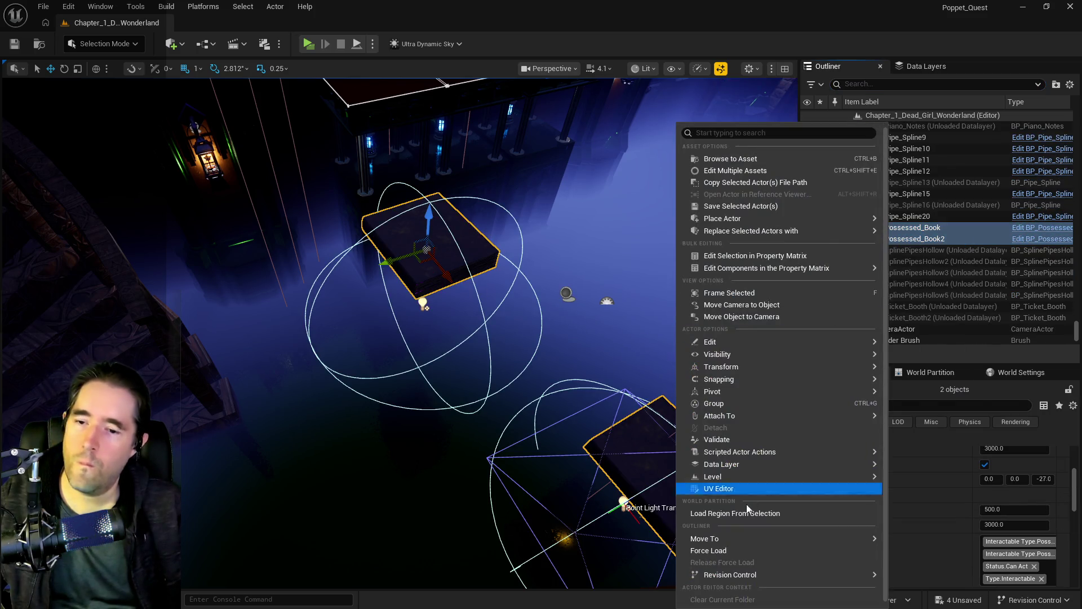
mouse_move(721, 540)
type("lower")
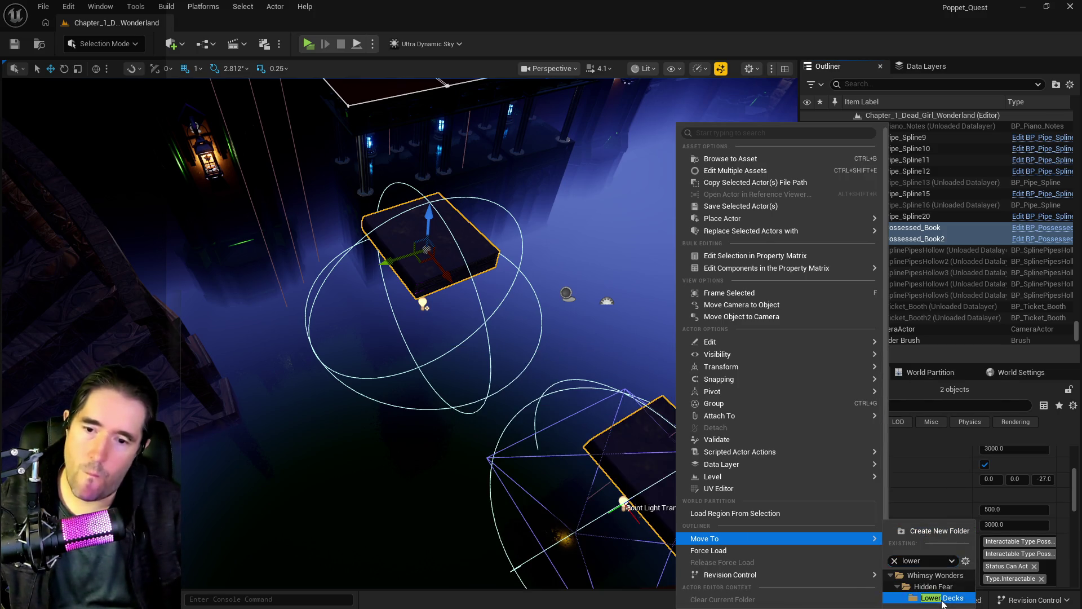
left_click(941, 597)
Filter Data Layers by 'lower' and add the selected books to DL_C2_Lower_Decks
left_click(920, 67)
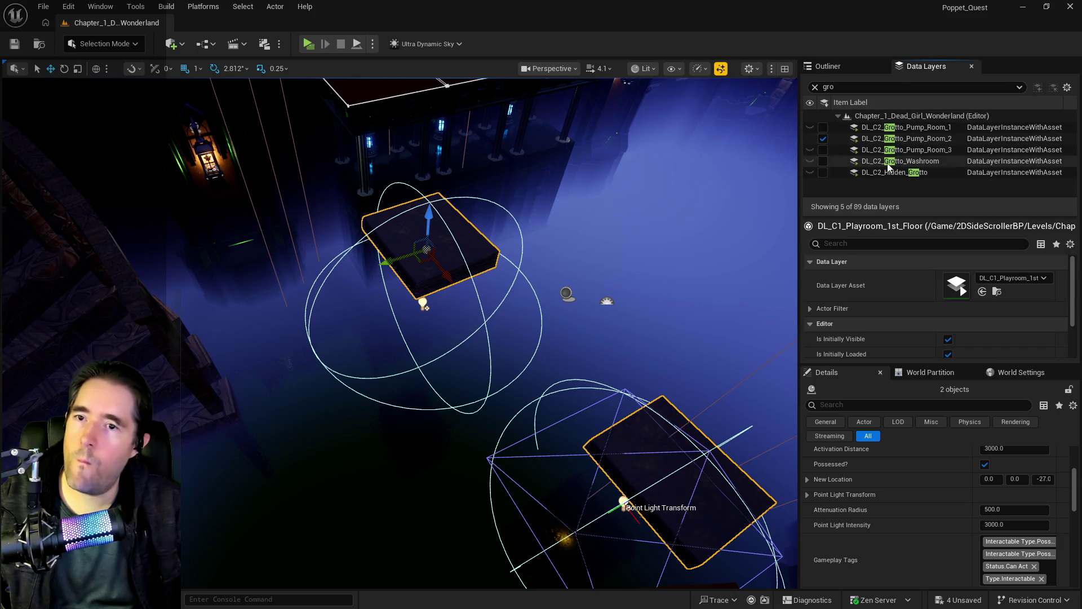
left_click(834, 88)
type("lower")
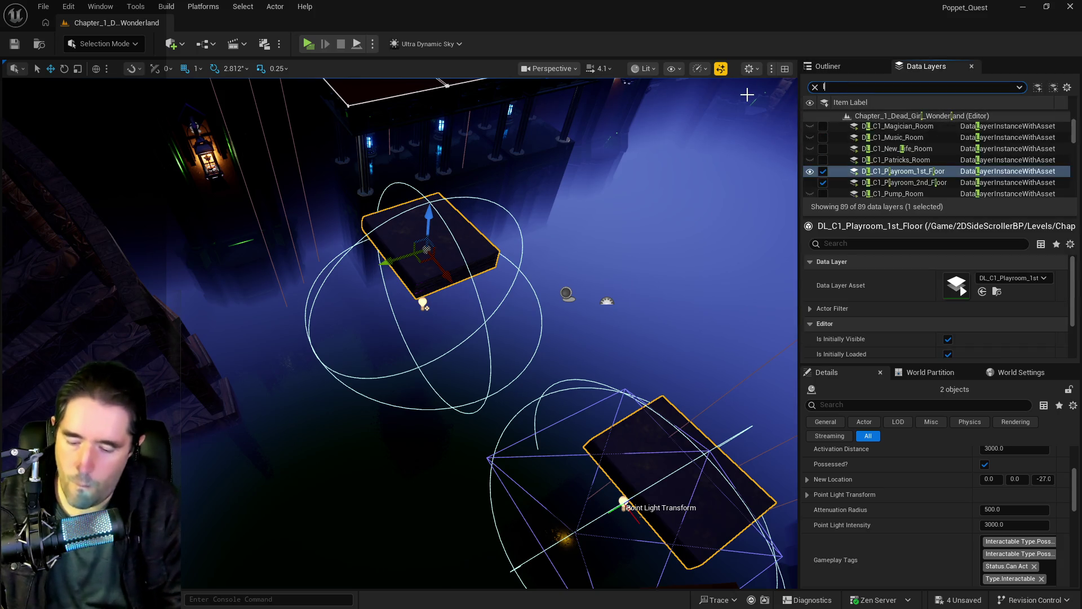
left_click(874, 120)
left_click(873, 127)
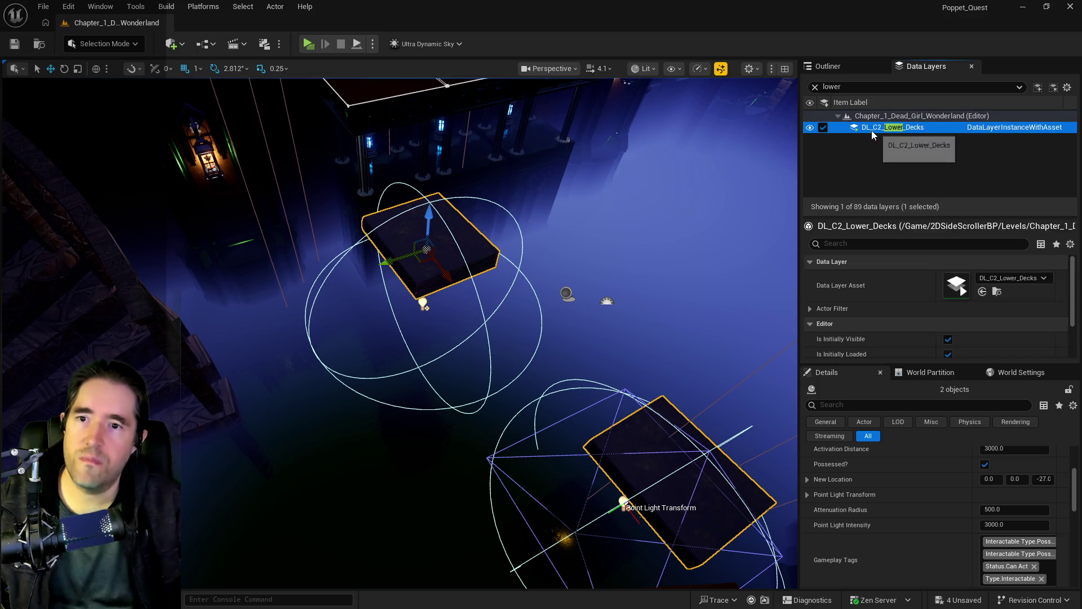
right_click(874, 127)
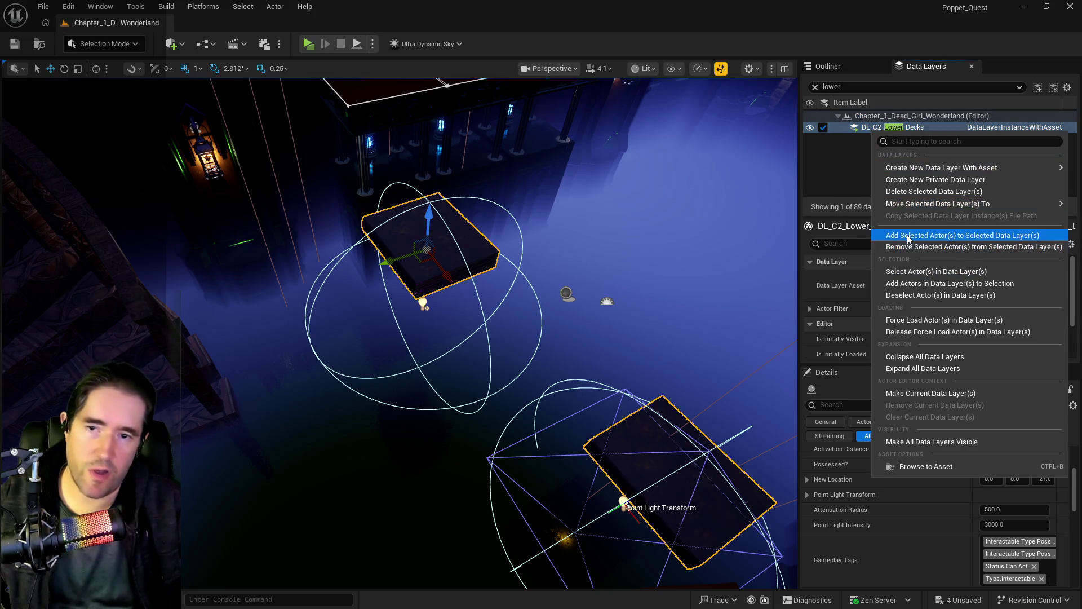
left_click(906, 235)
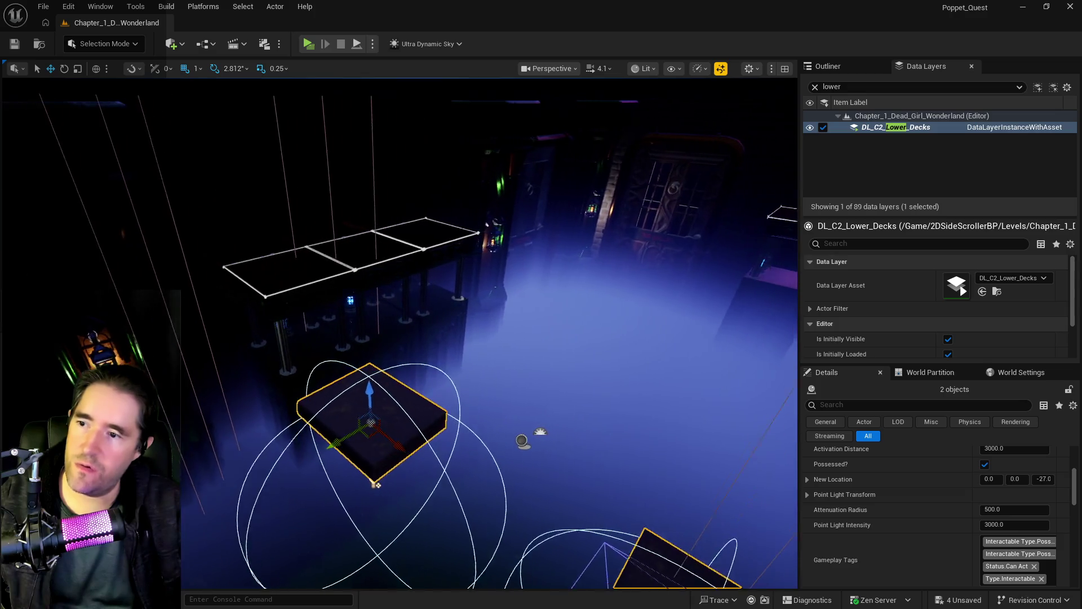
left_click(496, 442)
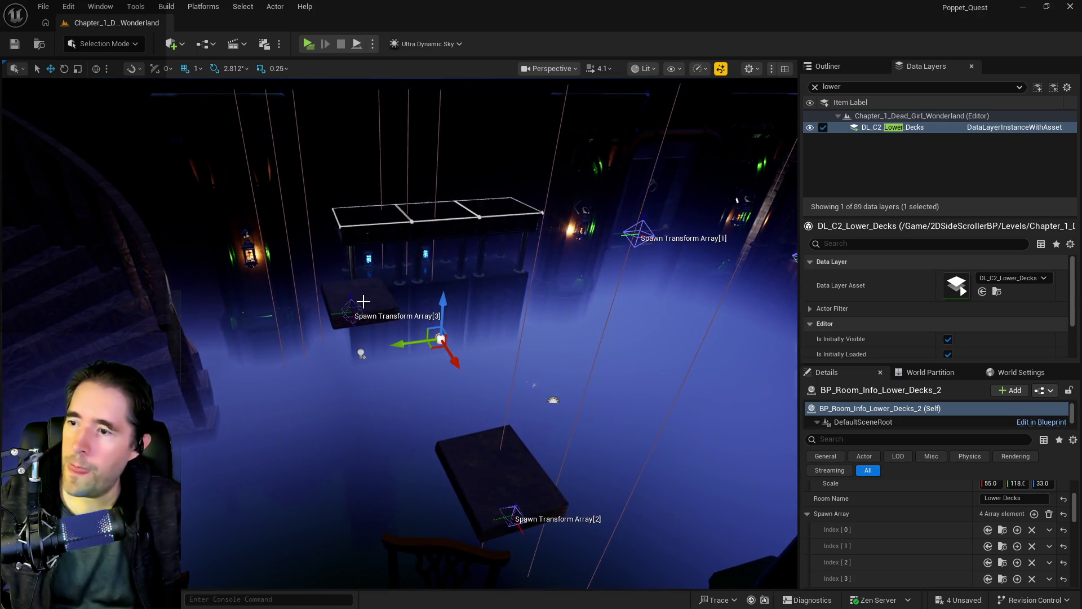
Duplicate the second book as a third platform and shift it left
left_click(366, 302)
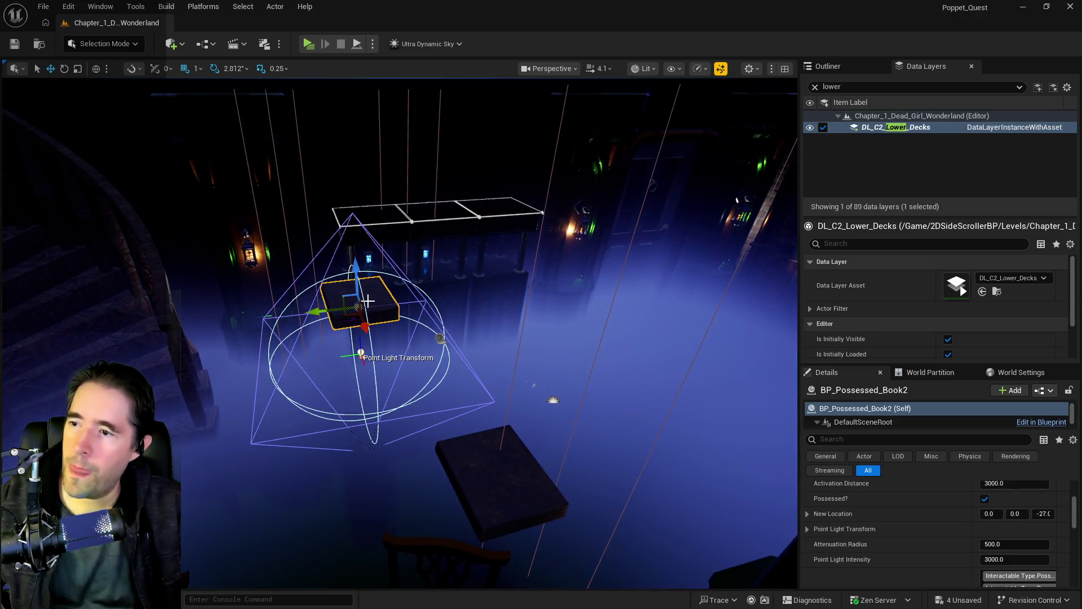
left_click_drag(330, 310, 713, 293)
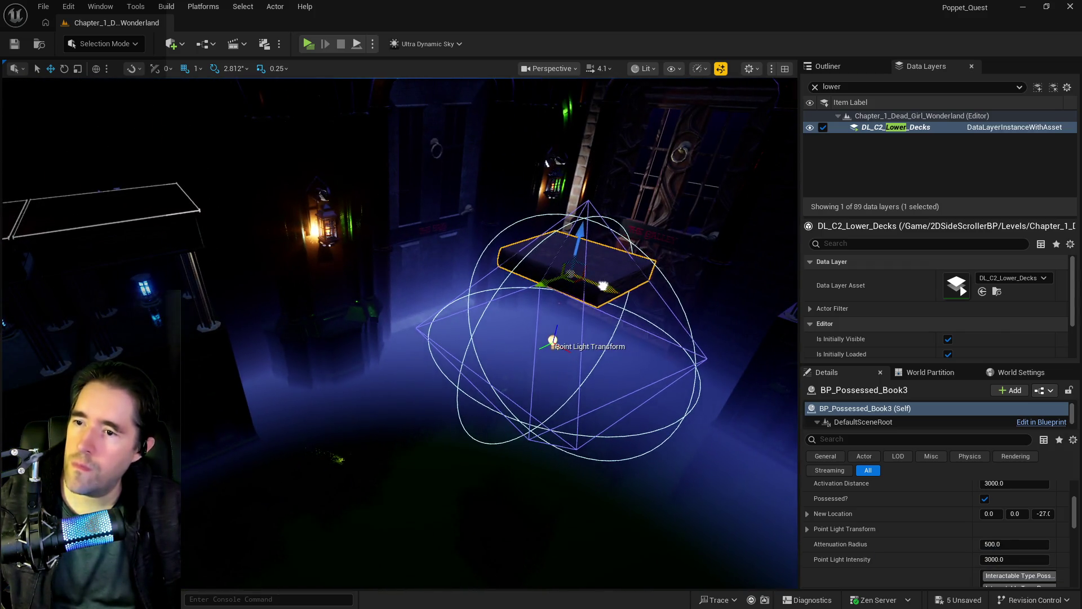
mouse_move(494, 255)
left_mouse_down()
mouse_move(421, 259)
mouse_move(359, 287)
left_mouse_up()
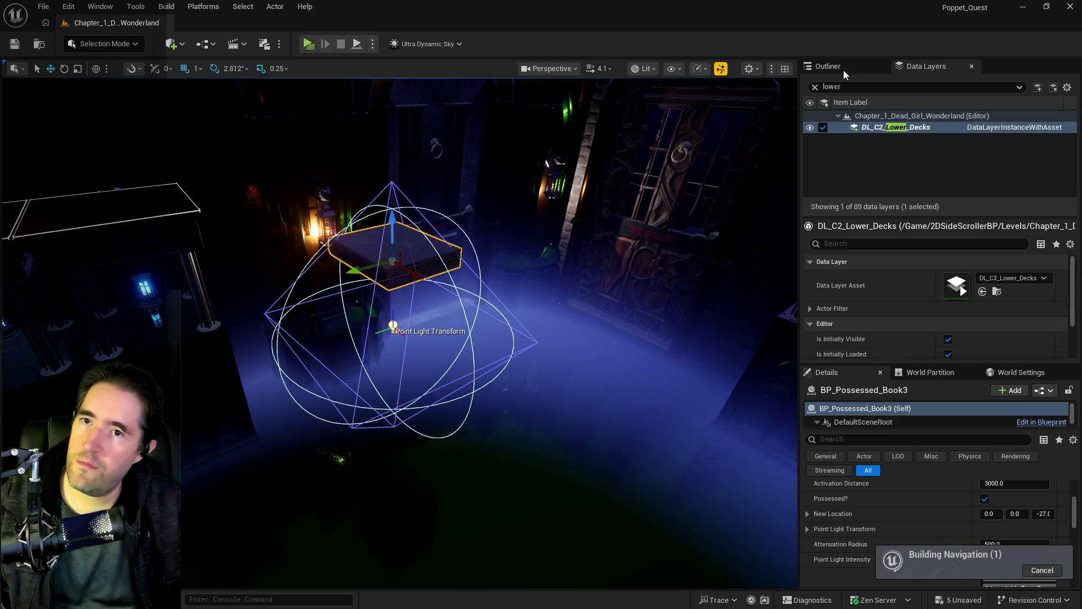
Search the Outliner for 'nav' and delete the NavMeshBoundsVolume
left_click(844, 68)
left_click(867, 84)
type("nav")
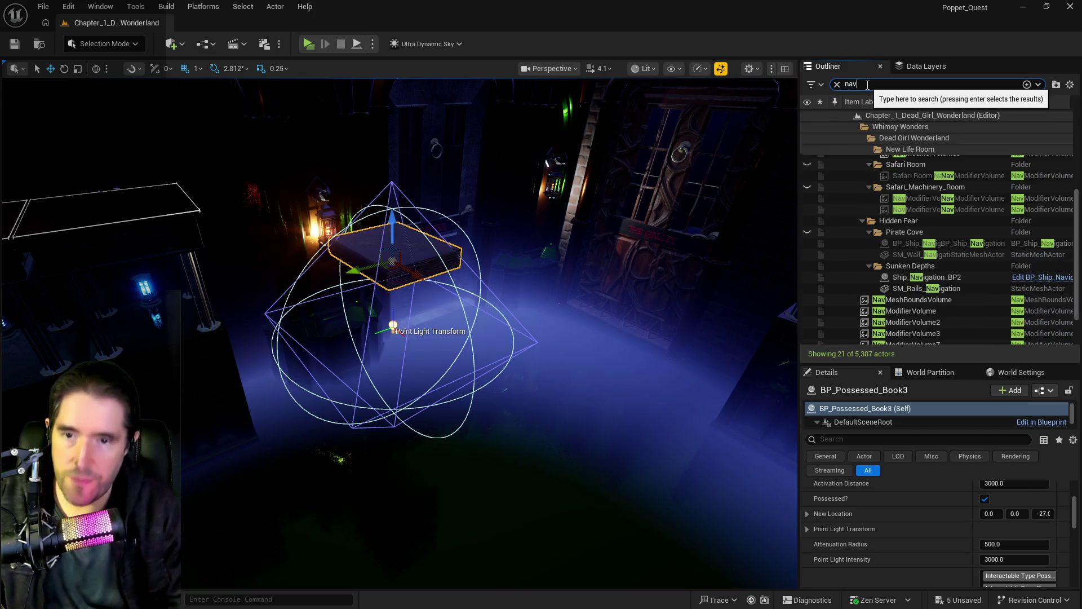
left_click(899, 300)
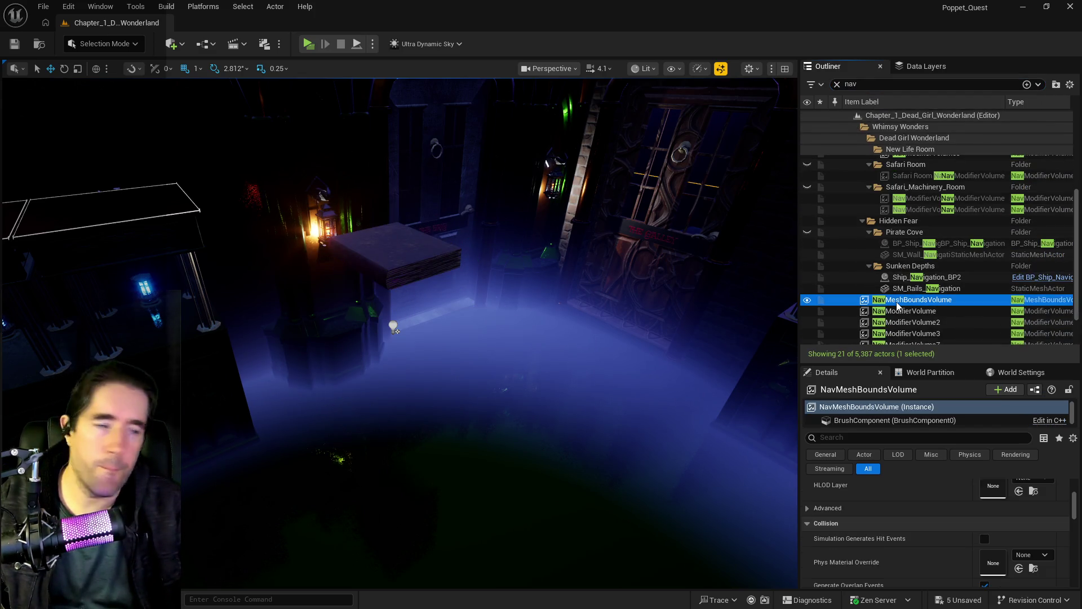
key("Delete")
Reposition the third book platform, raising it and its light near the room's spawn points
left_click(395, 272)
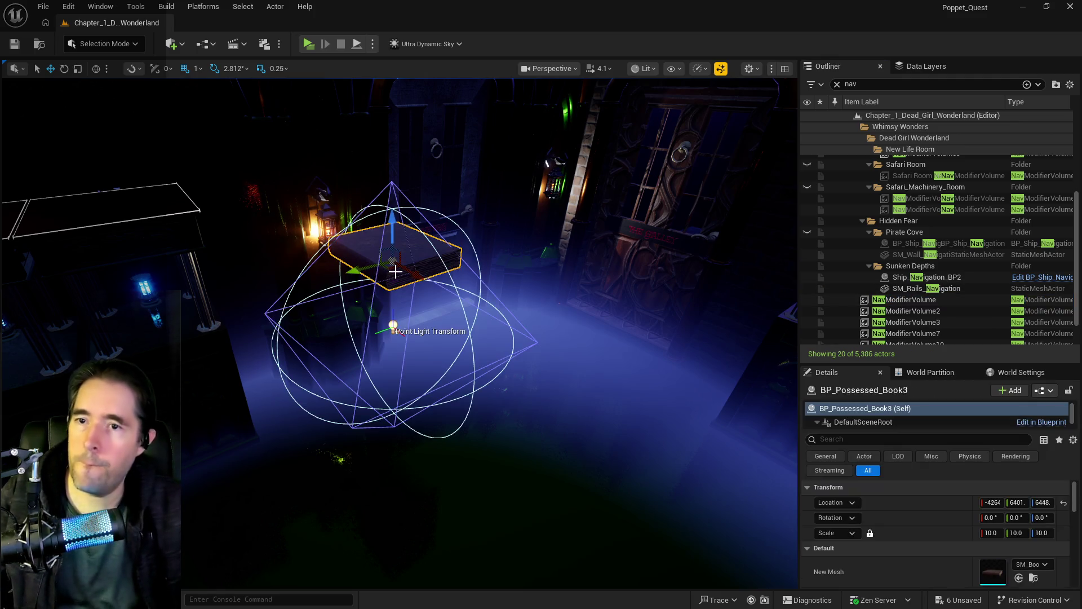
left_click(836, 84)
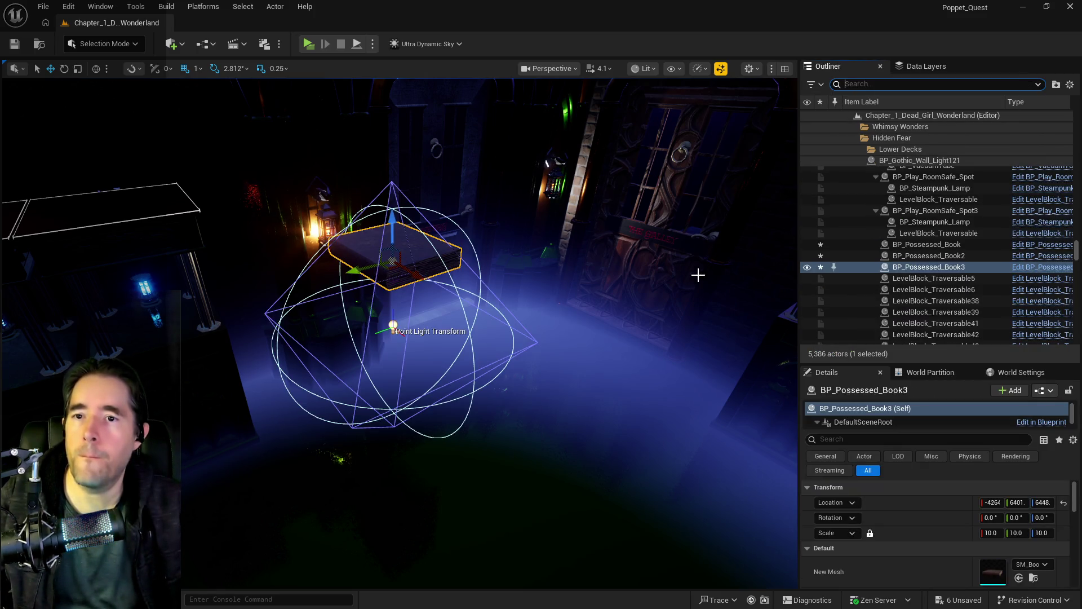
key("f")
left_click_drag(399, 332, 338, 321)
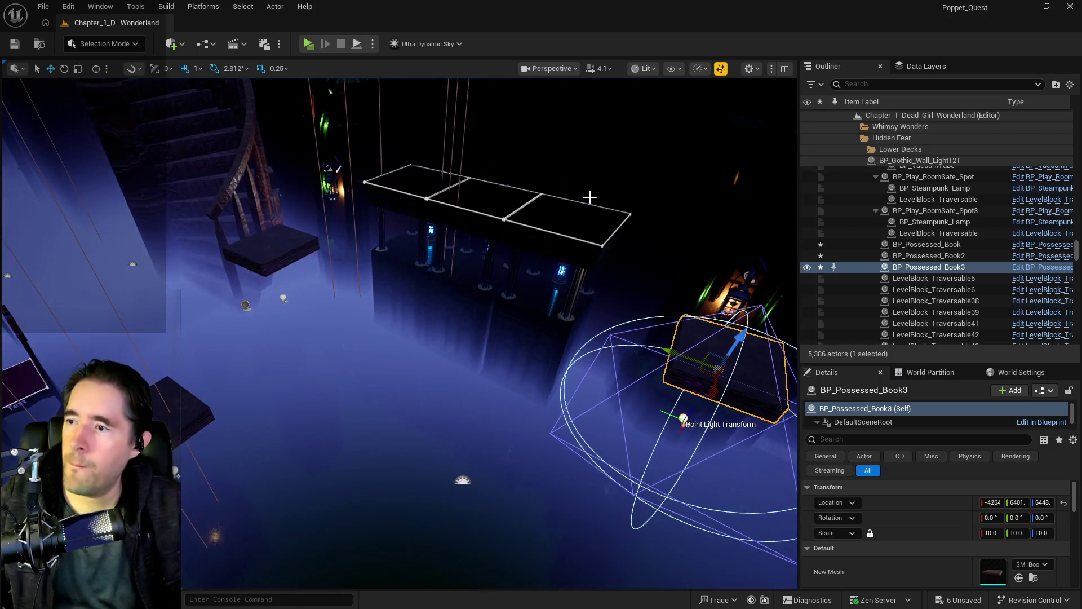
left_click(247, 304)
key("f")
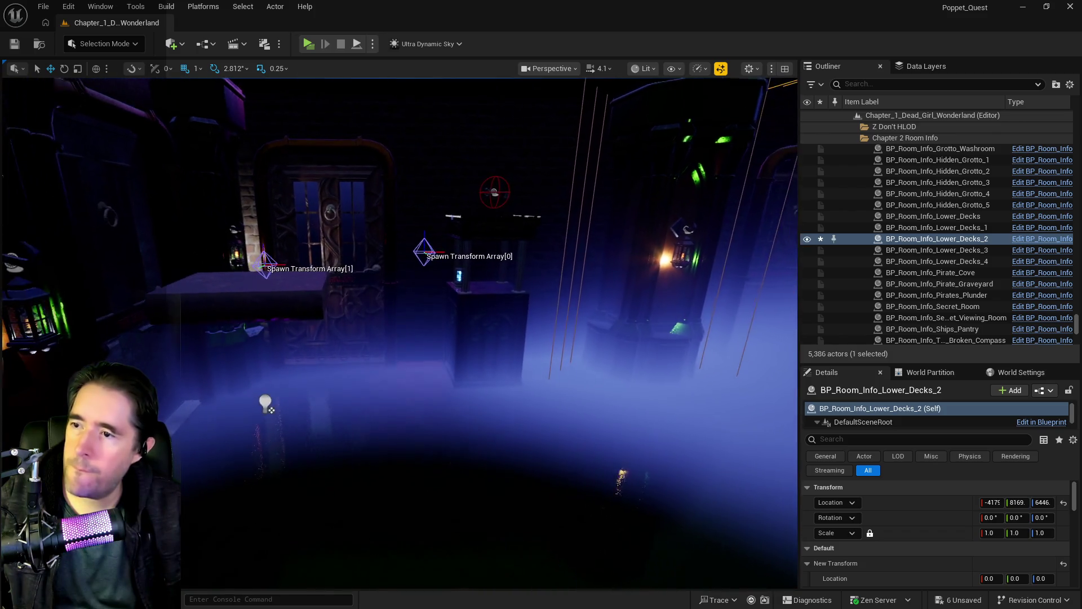
left_click(272, 303)
mouse_move(257, 281)
left_mouse_down()
mouse_move(269, 257)
mouse_move(330, 274)
mouse_move(325, 284)
mouse_move(286, 283)
left_mouse_up()
Duplicate a fourth book platform and start a playtest with Alt+P
mouse_move(132, 369)
left_mouse_down()
mouse_move(294, 237)
mouse_move(445, 237)
mouse_move(388, 238)
mouse_move(359, 252)
left_mouse_up()
scroll(397, 232, "up", 3)
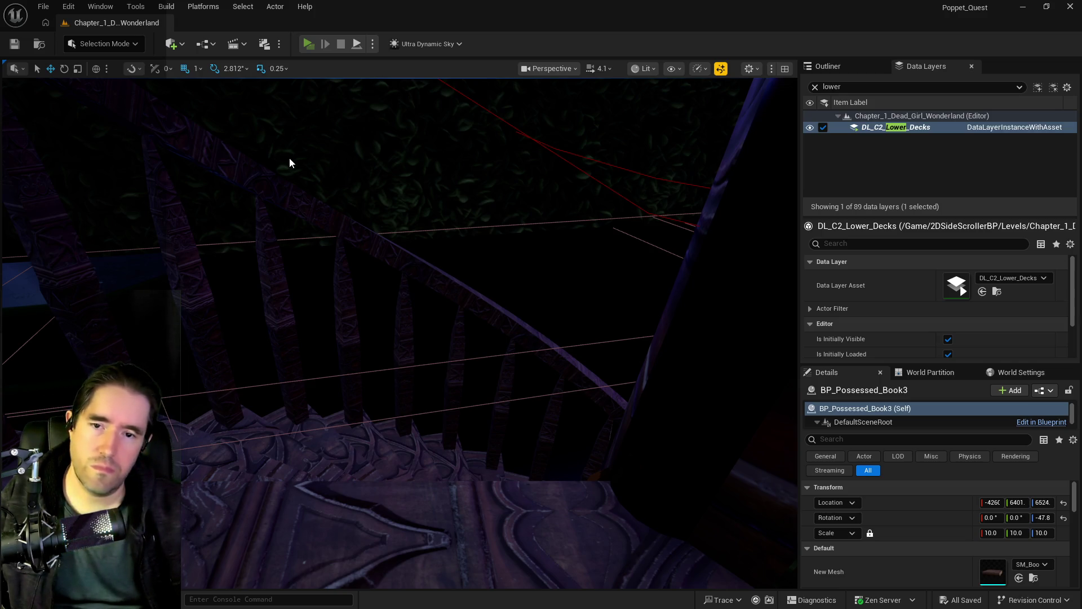
key("alt+p")
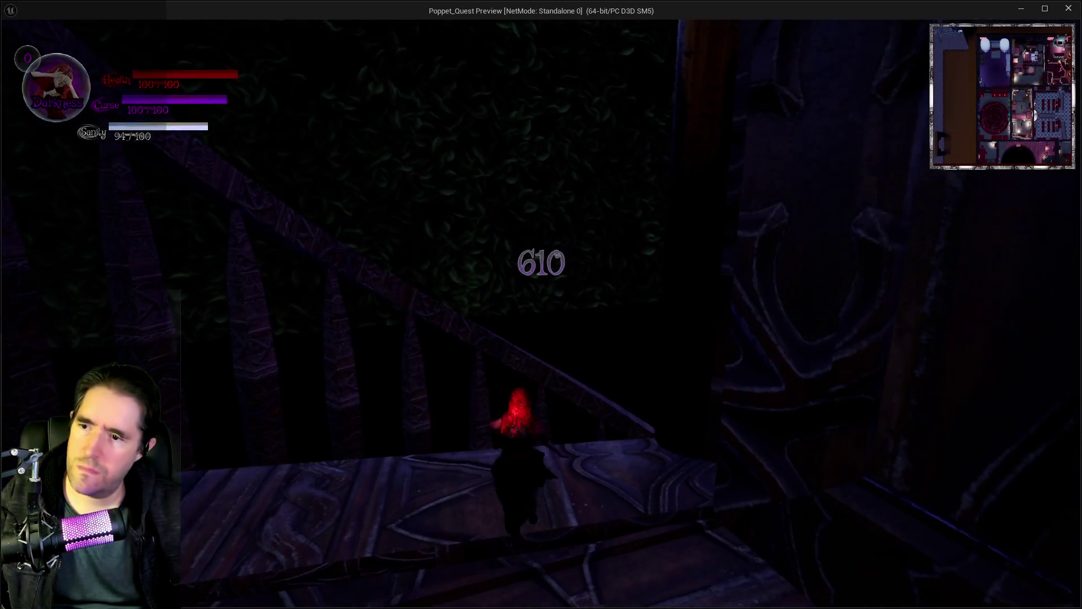
Walk the character onto the lower deck, then open and close the card menu
key("w")
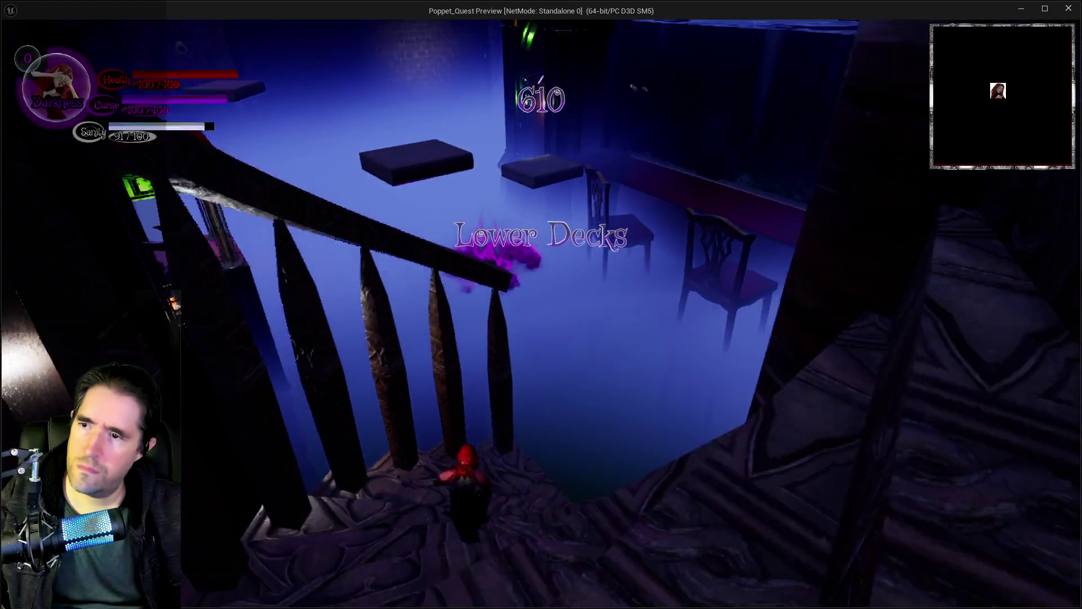
key("w")
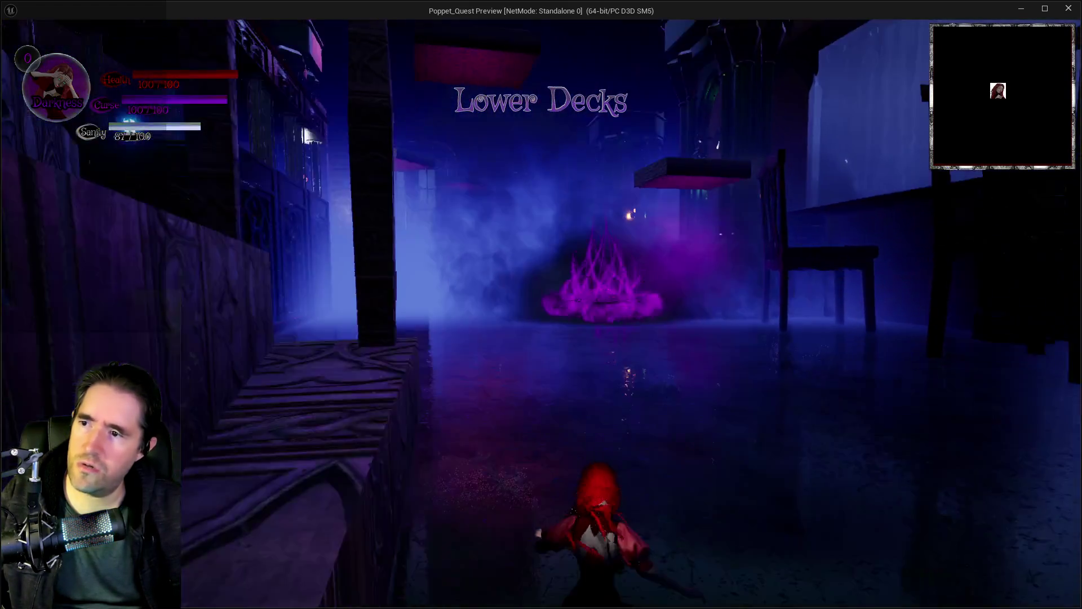
key("w")
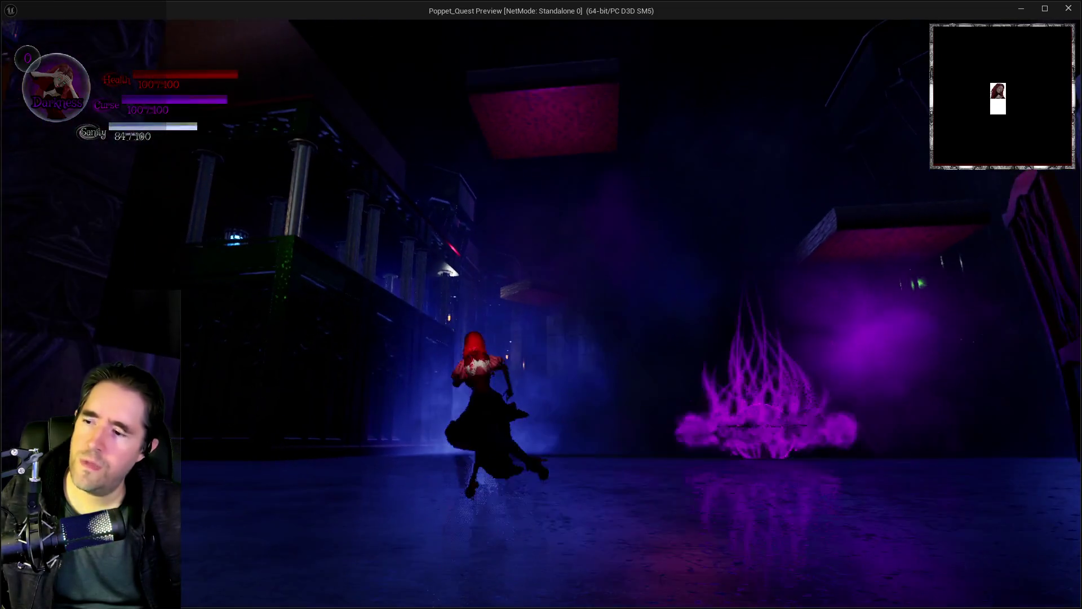
key("w")
key("Tab")
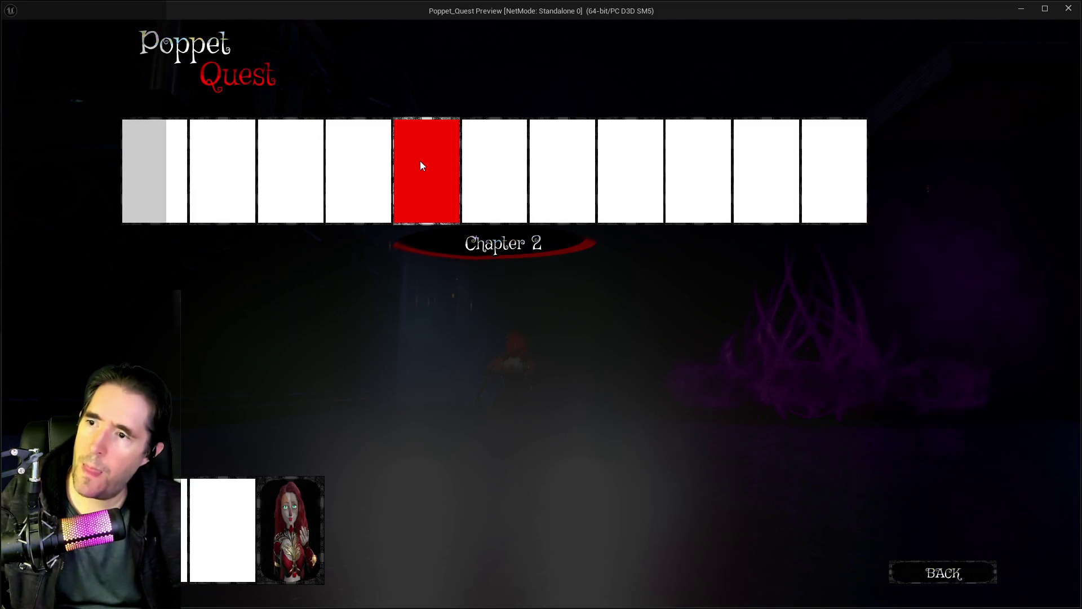
key("Tab")
key("w")
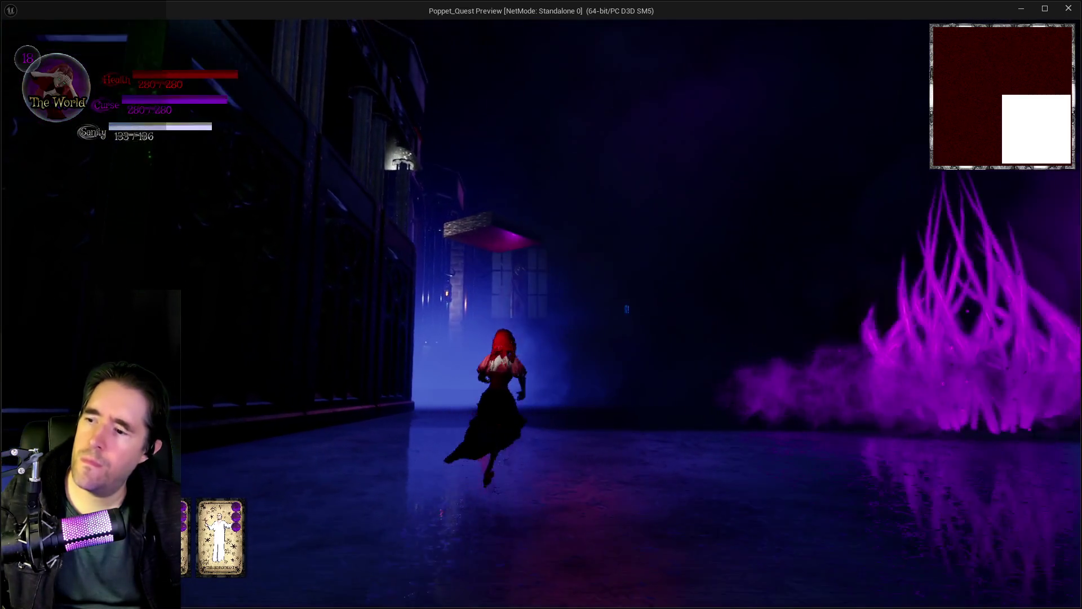
Run through the dark halls, casting and swinging the weapon, then stop with Esc
key("w")
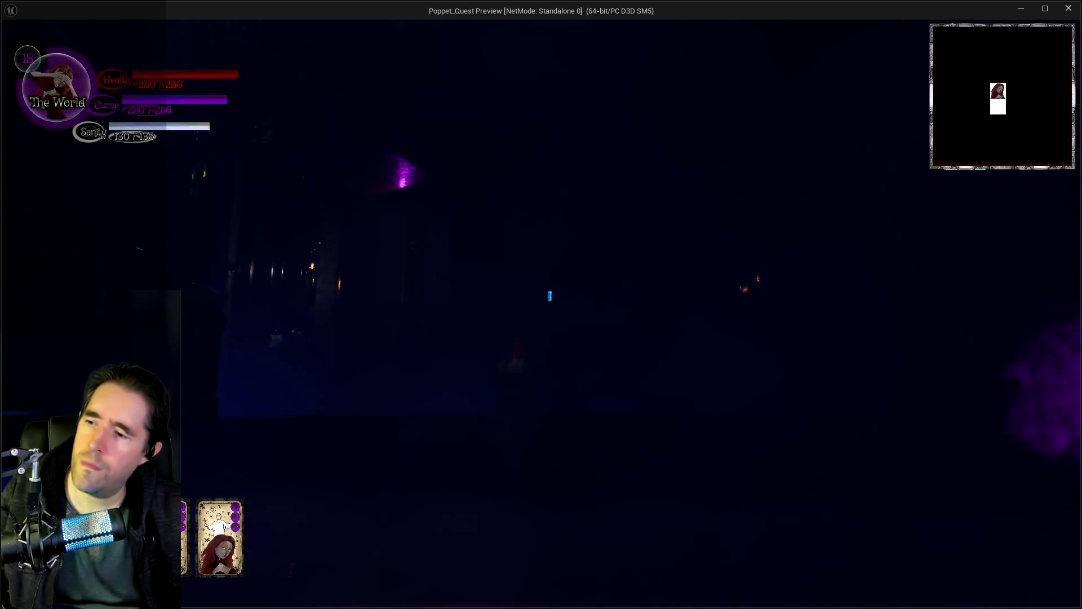
key("w")
key("e")
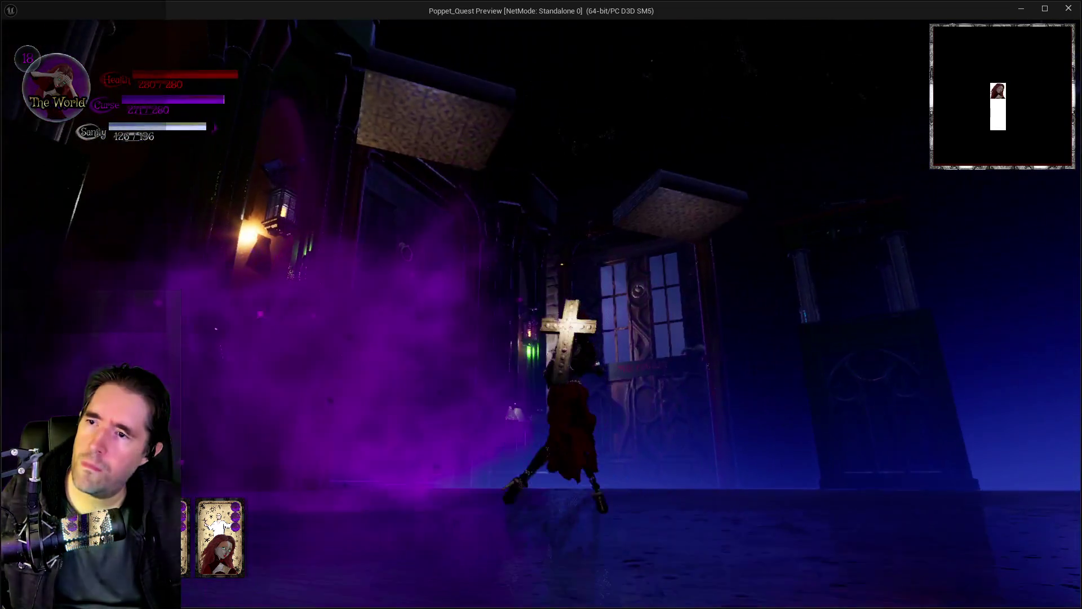
key("w")
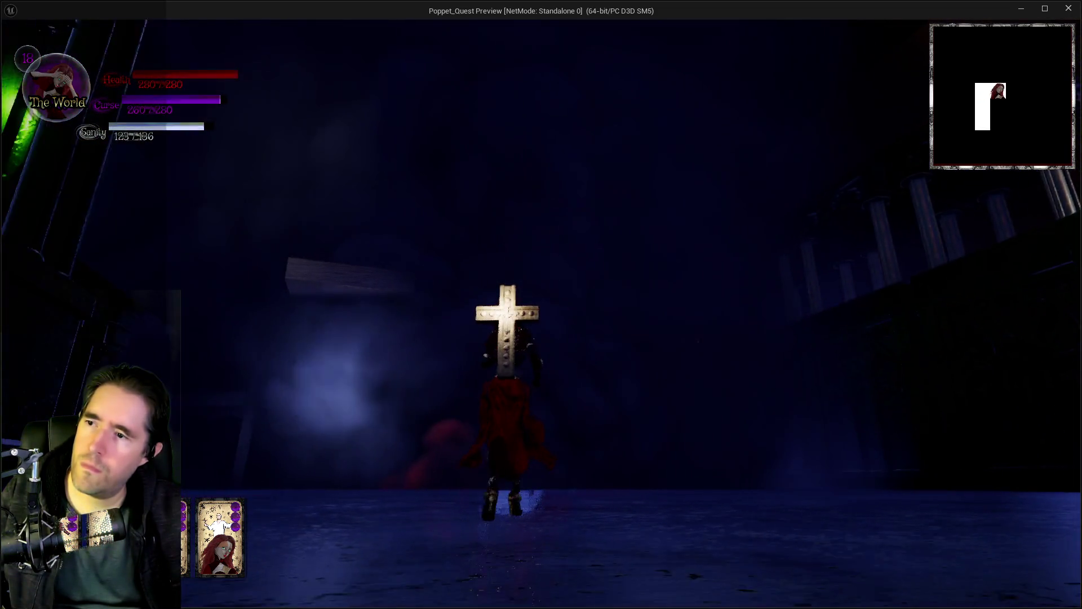
key("w")
key("e")
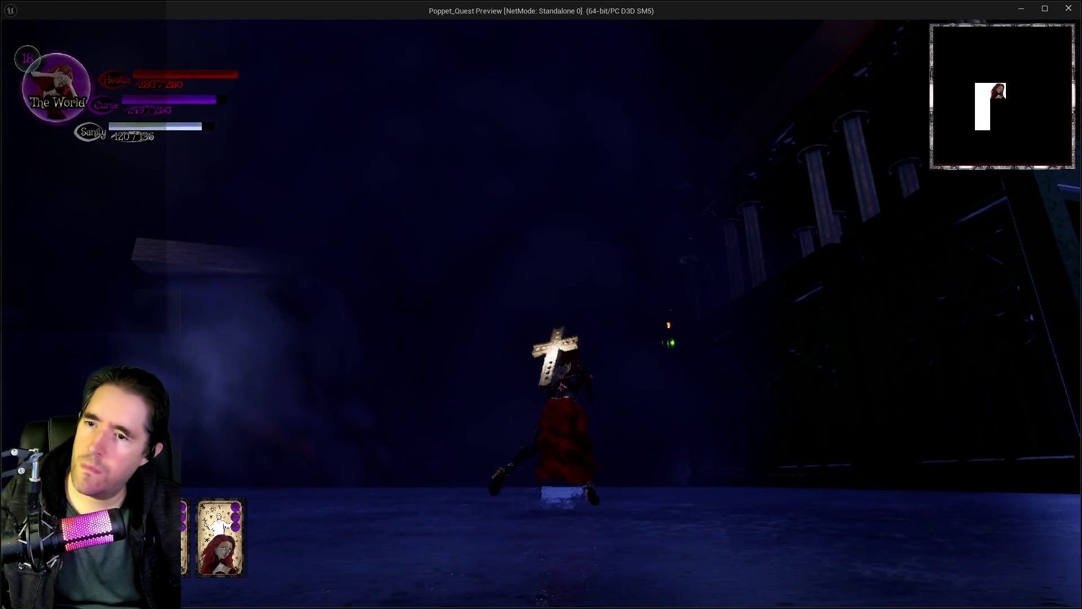
key("w")
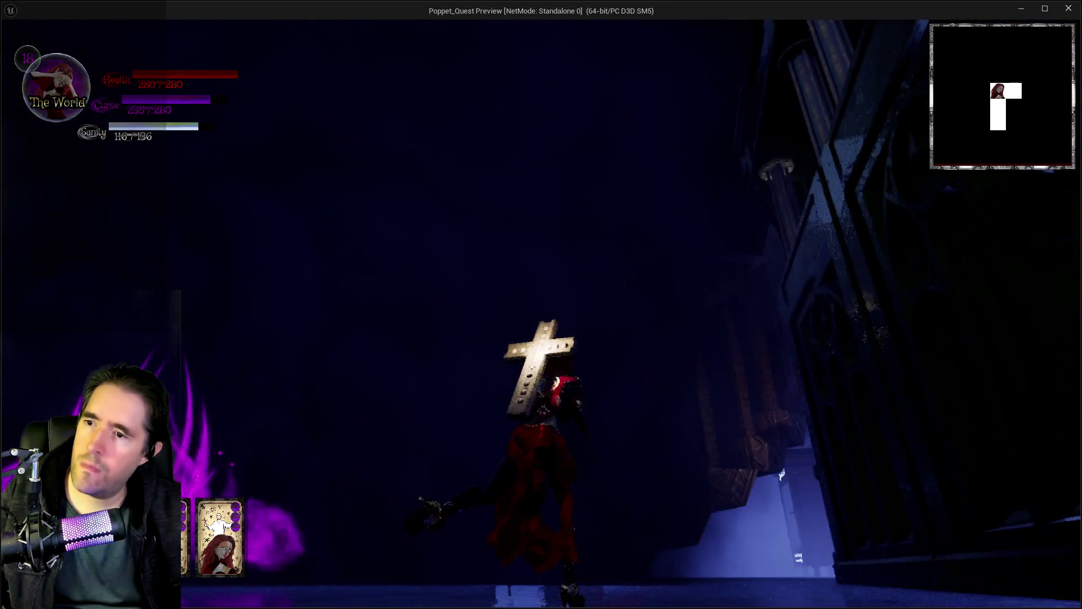
key("w")
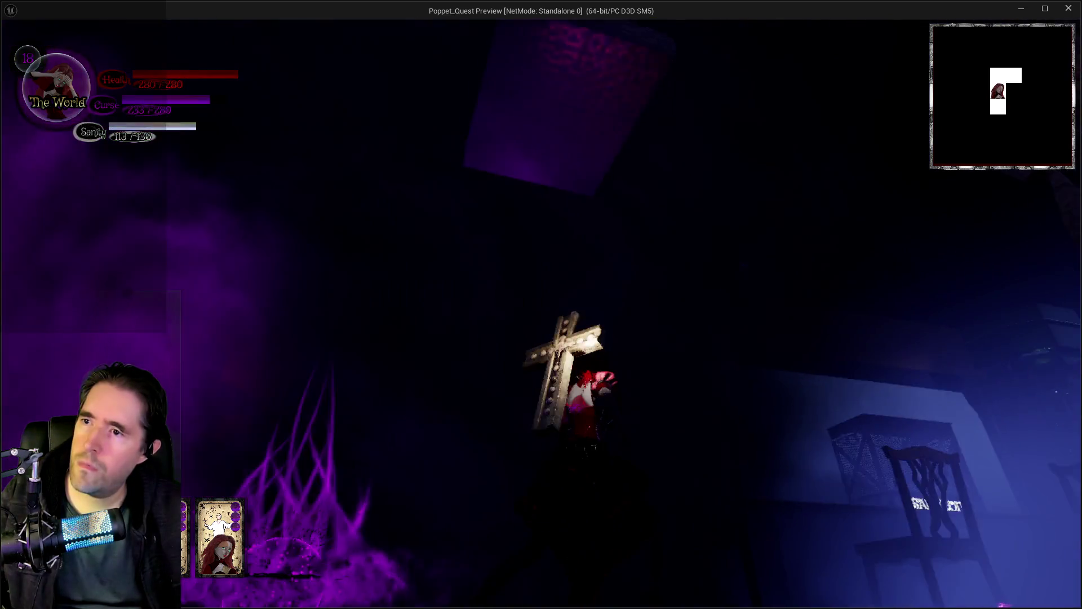
key("w")
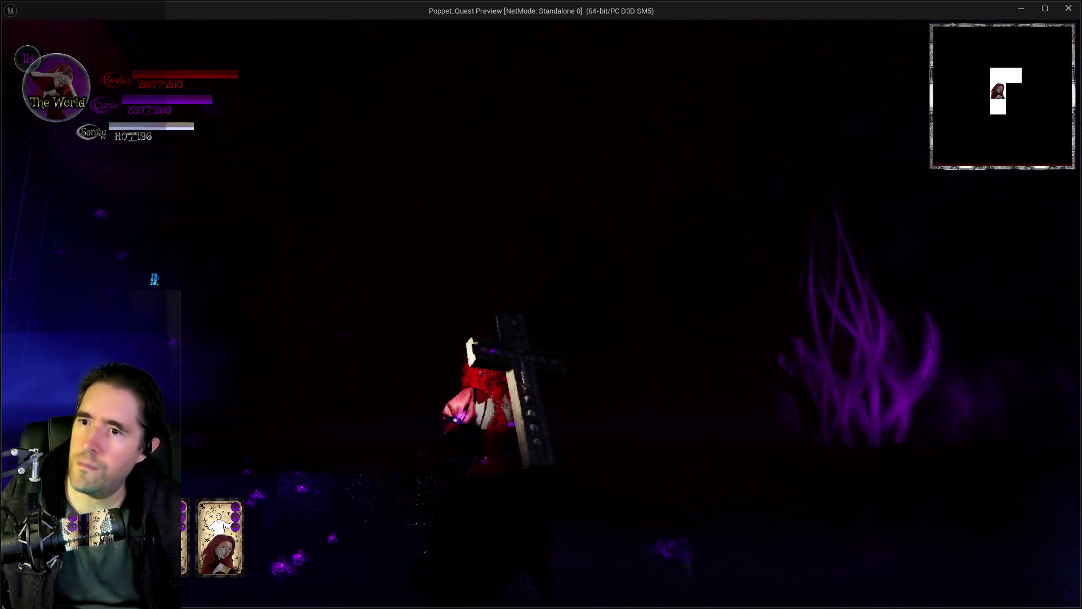
key("w")
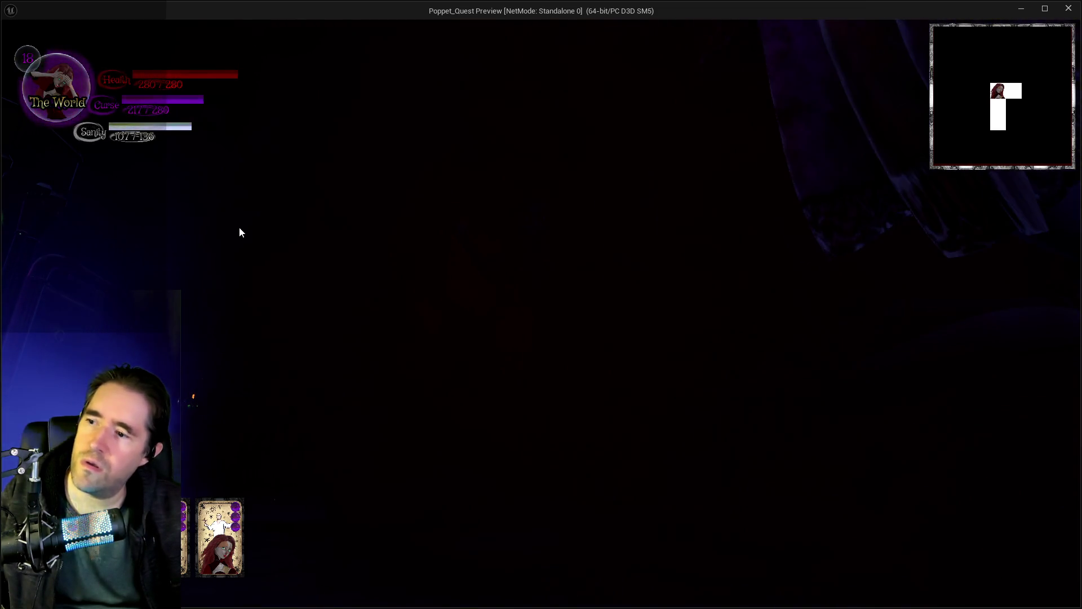
key("Escape")
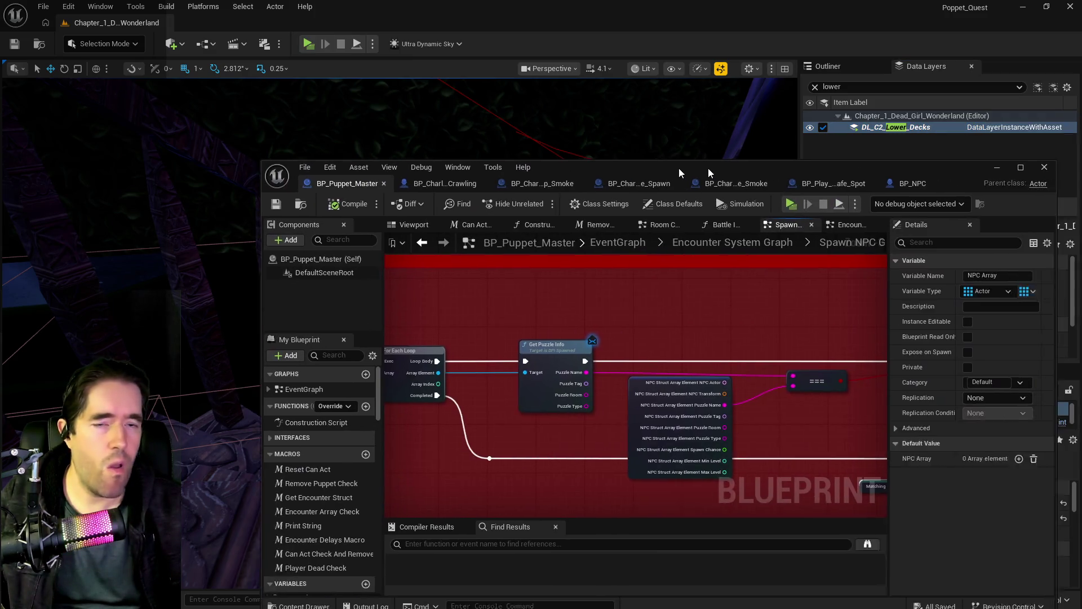
Open BP_Puppet_Master and expand the NPC Struct Array Element node's default values
double_click(679, 168)
mouse_move(379, 285)
left_mouse_down()
mouse_move(437, 298)
mouse_move(411, 242)
mouse_move(534, 269)
mouse_move(597, 261)
left_mouse_up()
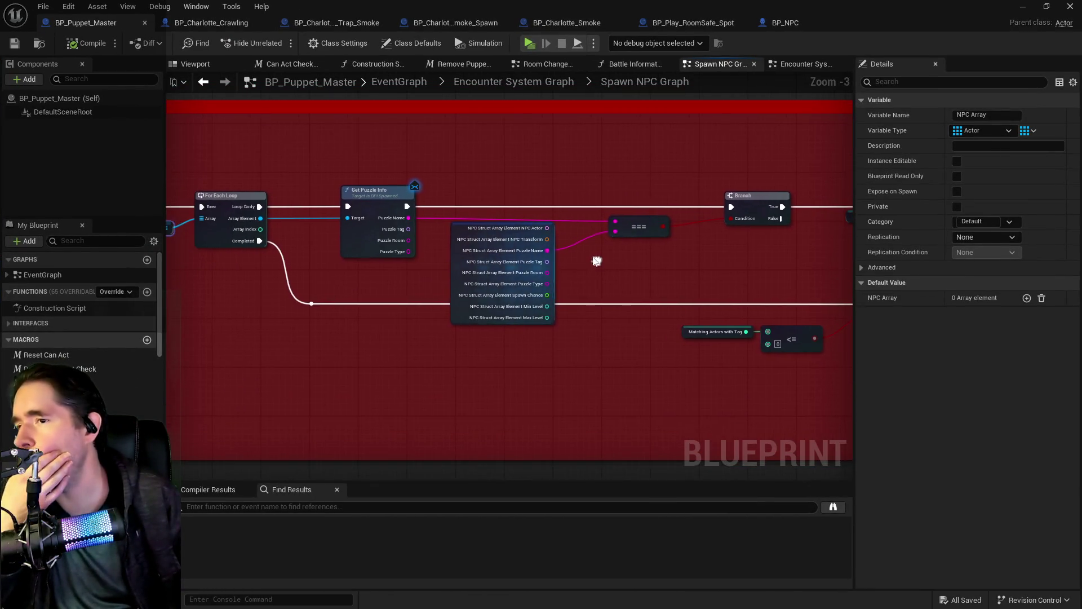
scroll(501, 245, "up", 2)
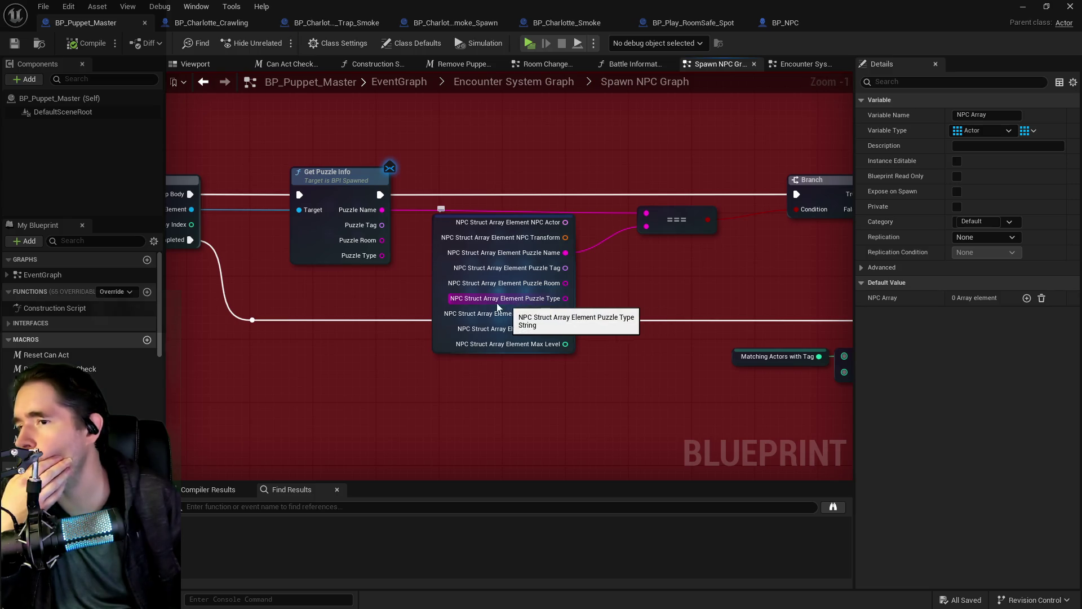
left_click(305, 247)
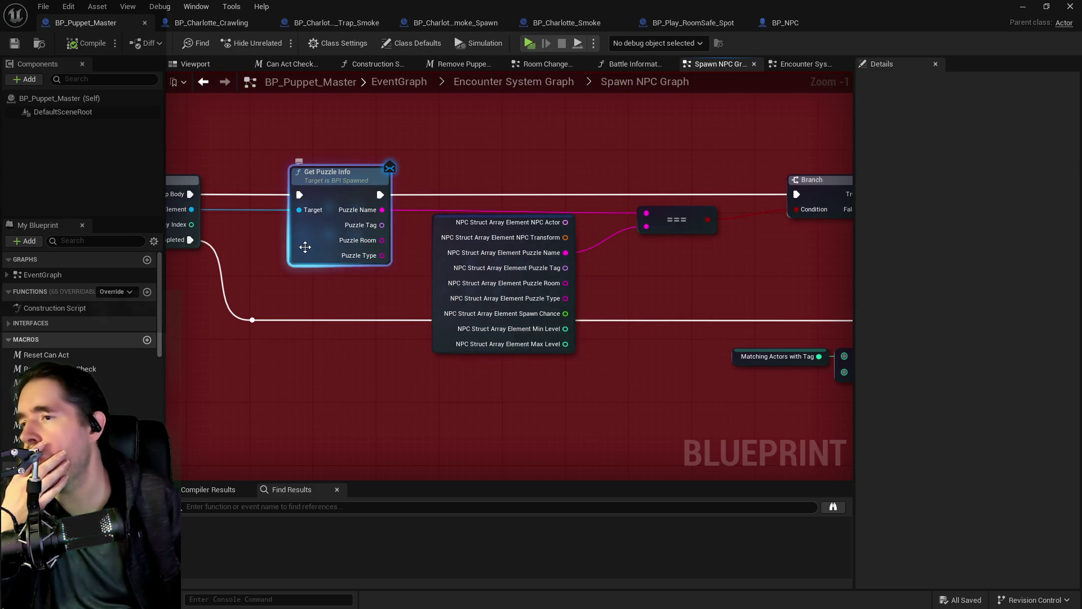
left_click(440, 261)
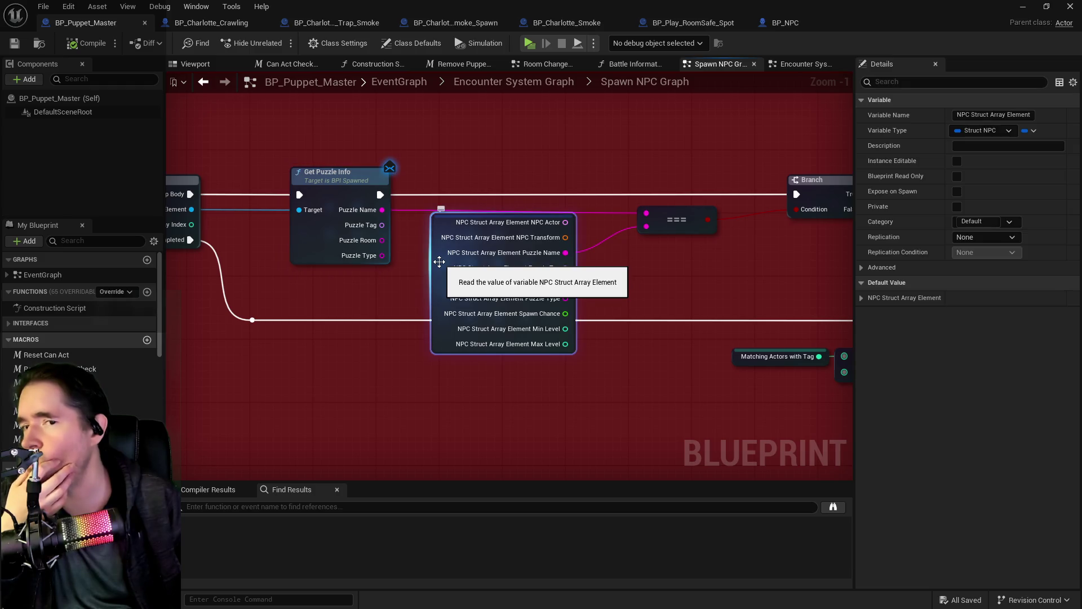
left_click(859, 299)
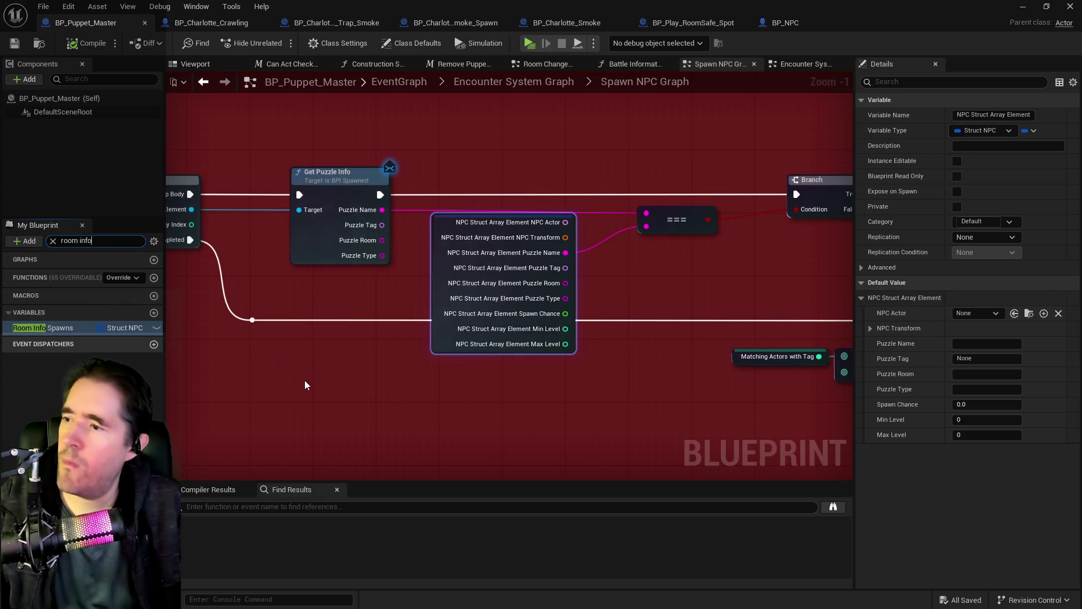
Select the Room Info Spawns variable and search the blueprint members for 'ncoun'
left_click(82, 330)
left_click(100, 240)
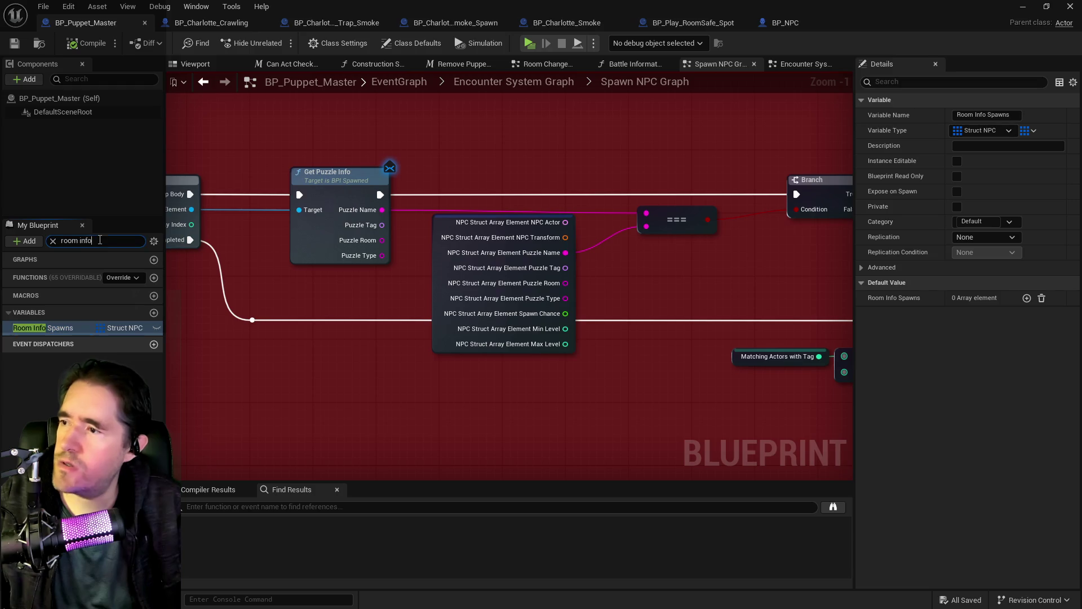
type("en")
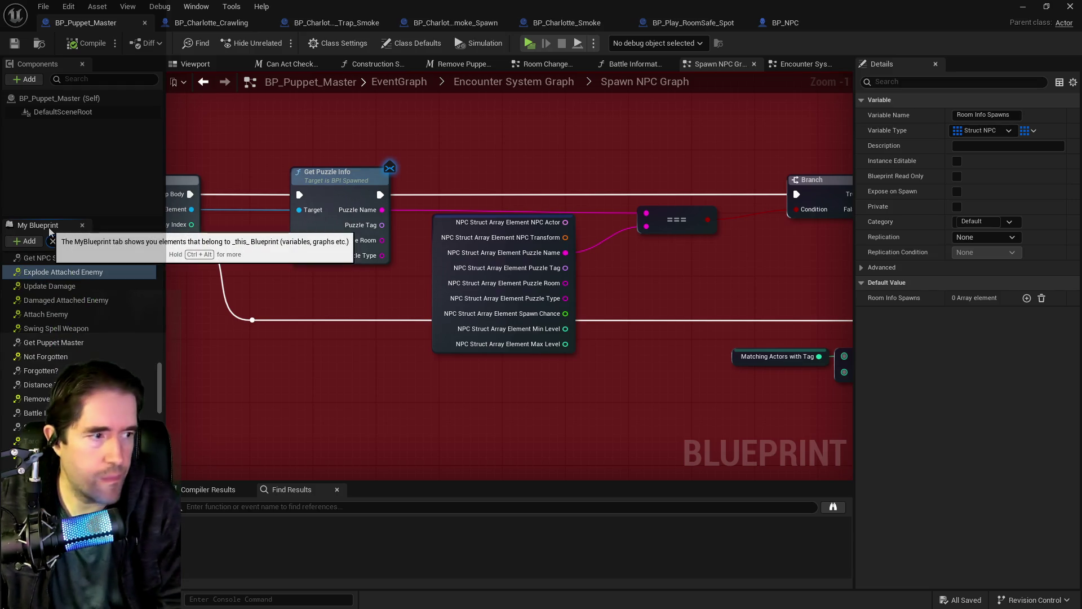
type("coun")
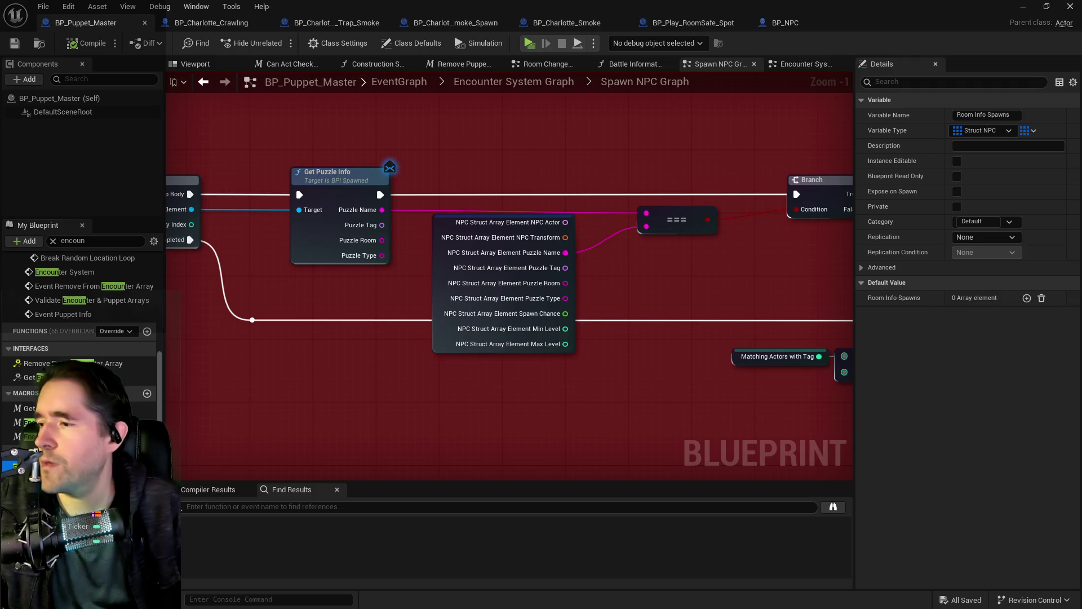
Expand Lower Decks > NPCs and open Index [0] Charlotte 1 and Index [1] Charlotte Smoke 1
scroll(899, 429, "down", 10)
scroll(899, 429, "down", 8)
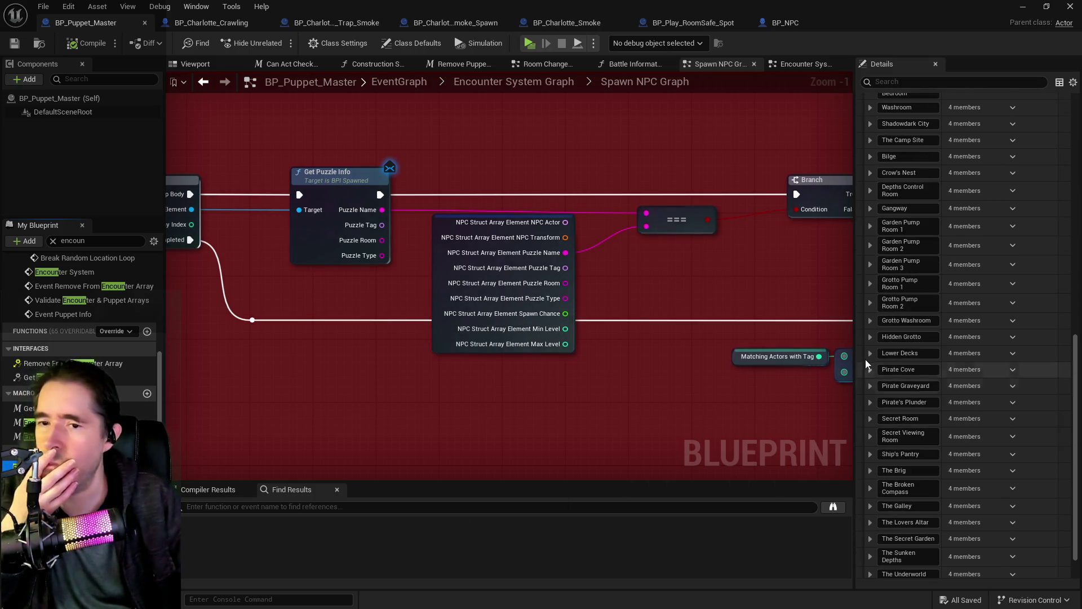
left_click(869, 353)
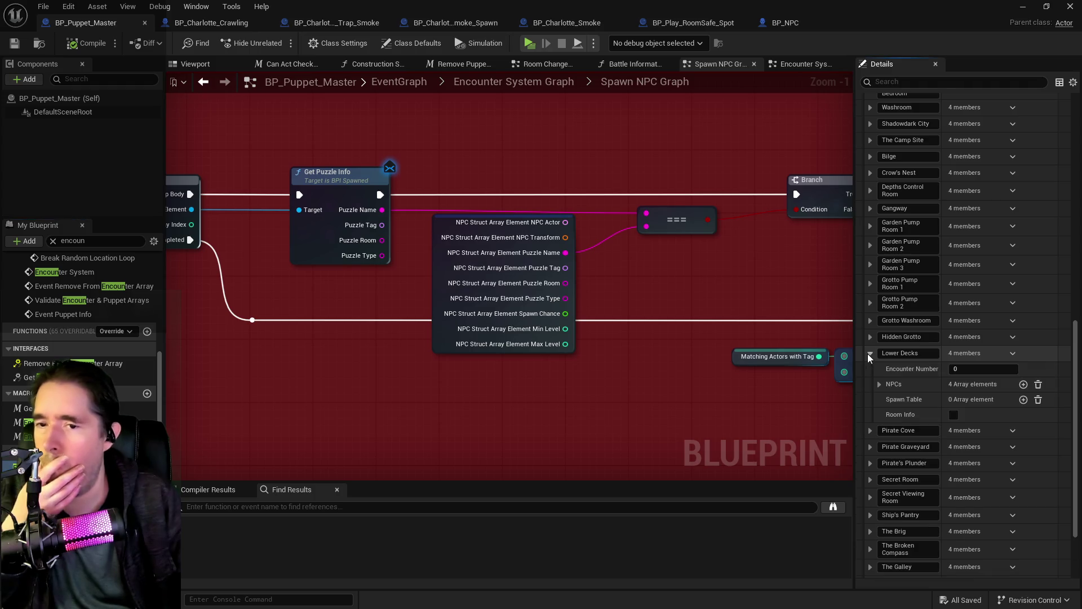
left_click(880, 384)
left_click(889, 418)
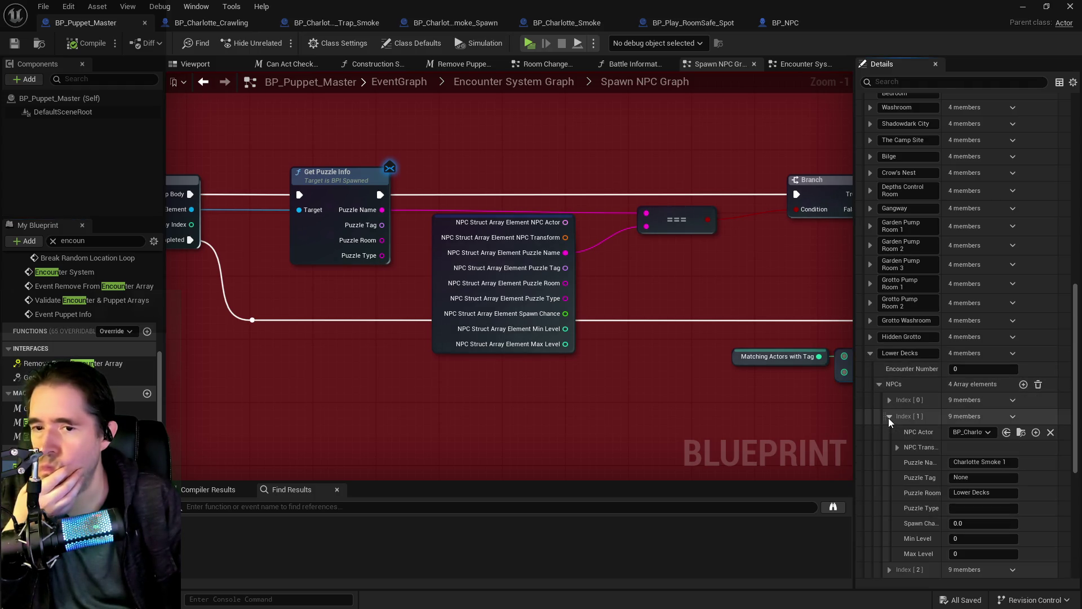
left_click(889, 418)
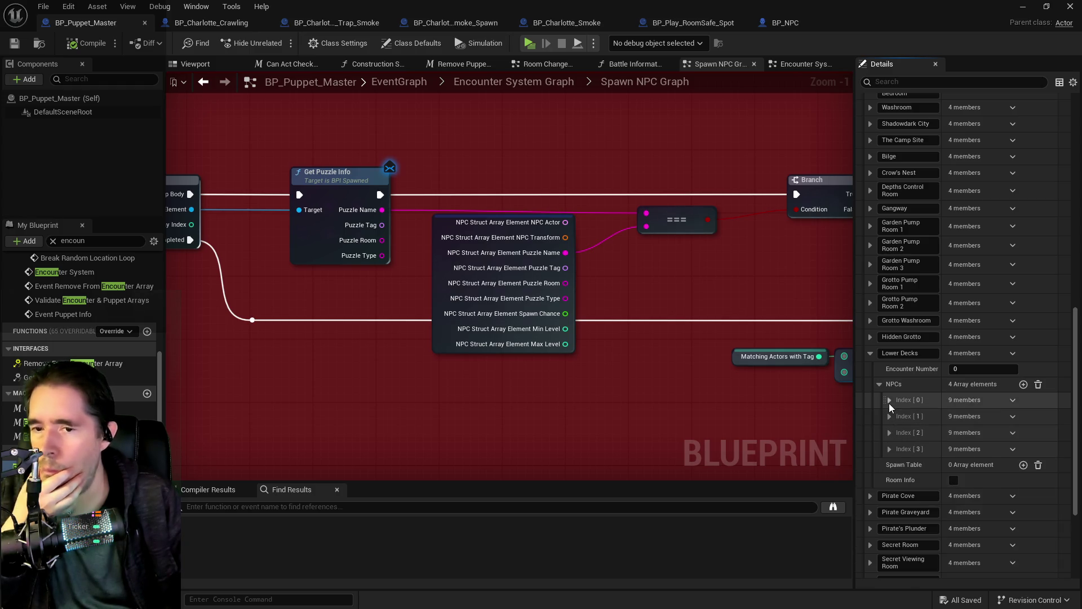
left_click(889, 401)
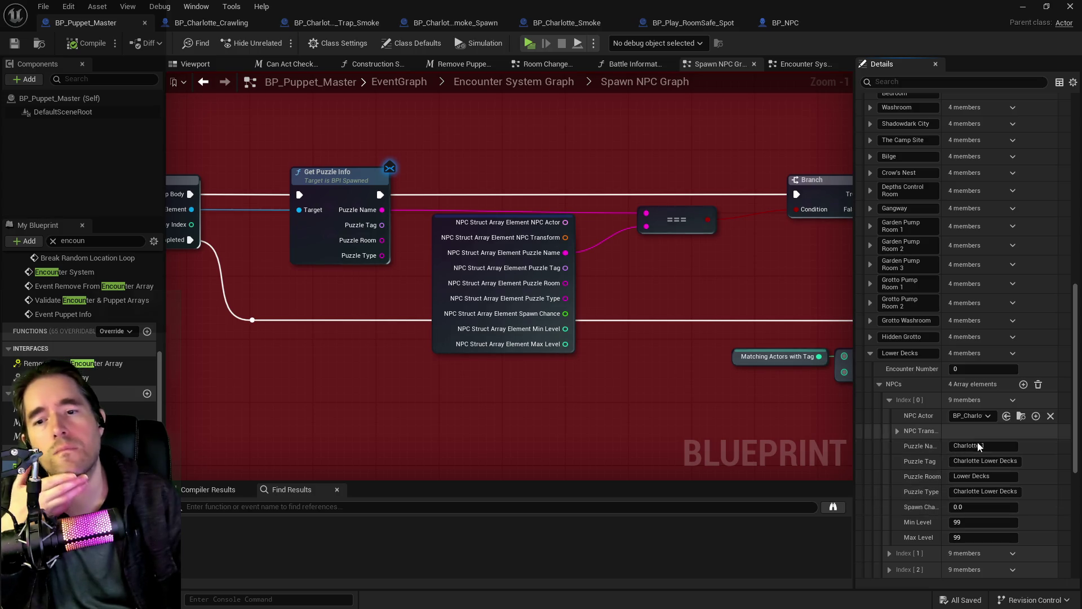
scroll(895, 515, "down", 2)
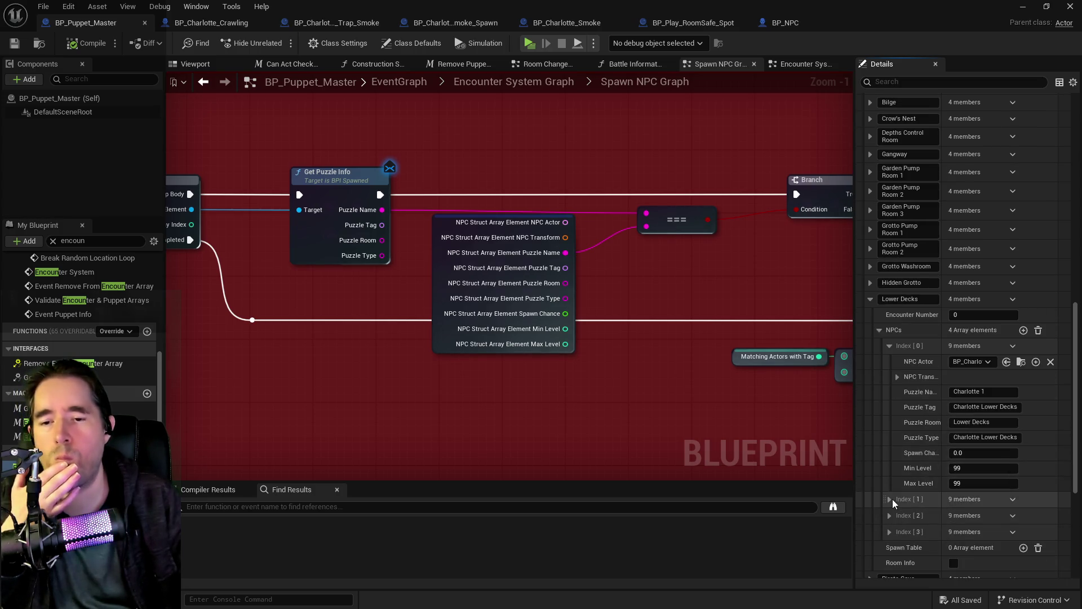
left_click(891, 499)
left_click(891, 499)
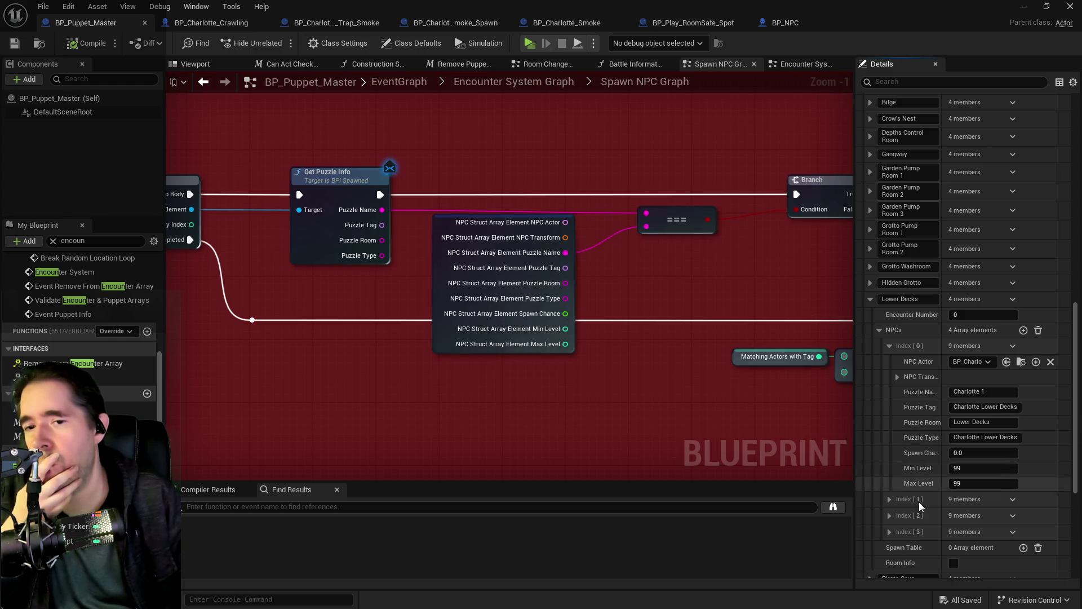
left_click(890, 500)
scroll(889, 503, "down", 1)
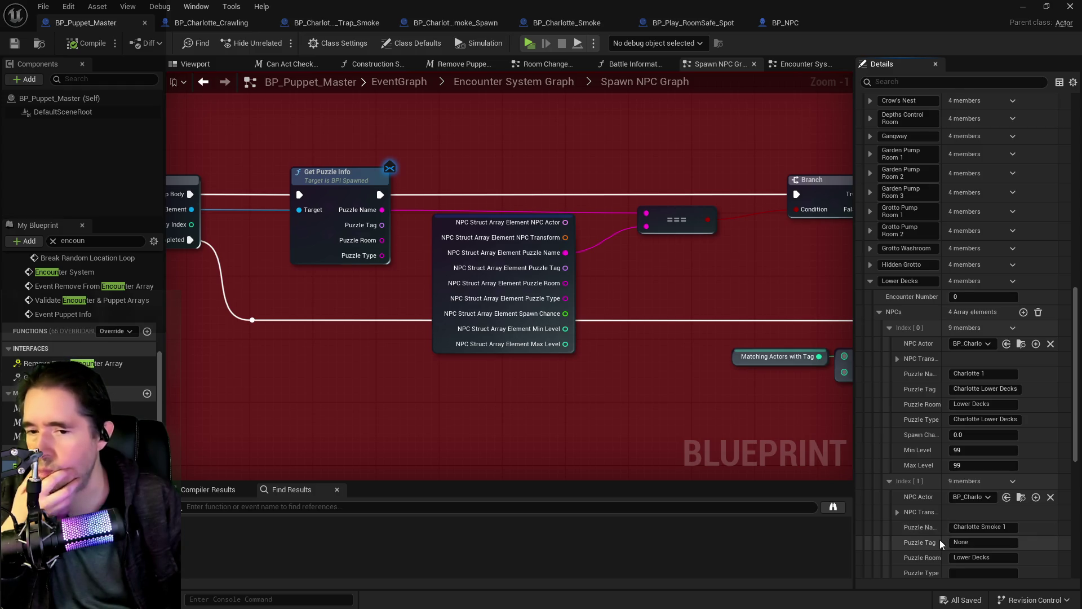
scroll(939, 540, "down", 1)
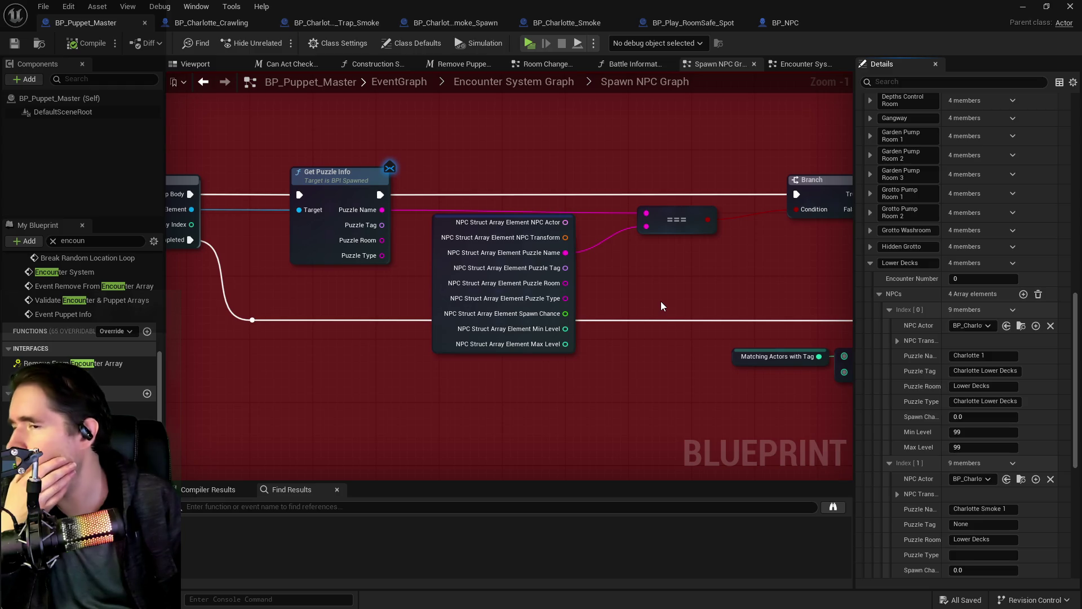
Add a Print String of Puzzle Name between Get Puzzle Info and the Branch
left_click_drag(382, 210, 510, 165)
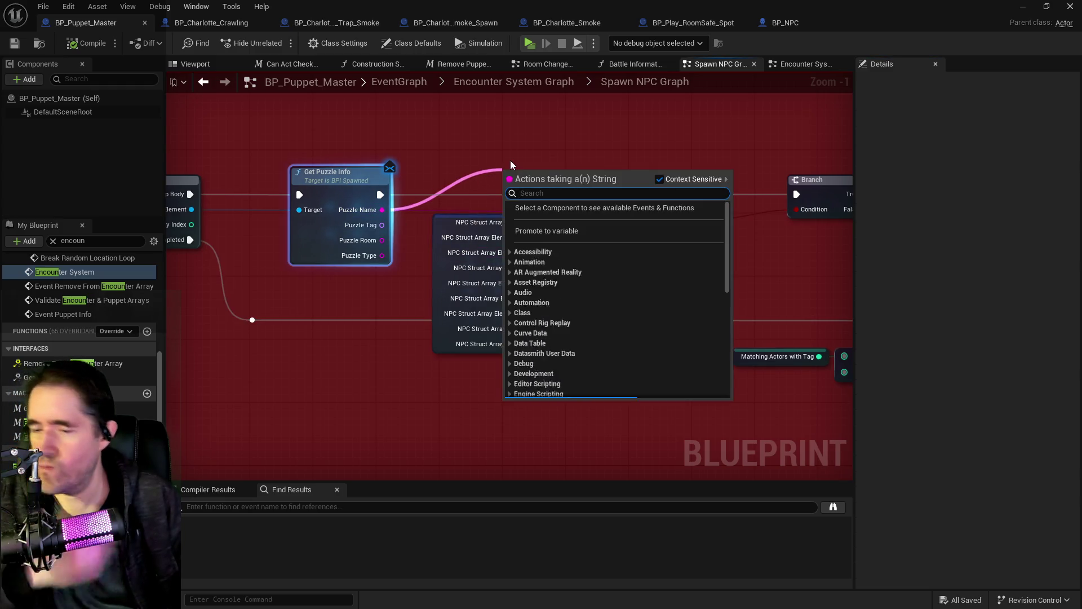
type("print st")
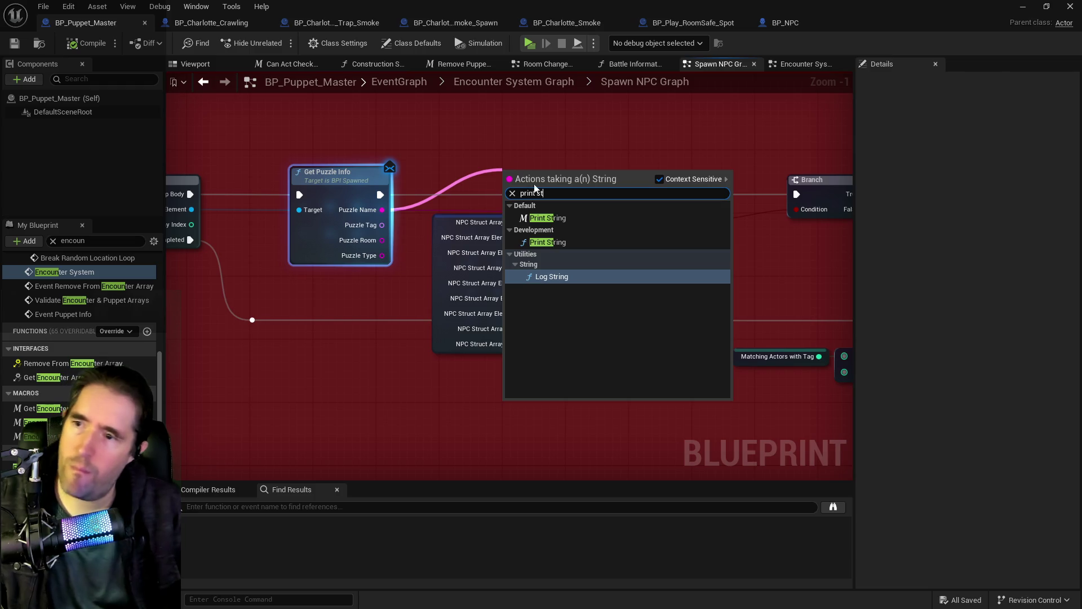
left_click(547, 218)
mouse_move(529, 227)
left_mouse_down()
mouse_move(567, 174)
mouse_move(592, 176)
left_mouse_up()
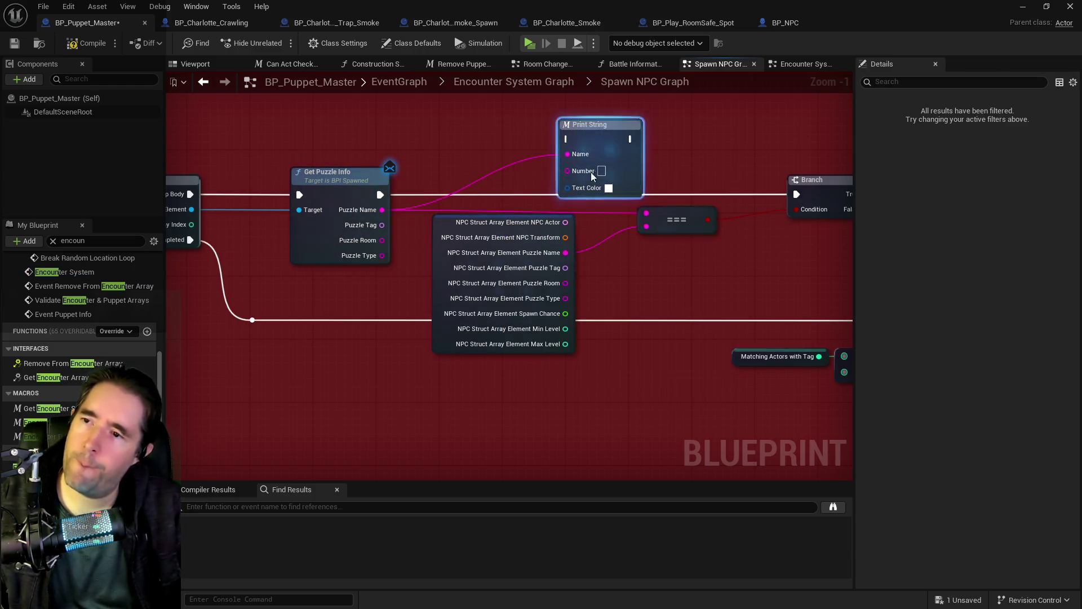
left_click_drag(566, 252, 567, 170)
left_click(609, 186)
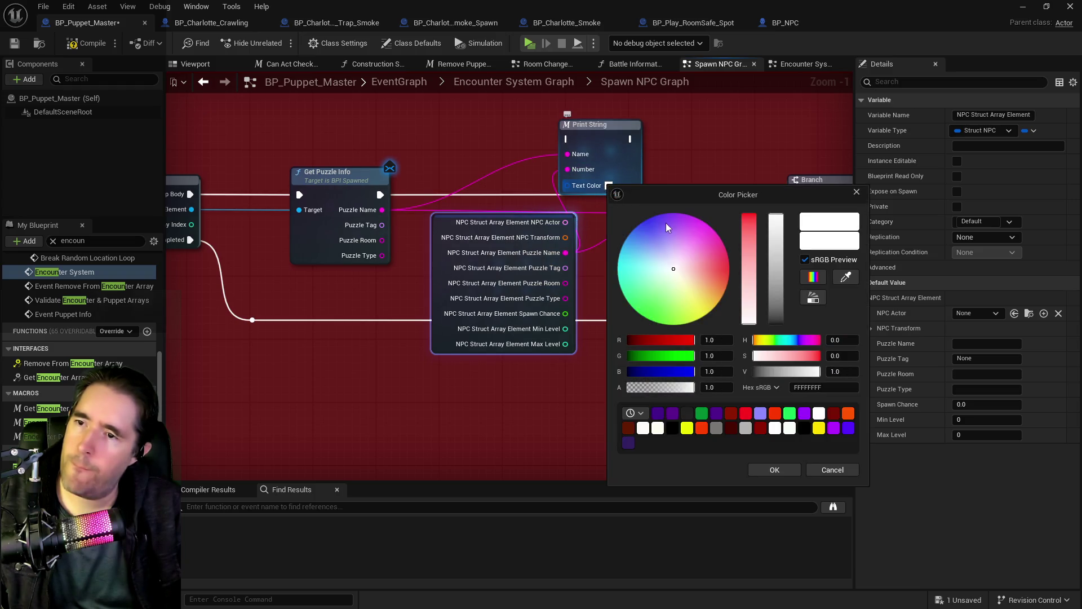
left_click(847, 470)
left_click_drag(378, 195, 568, 139)
left_click_drag(367, 144, 469, 180)
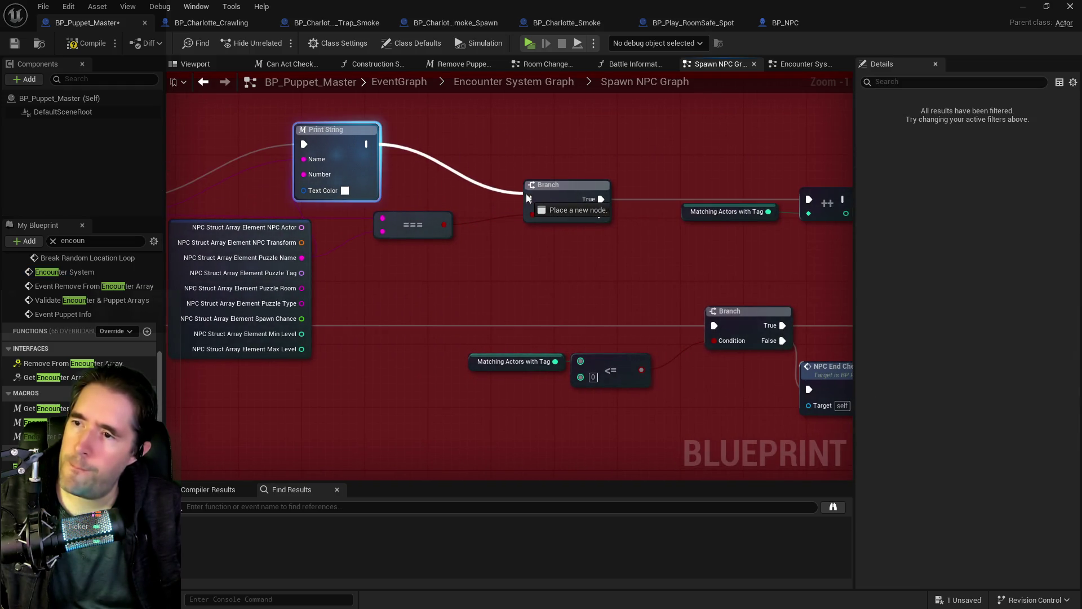
left_click_drag(528, 198, 529, 202)
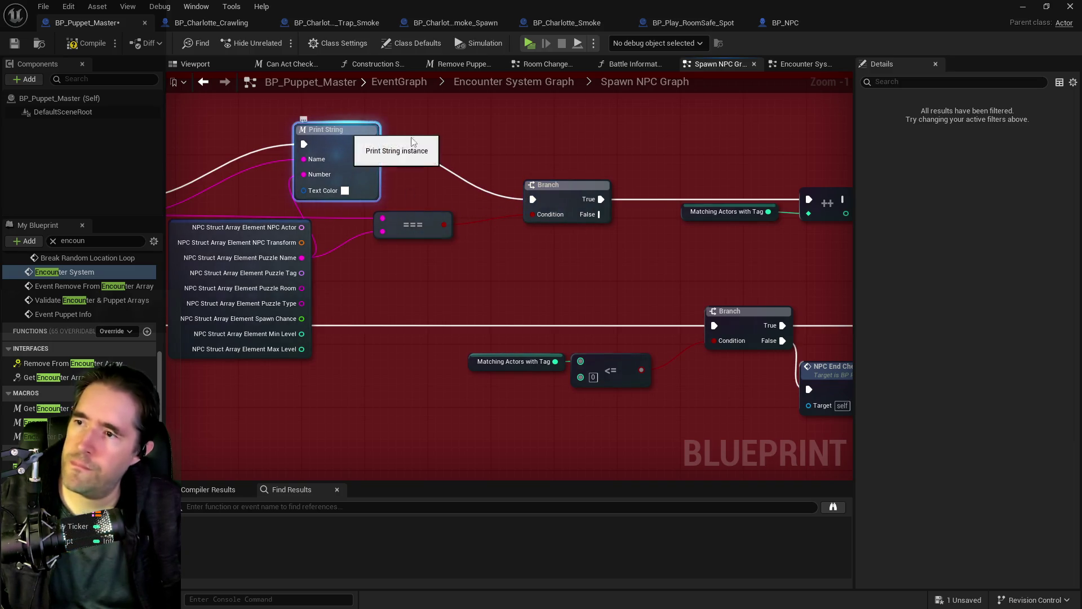
Paste a second Print String showing the comparison result via a reroute, chained after the first, in red text
key("ctrl+v")
left_click_drag(541, 145, 494, 137)
mouse_move(445, 225)
left_mouse_down()
mouse_move(477, 189)
mouse_move(444, 225)
left_mouse_up()
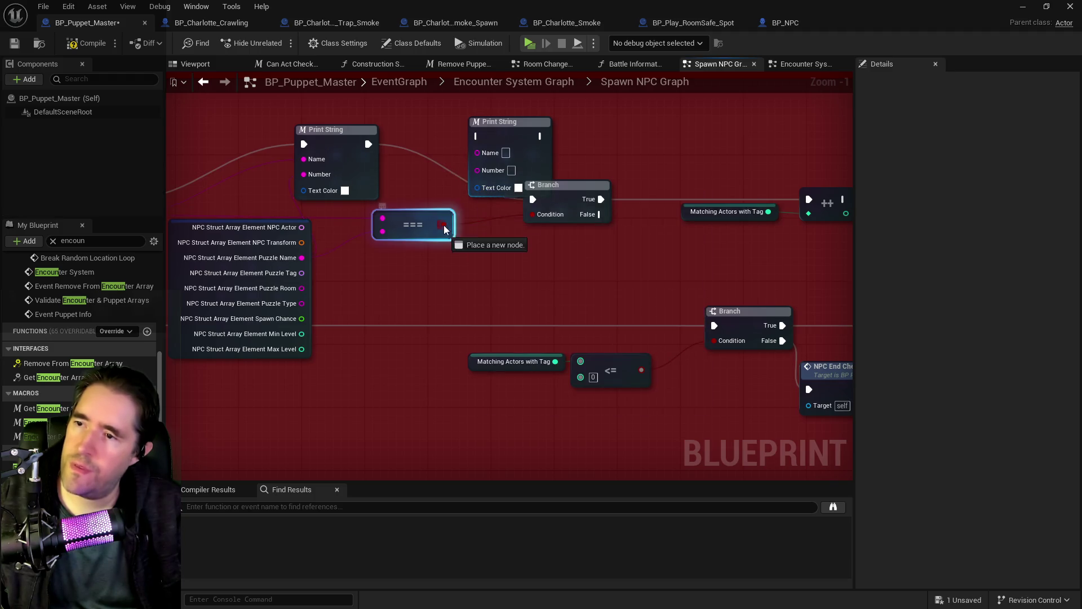
left_click_drag(475, 171, 480, 173)
left_click_drag(510, 125, 527, 111)
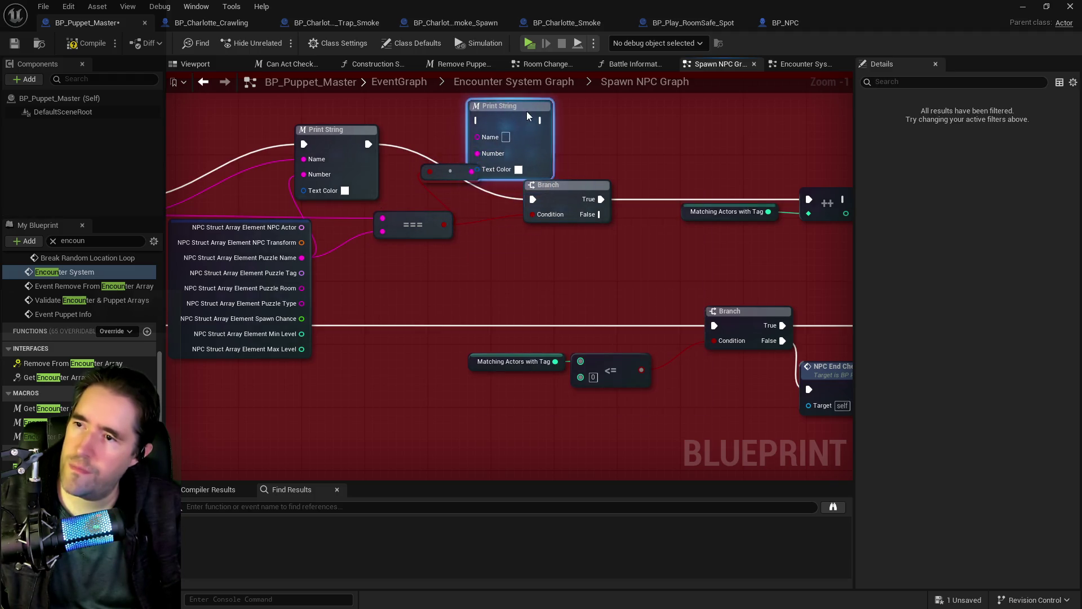
left_click_drag(368, 144, 388, 144)
mouse_move(496, 123)
left_mouse_down()
mouse_move(553, 135)
mouse_move(530, 198)
left_mouse_up()
left_click(534, 170)
left_click(701, 453)
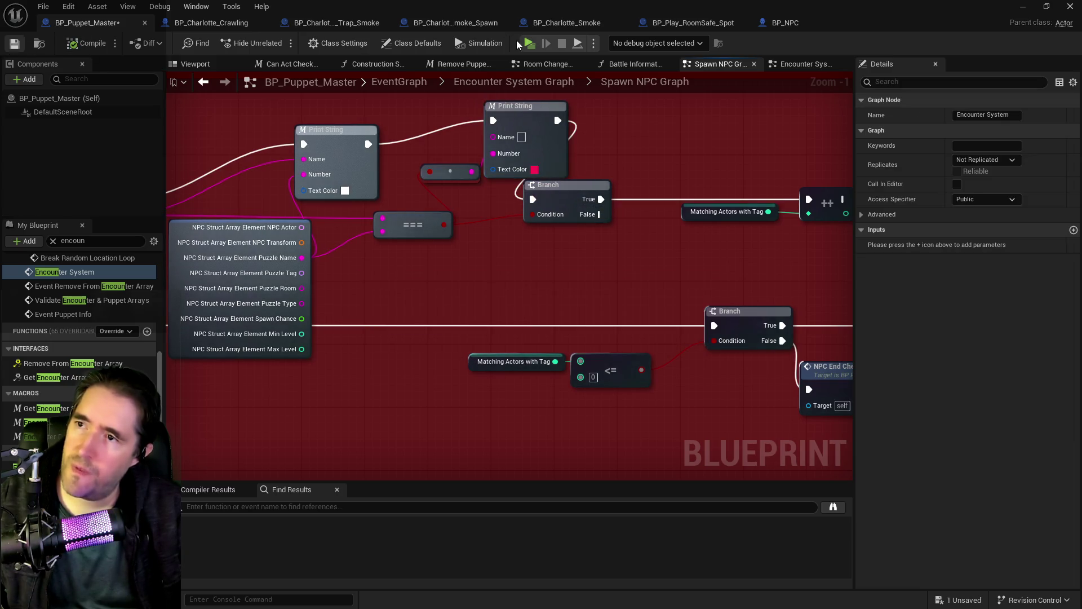
key("alt+Tab")
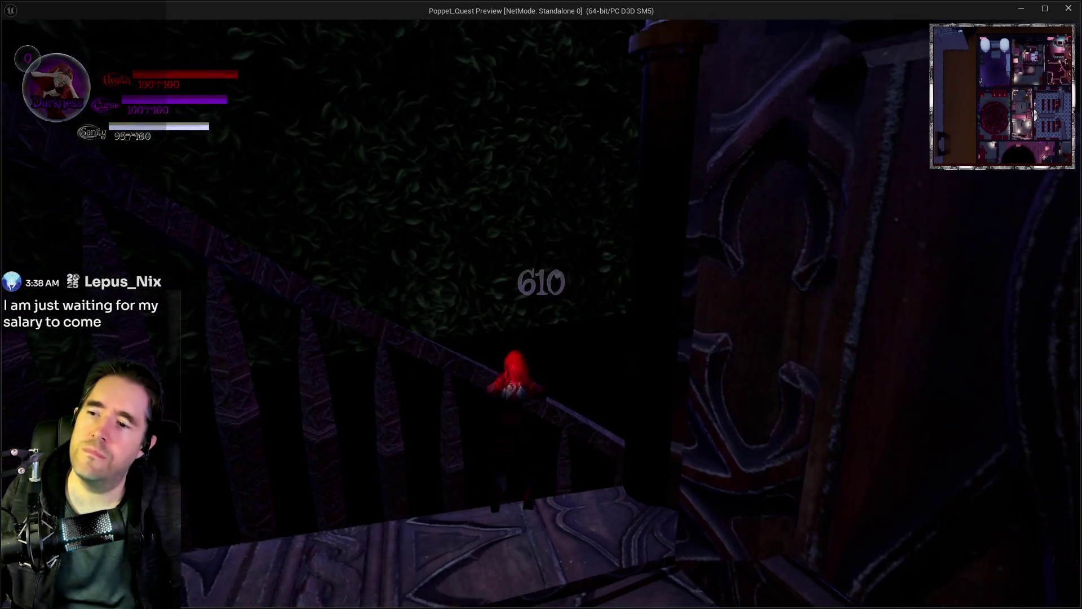
Run down the stairs past the dining chairs, toggle the card menu, then Alt+Tab back to the editor
key("w")
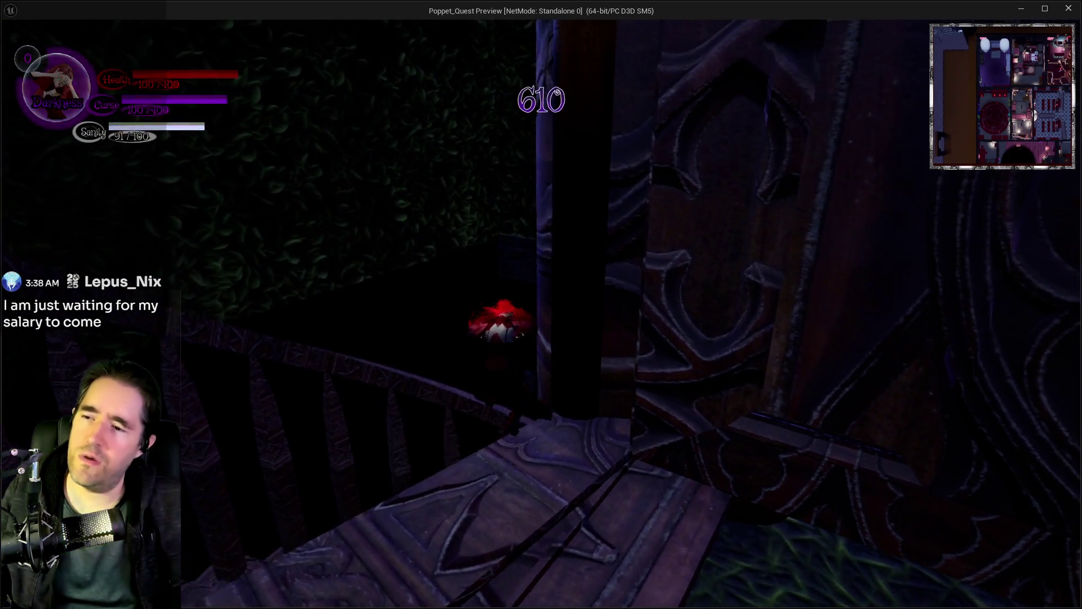
key("w")
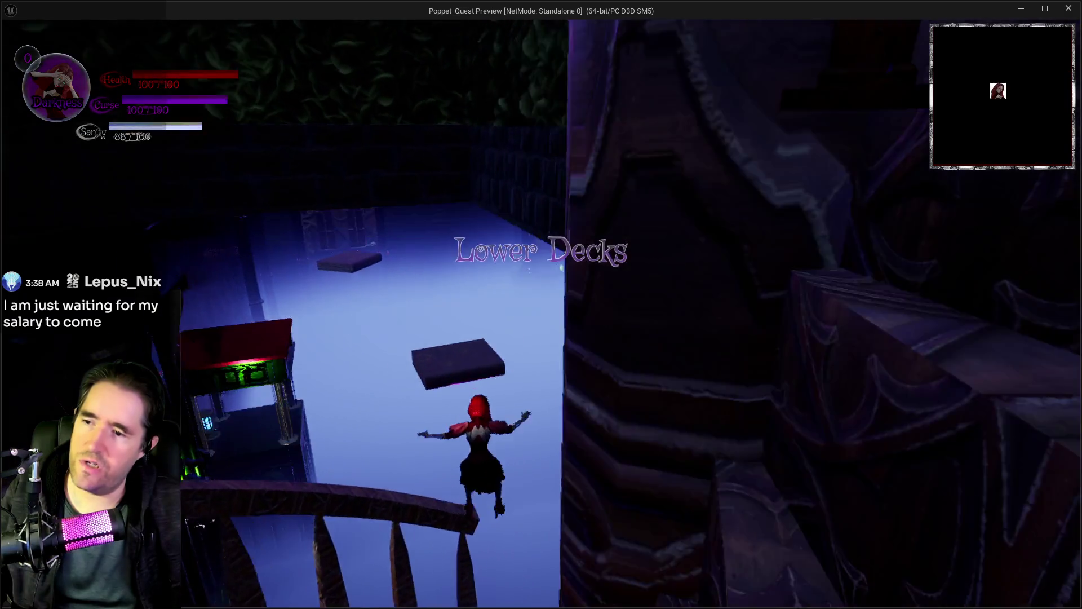
key("w")
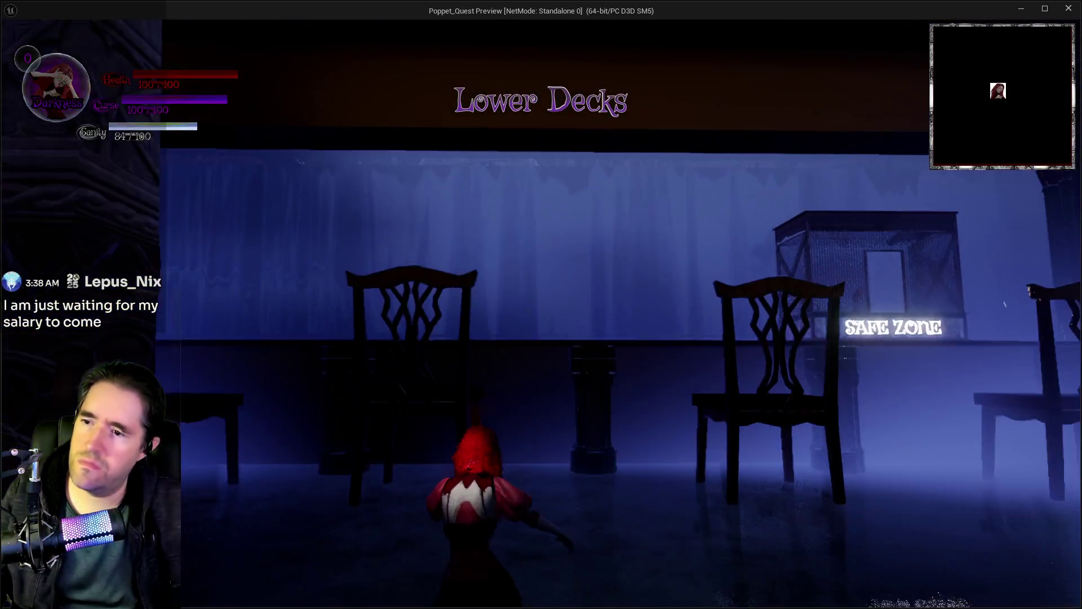
key("w")
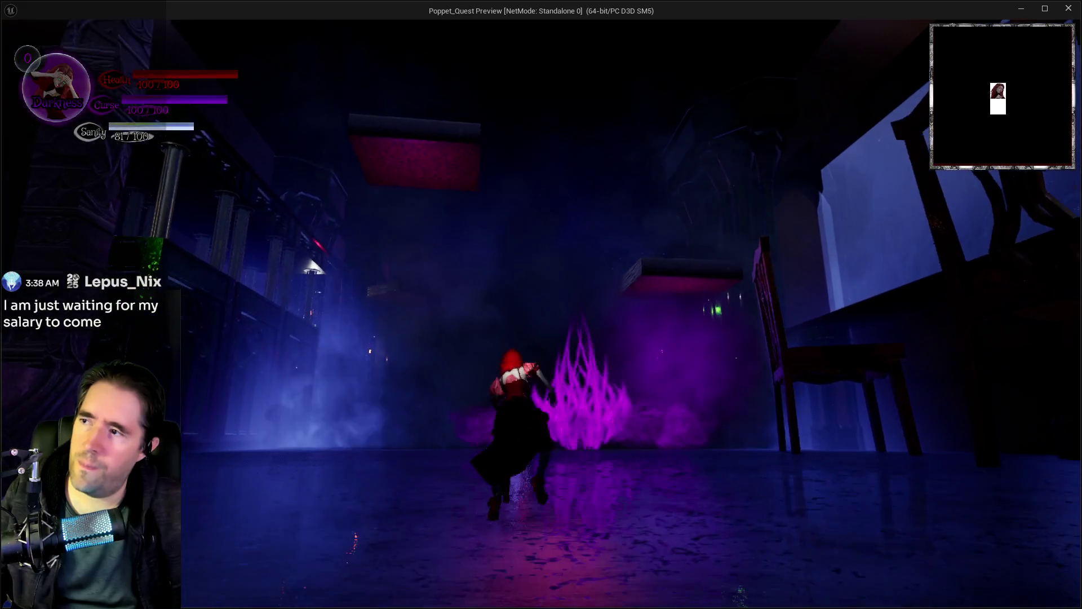
key("Tab")
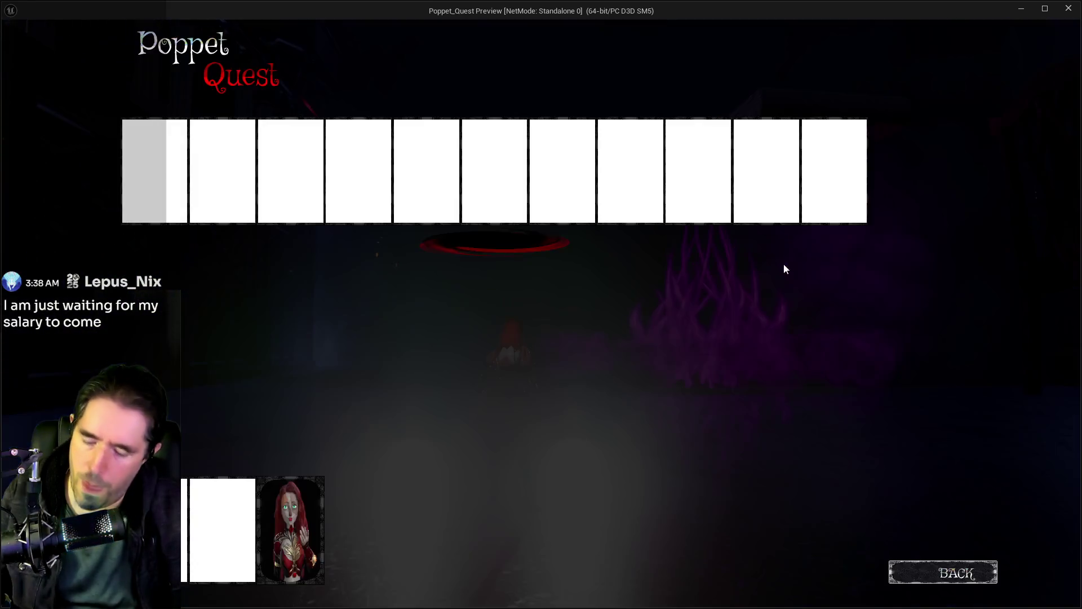
left_click(435, 202)
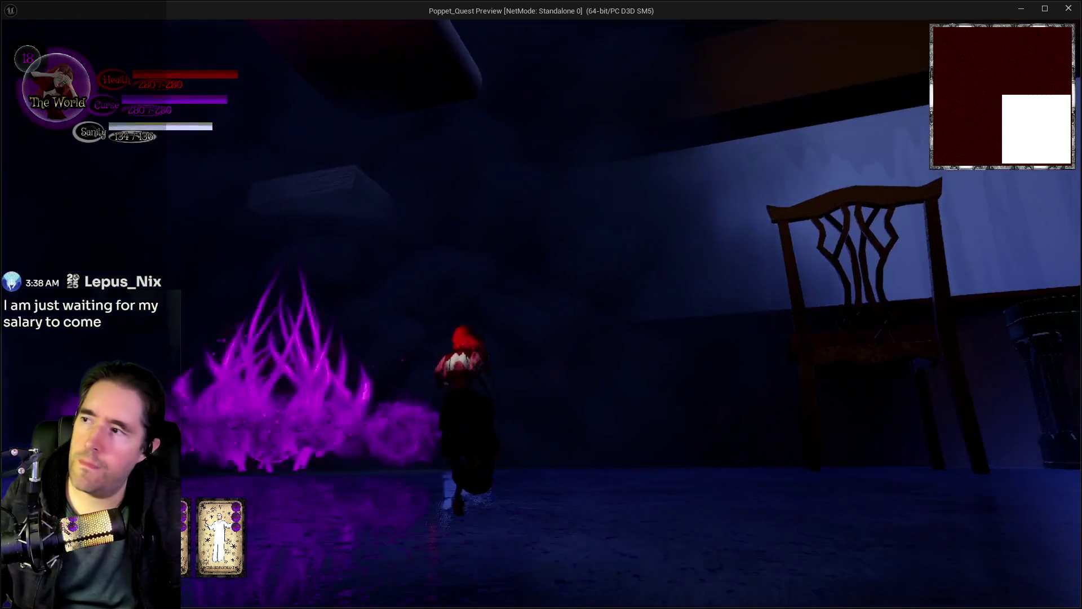
key("w")
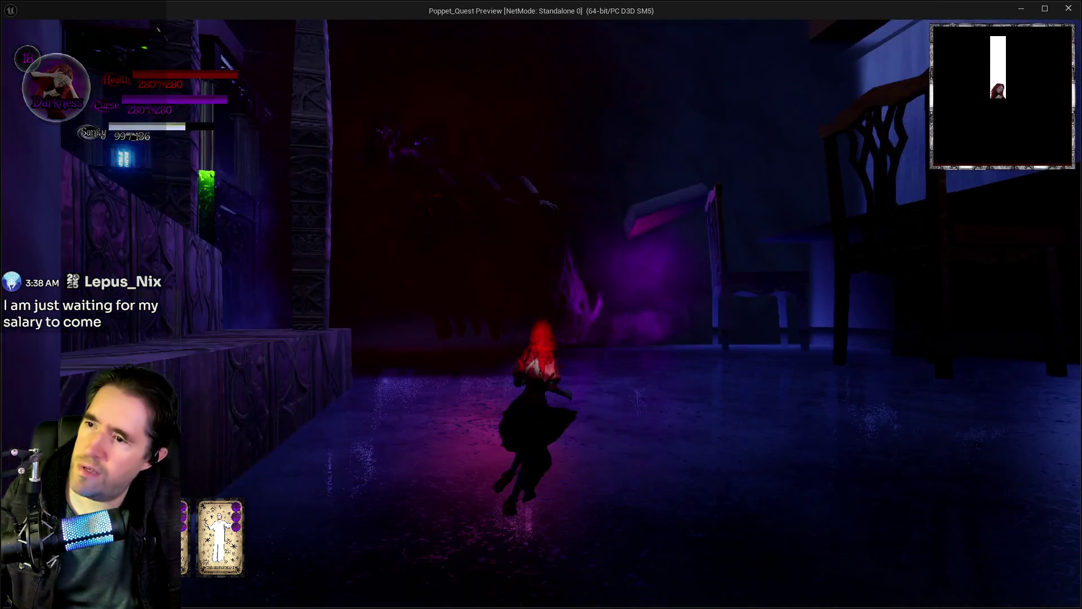
key("shift+F1")
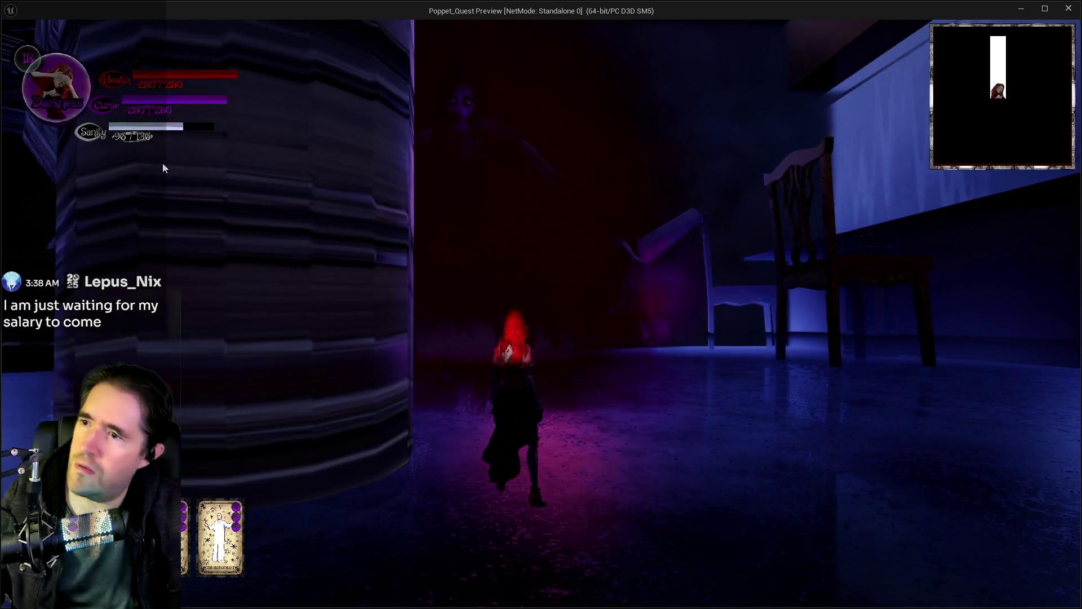
key("alt+Tab")
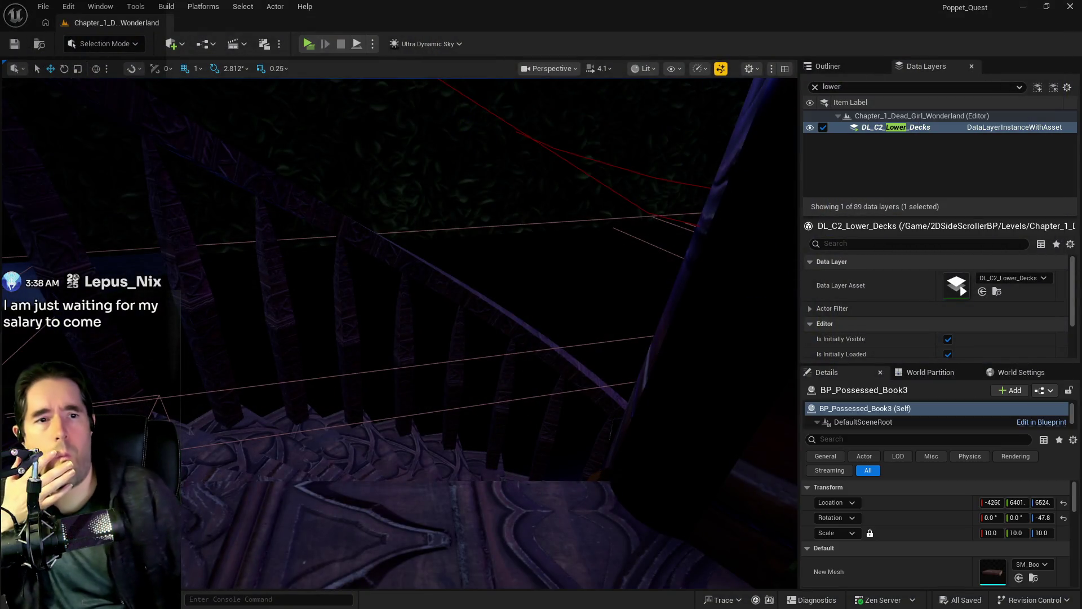
Back in BP_Puppet_Master, shift the Branch node right and move the reroute point down
key("alt+Tab")
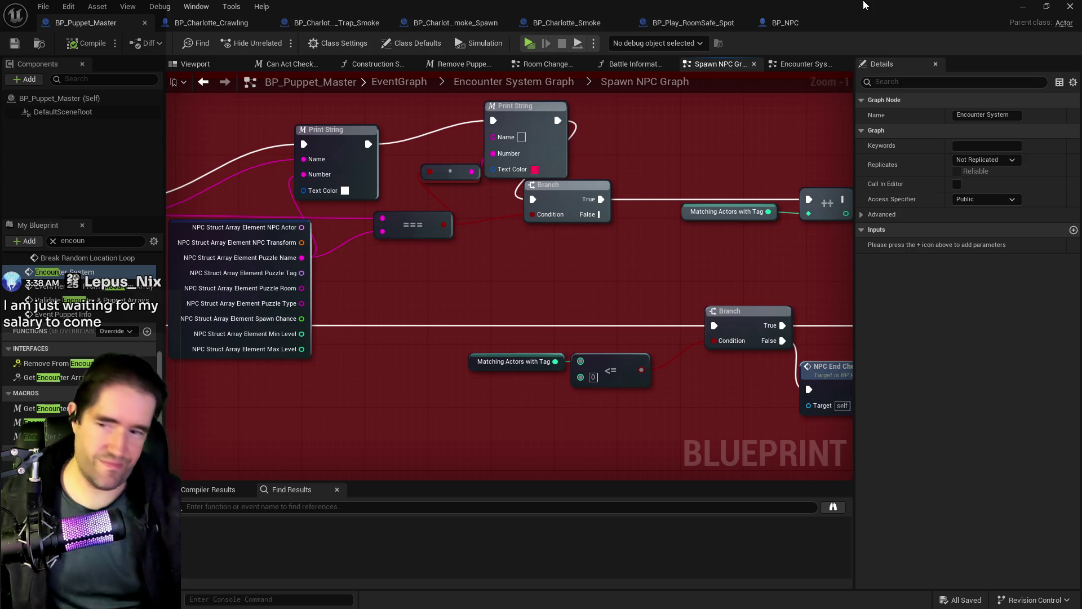
mouse_move(496, 236)
left_mouse_down()
mouse_move(662, 202)
mouse_move(528, 247)
left_mouse_up()
left_click_drag(564, 195, 618, 195)
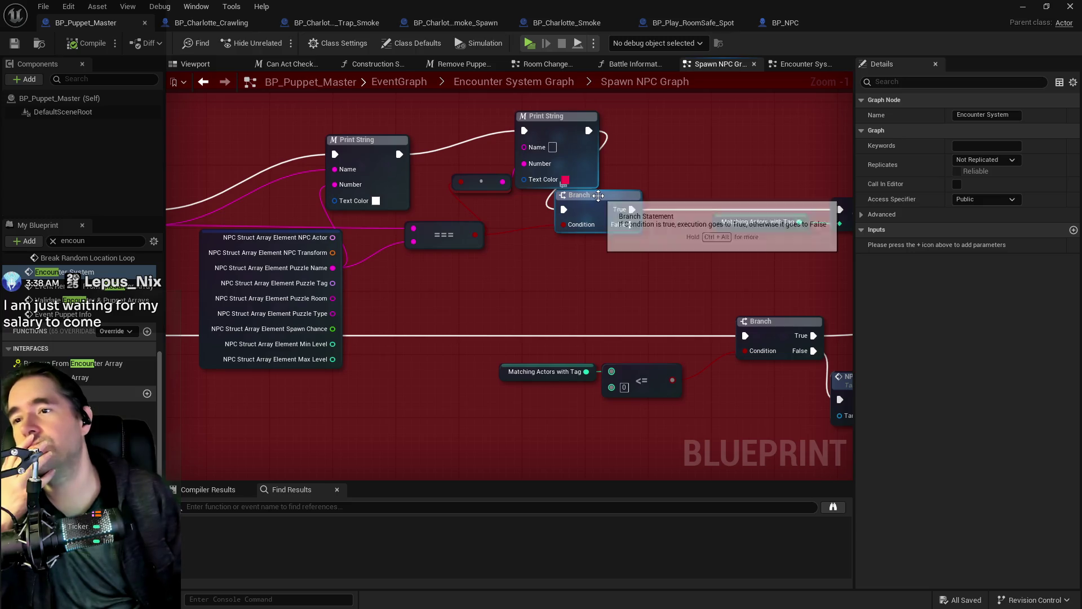
mouse_move(481, 187)
left_mouse_down()
mouse_move(520, 213)
mouse_move(546, 269)
mouse_move(586, 277)
mouse_move(650, 234)
left_mouse_up()
left_click(558, 192)
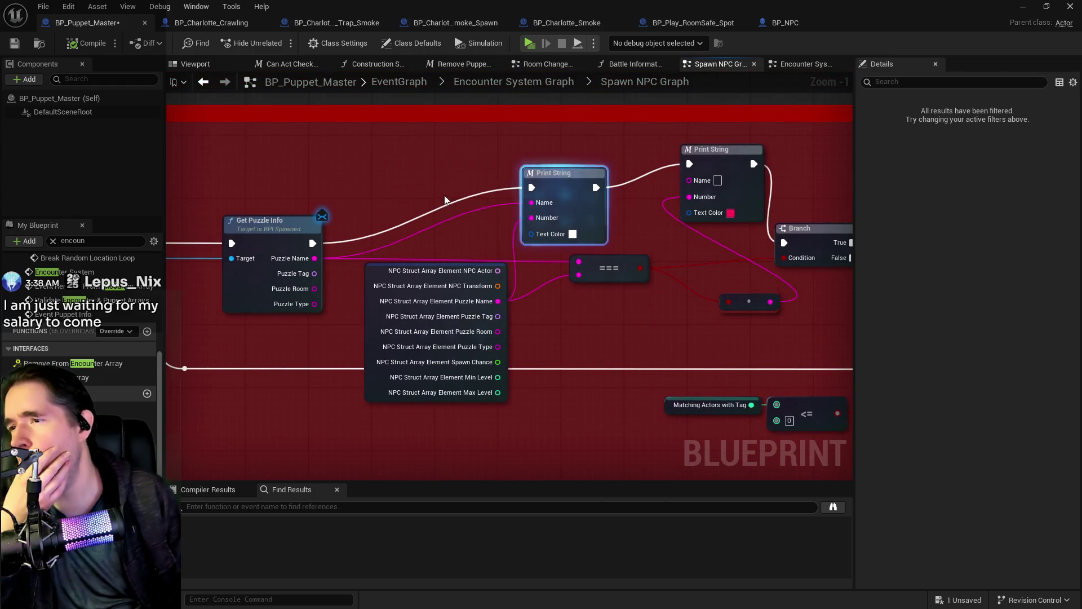
Move the NPC Array getter aside to make room for a Do N node before the For Each Loop
left_click_drag(390, 239, 638, 231)
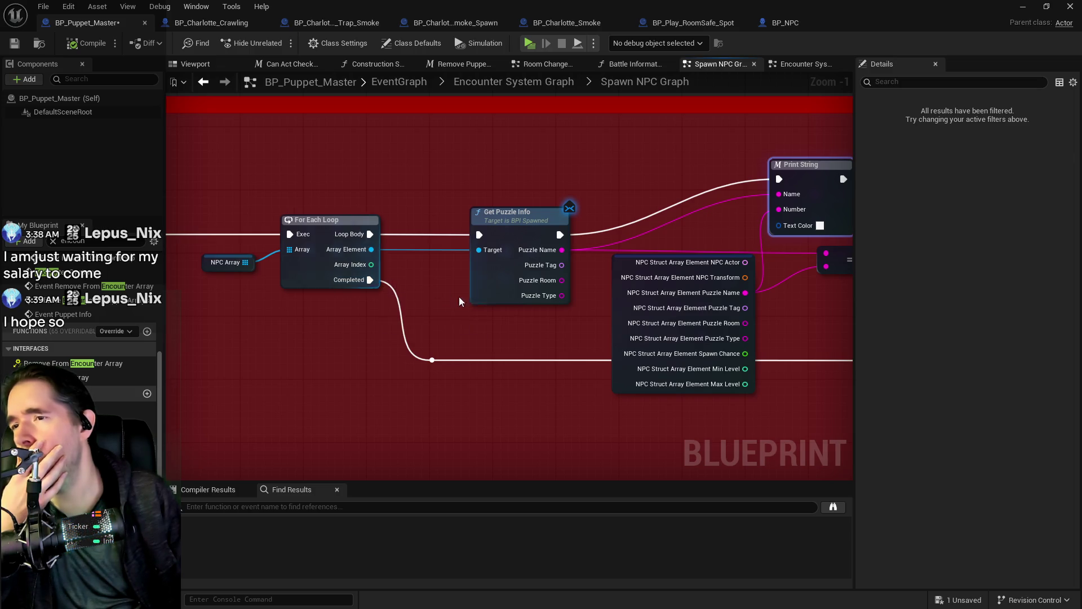
scroll(379, 289, "down", 2)
mouse_move(835, 265)
left_mouse_down()
mouse_move(692, 269)
mouse_move(645, 295)
mouse_move(541, 298)
left_mouse_up()
mouse_move(750, 302)
left_mouse_down()
mouse_move(592, 283)
mouse_move(640, 290)
mouse_move(524, 315)
mouse_move(526, 326)
mouse_move(507, 316)
mouse_move(753, 393)
left_mouse_up()
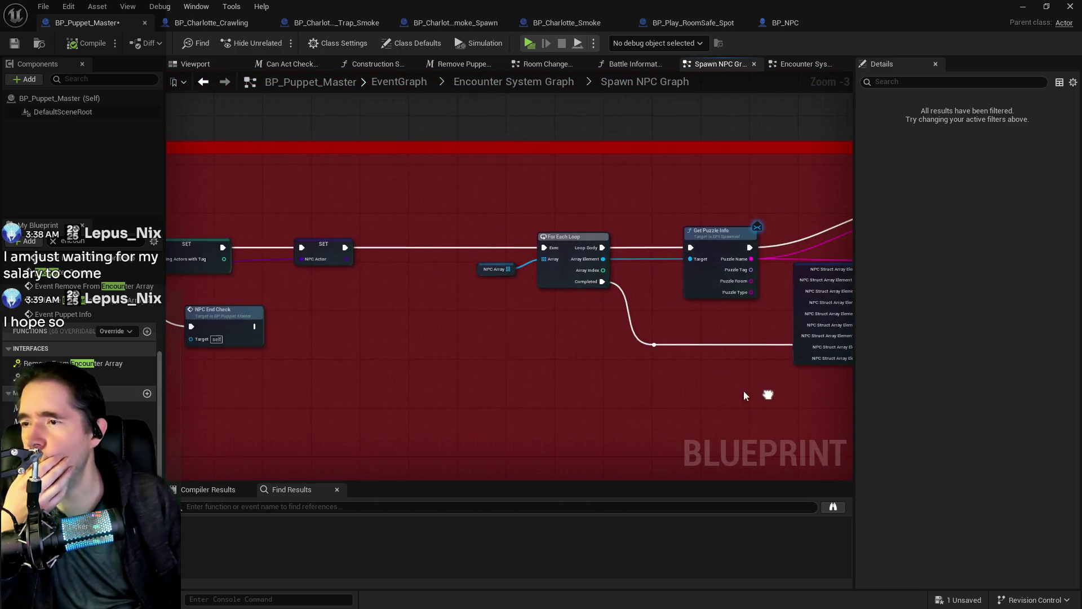
mouse_move(486, 272)
left_mouse_down()
mouse_move(462, 290)
mouse_move(399, 292)
mouse_move(526, 298)
mouse_move(490, 231)
left_mouse_up()
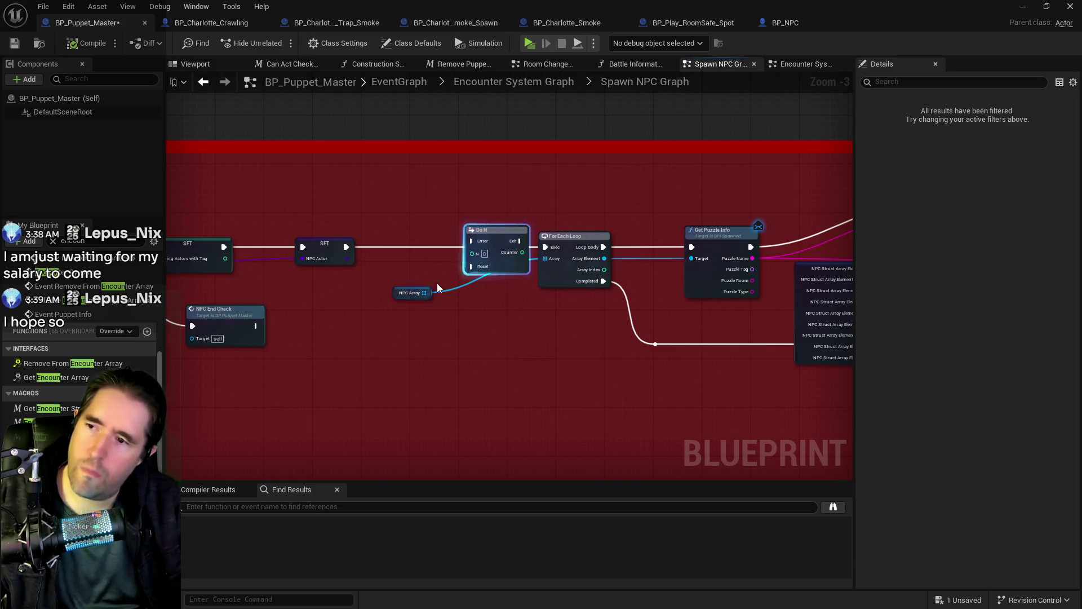
Add a Length node off NPC Array, wire it into Do N's N pin, and arrange the nodes
left_click_drag(430, 294, 471, 306)
type("lengh")
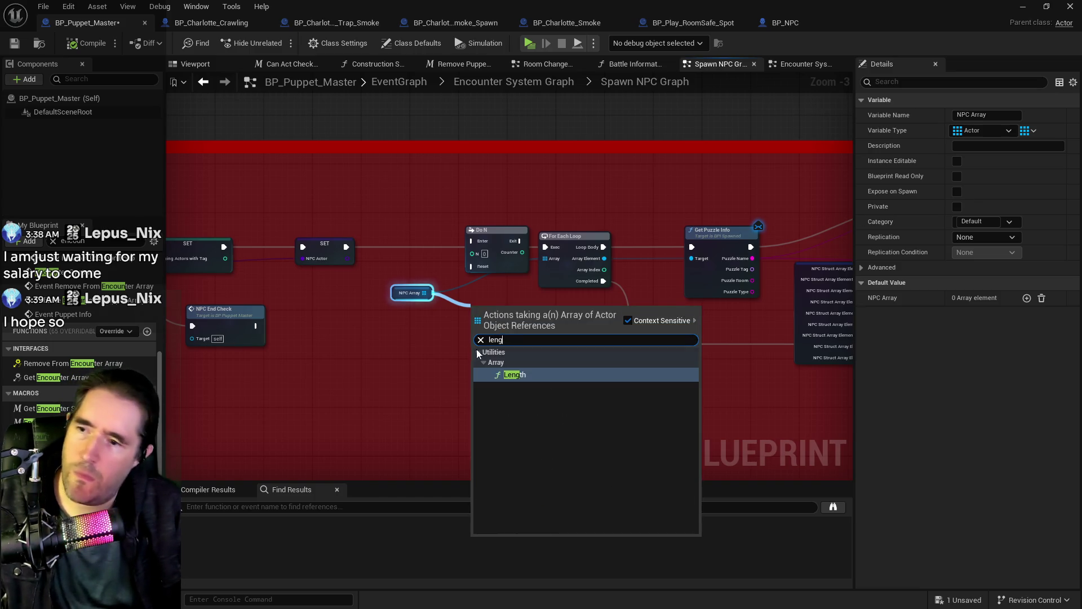
key("Escape")
left_click_drag(541, 318, 472, 253)
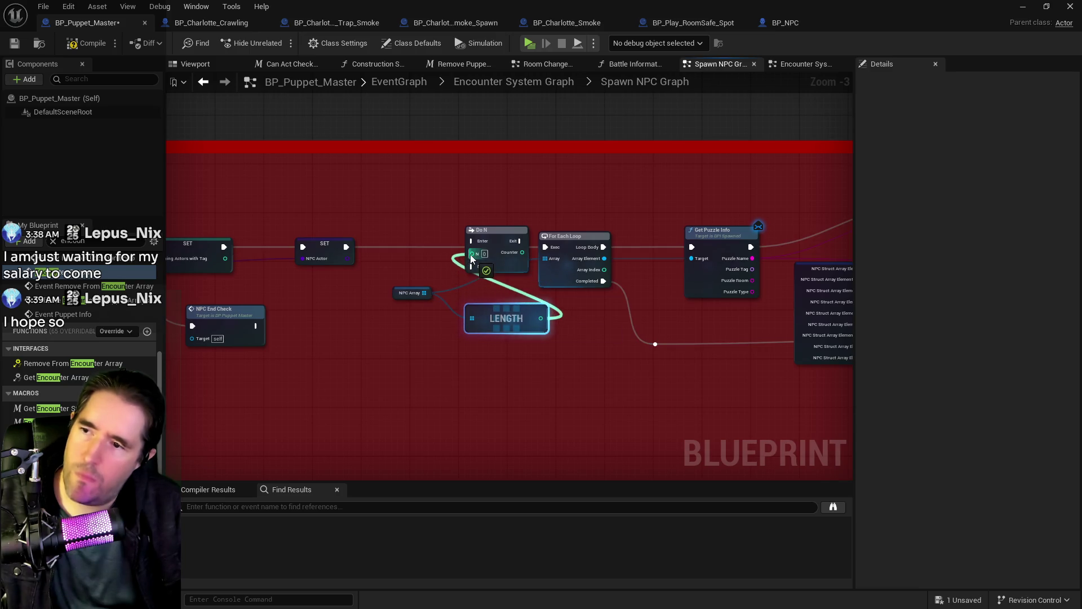
left_click_drag(402, 299, 335, 330)
mouse_move(492, 315)
left_mouse_down()
mouse_move(352, 288)
mouse_move(419, 283)
mouse_move(373, 268)
left_mouse_up()
scroll(509, 323, "down", 3)
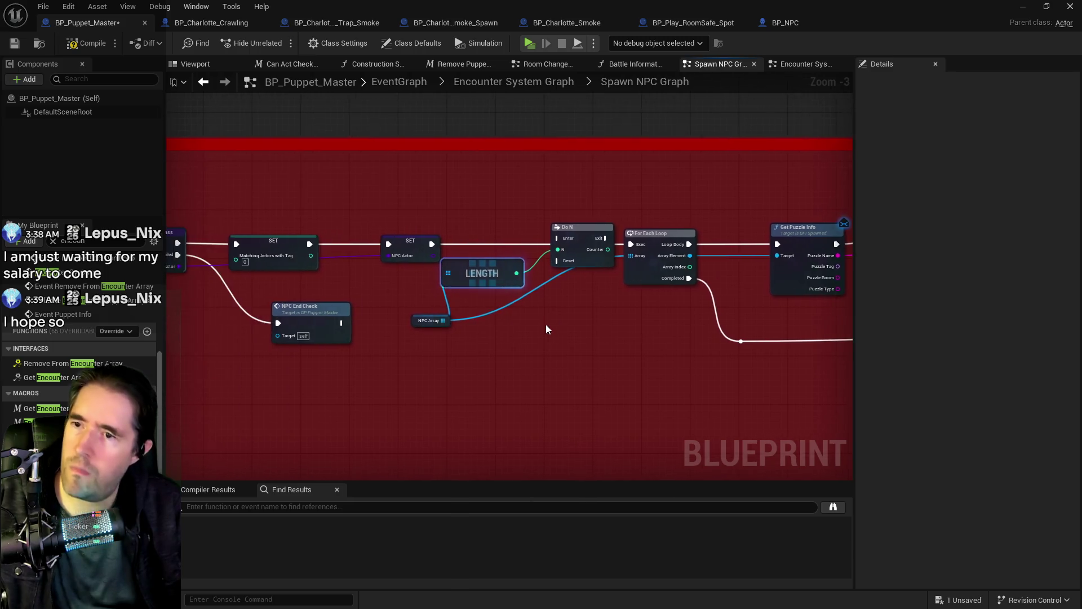
mouse_move(510, 324)
left_mouse_down()
mouse_move(491, 292)
mouse_move(440, 266)
mouse_move(273, 218)
mouse_move(710, 244)
left_mouse_up()
left_click_drag(393, 197, 732, 267)
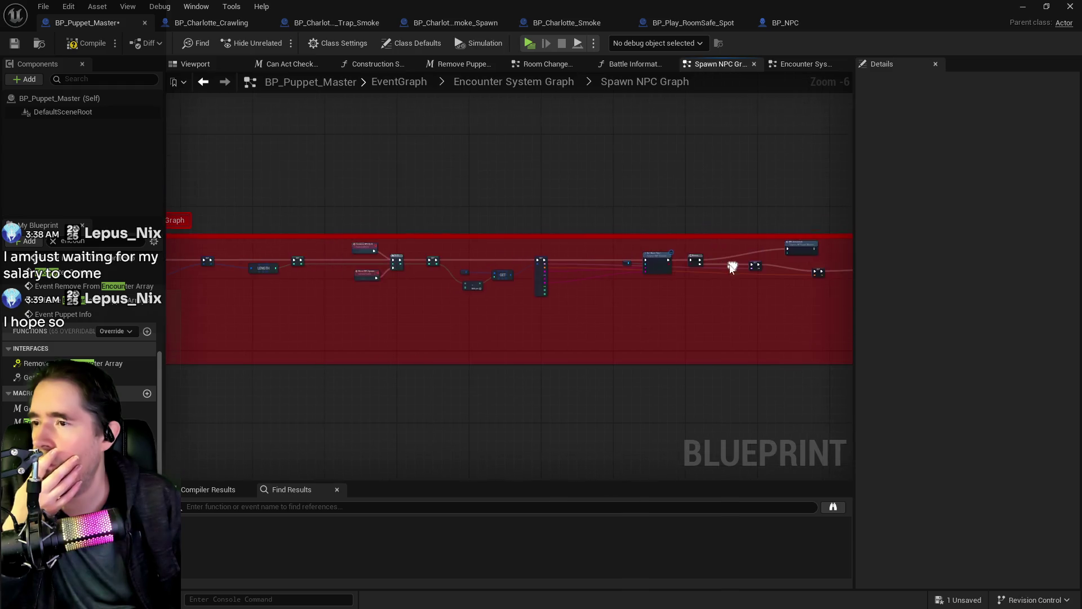
Delete the LENGTH and Do N nodes from the Spawn NPC Graph
scroll(587, 281, "up", 2)
mouse_move(664, 264)
left_mouse_down()
mouse_move(705, 270)
mouse_move(711, 289)
mouse_move(643, 273)
mouse_move(462, 271)
mouse_move(428, 242)
mouse_move(321, 248)
left_mouse_up()
scroll(710, 289, "up", 1)
scroll(652, 290, "up", 1)
left_click_drag(479, 271, 222, 233)
mouse_move(488, 268)
left_mouse_down()
mouse_move(391, 232)
mouse_move(316, 186)
left_mouse_up()
mouse_move(564, 367)
left_mouse_down()
mouse_move(536, 280)
mouse_move(432, 326)
mouse_move(661, 312)
mouse_move(763, 291)
left_mouse_up()
scroll(659, 312, "down", 2)
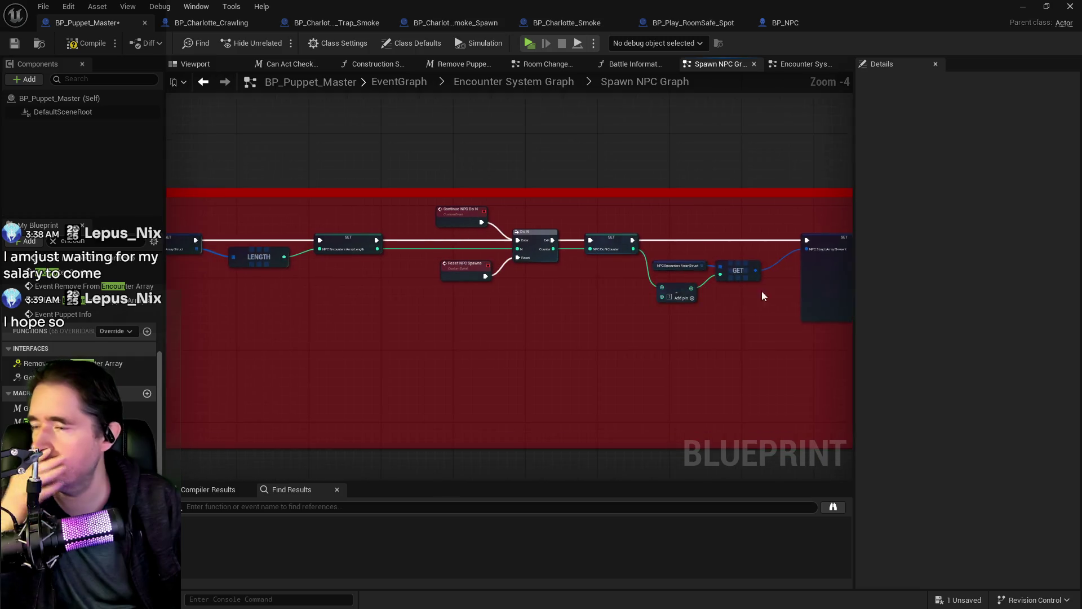
mouse_move(532, 288)
left_mouse_down()
mouse_move(590, 283)
mouse_move(226, 261)
left_mouse_up()
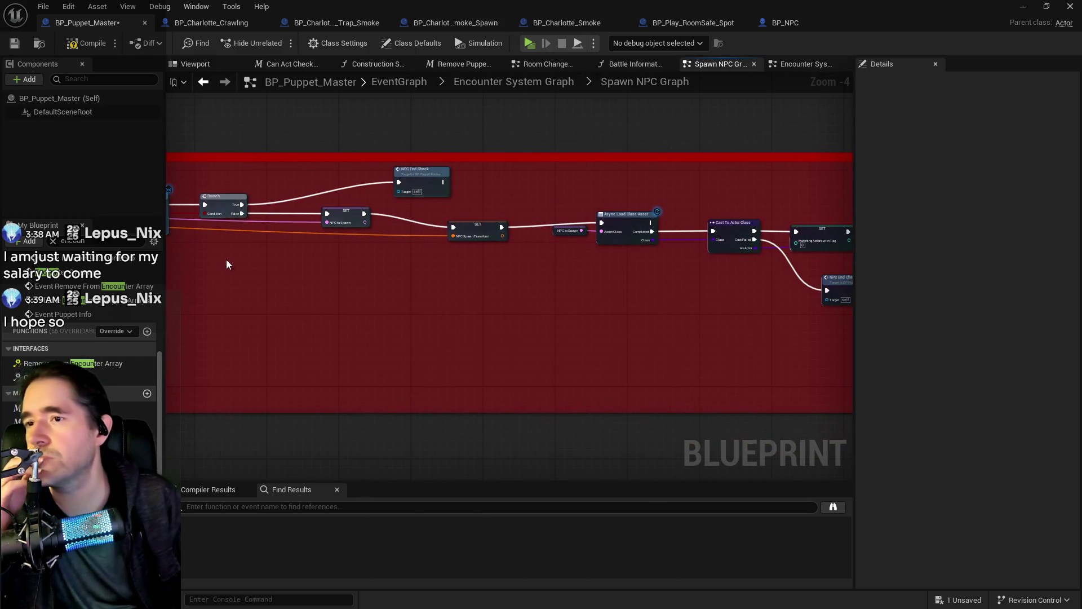
mouse_move(733, 248)
left_mouse_down()
mouse_move(367, 252)
mouse_move(413, 266)
left_mouse_up()
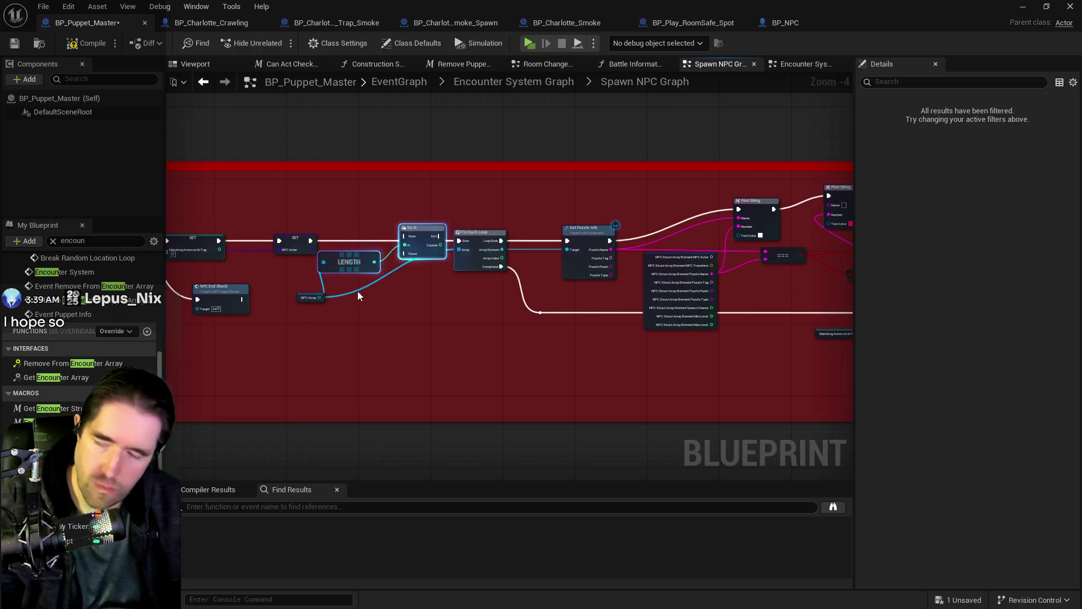
key("Delete")
mouse_move(322, 297)
left_mouse_down()
mouse_move(403, 280)
mouse_move(429, 333)
mouse_move(535, 393)
mouse_move(605, 329)
left_mouse_up()
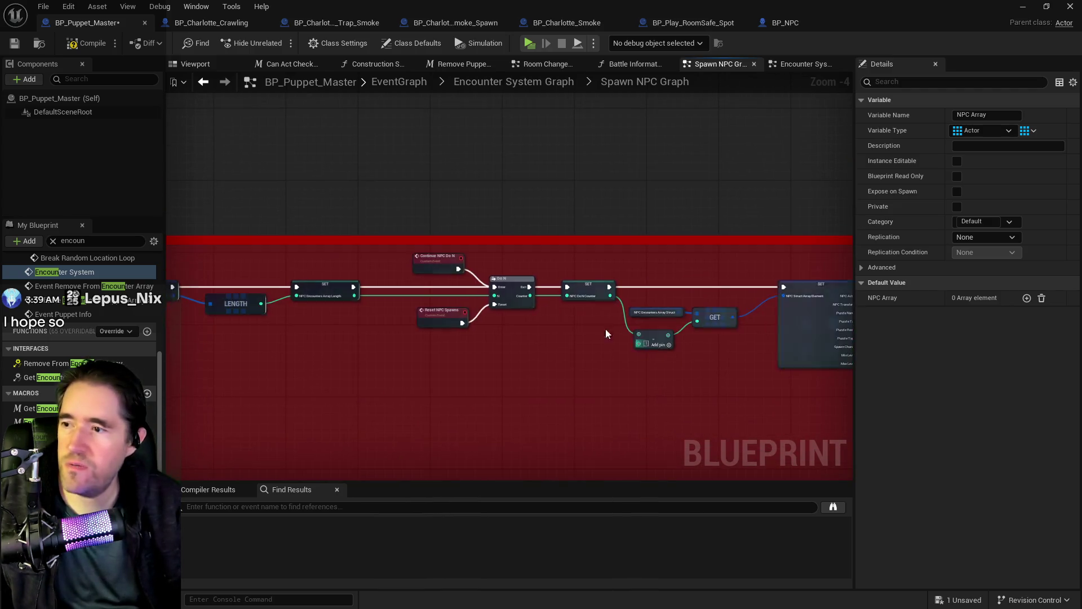
left_click_drag(275, 295, 476, 334)
Move the NPC End Check node further left and nudge the NPC Spawn Transform SET node up
scroll(476, 334, "up", 2)
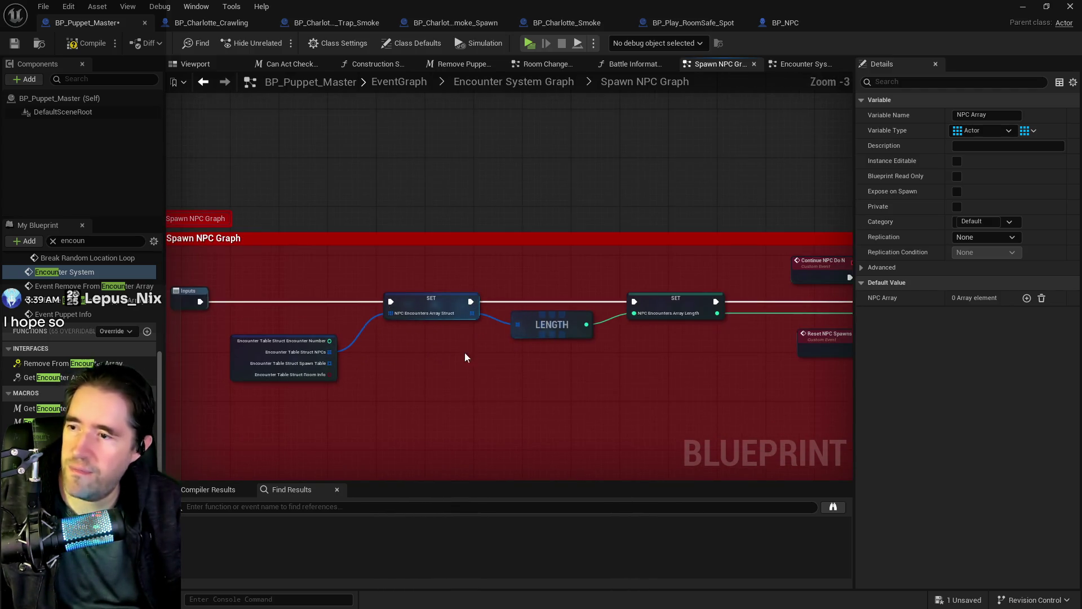
left_click_drag(538, 368, 399, 321)
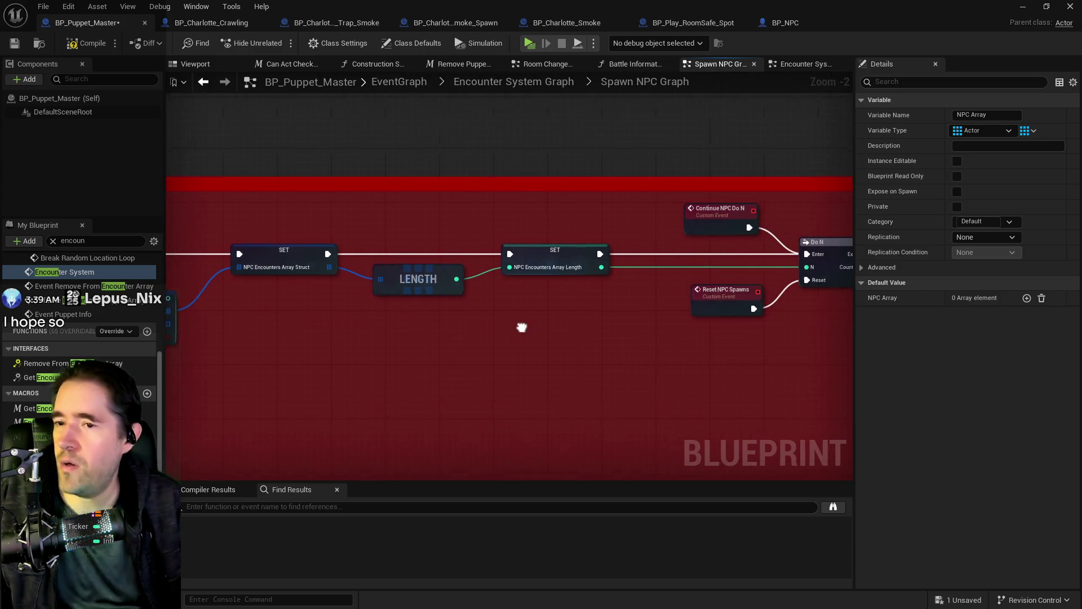
left_click_drag(520, 326, 229, 261)
left_click_drag(581, 301, 286, 298)
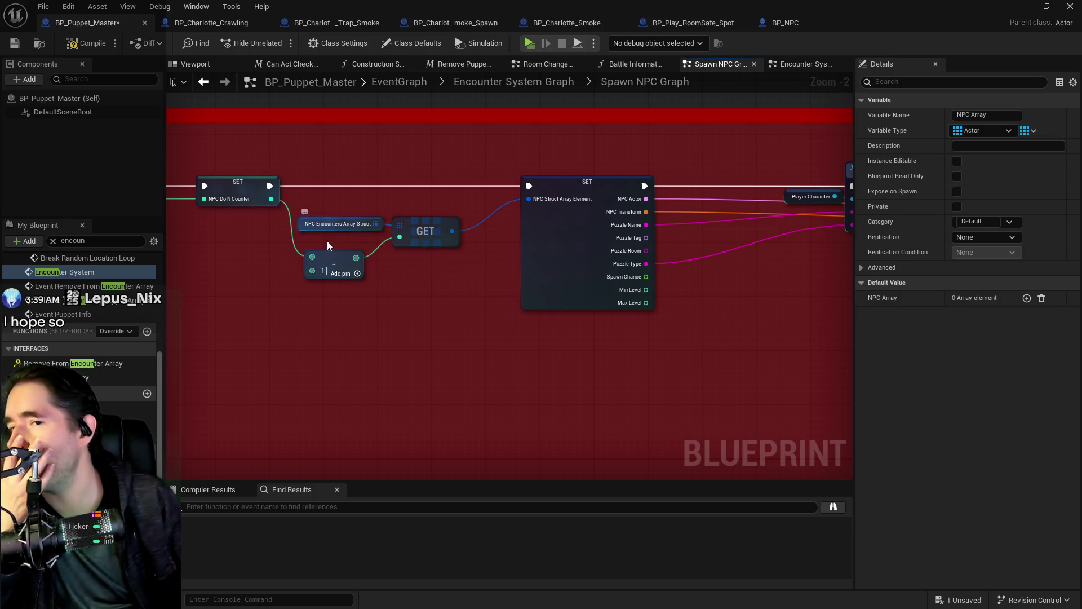
left_click_drag(536, 290, 244, 274)
mouse_move(505, 289)
left_mouse_down()
mouse_move(297, 273)
mouse_move(586, 302)
mouse_move(617, 243)
mouse_move(611, 280)
mouse_move(331, 285)
left_mouse_up()
mouse_move(599, 232)
left_mouse_down()
mouse_move(475, 232)
mouse_move(533, 339)
mouse_move(652, 329)
mouse_move(553, 311)
mouse_move(614, 293)
mouse_move(268, 279)
mouse_move(303, 314)
mouse_move(553, 331)
mouse_move(261, 268)
left_mouse_up()
left_click_drag(203, 232, 204, 225)
Move the struct-break node near the For Each Loop lower down
left_click_drag(419, 307, 705, 306)
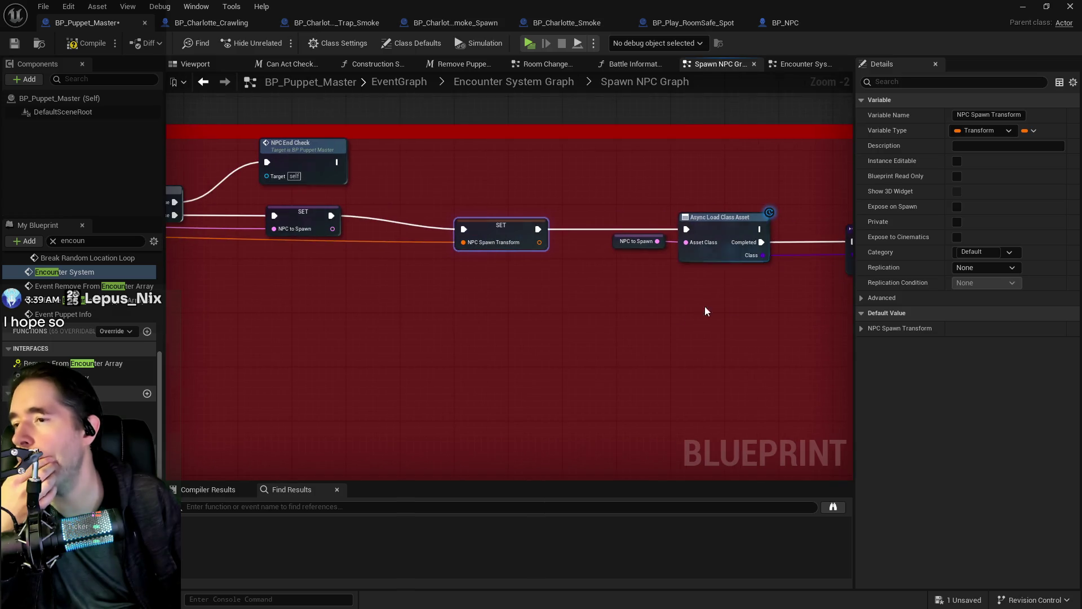
scroll(553, 333, "down", 1)
mouse_move(640, 359)
left_mouse_down()
mouse_move(208, 352)
mouse_move(412, 350)
left_mouse_up()
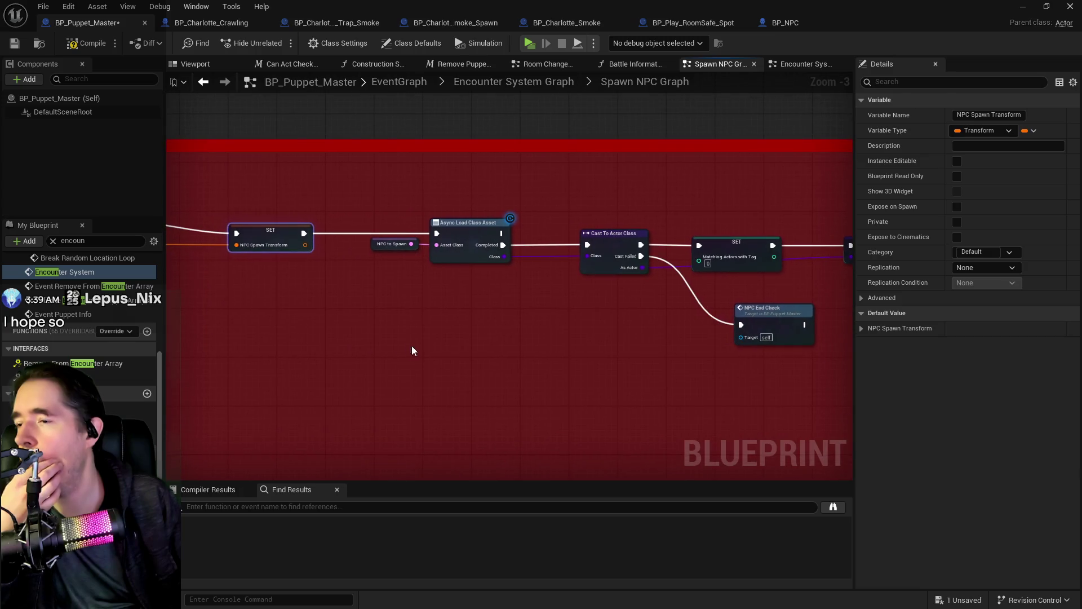
left_click_drag(519, 354, 420, 350)
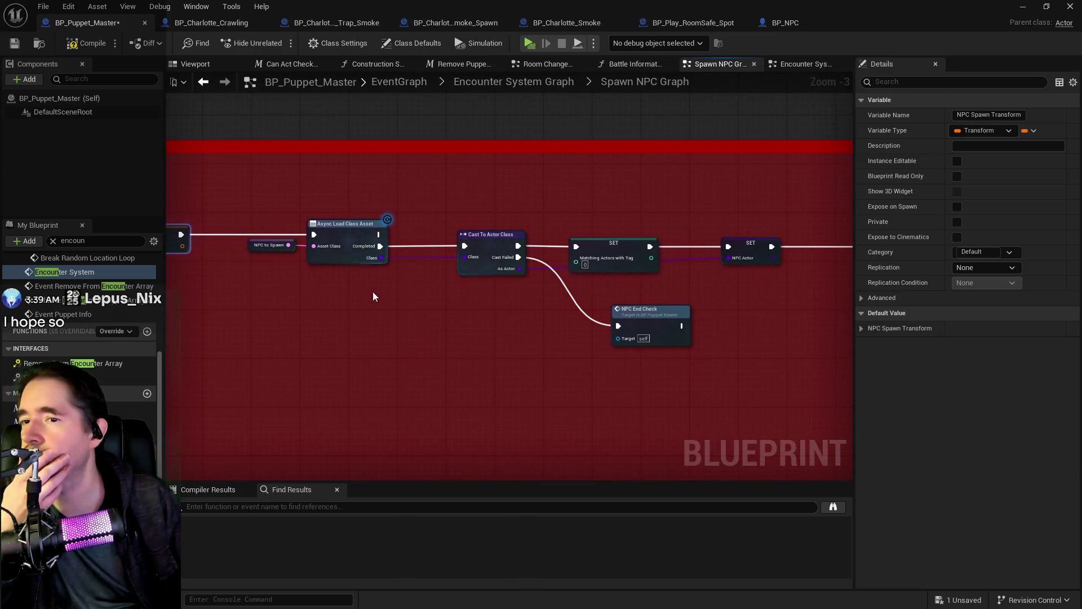
left_click_drag(373, 296, 299, 304)
left_click_drag(592, 307, 176, 318)
mouse_move(503, 270)
left_mouse_down()
mouse_move(506, 262)
mouse_move(535, 327)
mouse_move(513, 303)
left_mouse_up()
left_click_drag(607, 271, 319, 295)
scroll(319, 295, "down", 5)
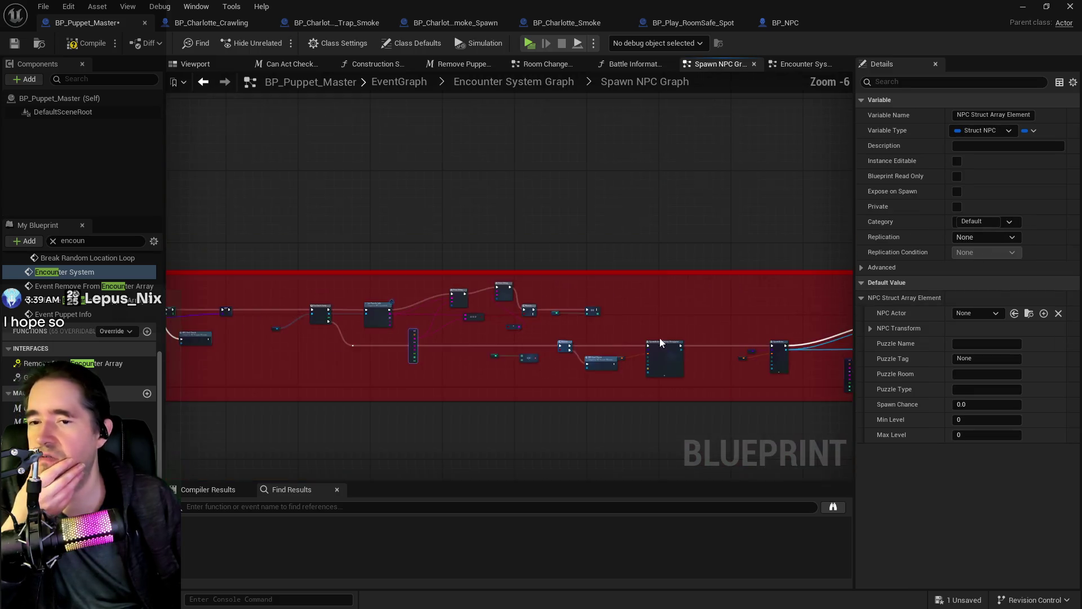
scroll(415, 278, "up", 4)
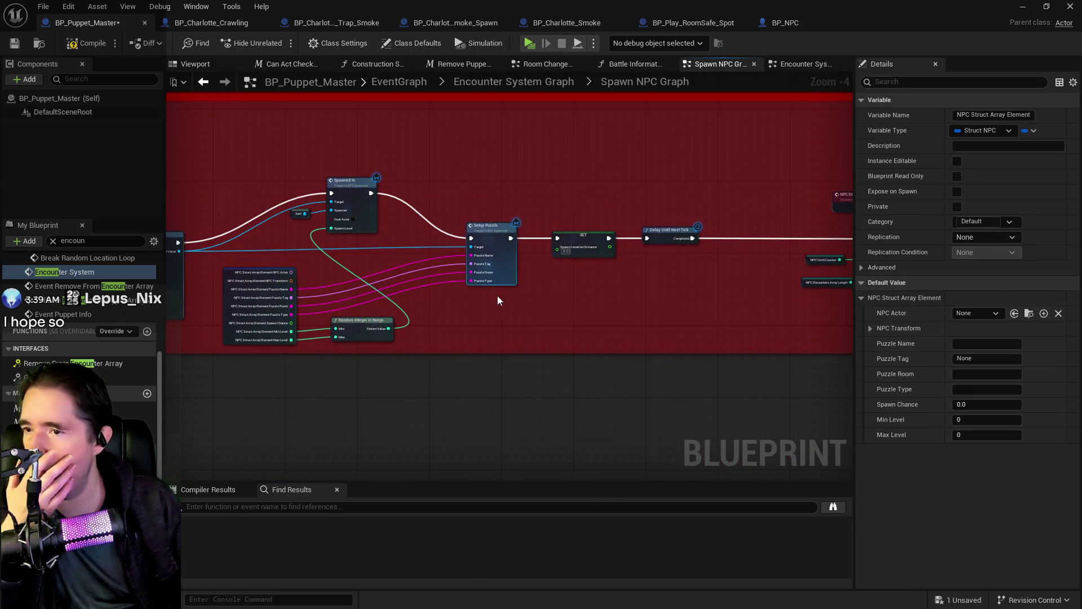
left_click_drag(497, 295, 345, 284)
left_click_drag(482, 305, 186, 301)
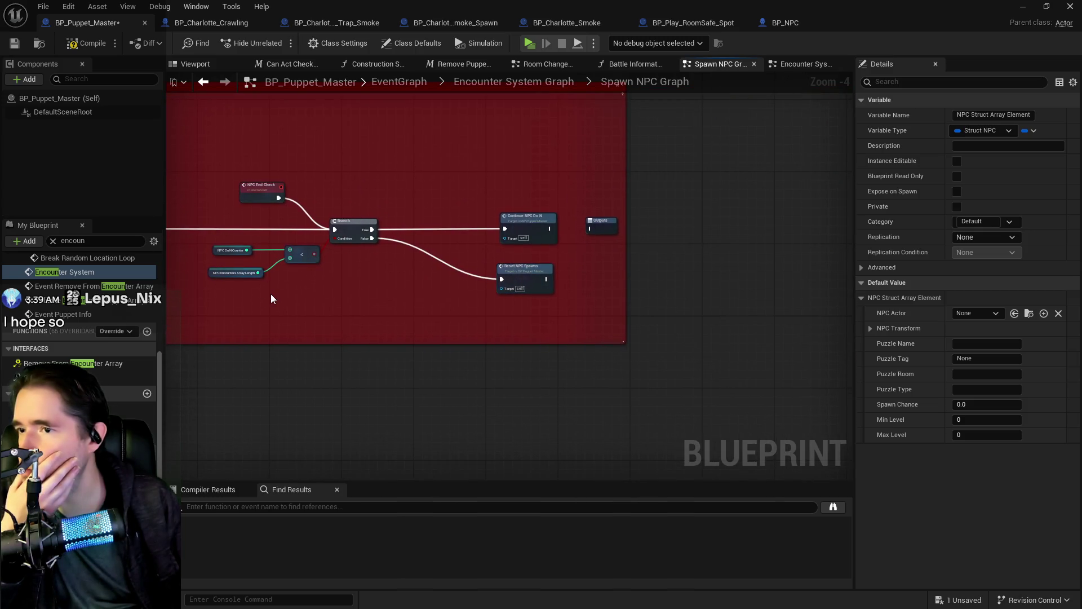
mouse_move(271, 293)
left_mouse_down()
mouse_move(790, 313)
mouse_move(660, 370)
mouse_move(631, 335)
mouse_move(292, 288)
mouse_move(306, 307)
mouse_move(459, 297)
mouse_move(273, 299)
mouse_move(377, 307)
mouse_move(507, 264)
mouse_move(363, 264)
mouse_move(454, 248)
mouse_move(443, 235)
left_mouse_up()
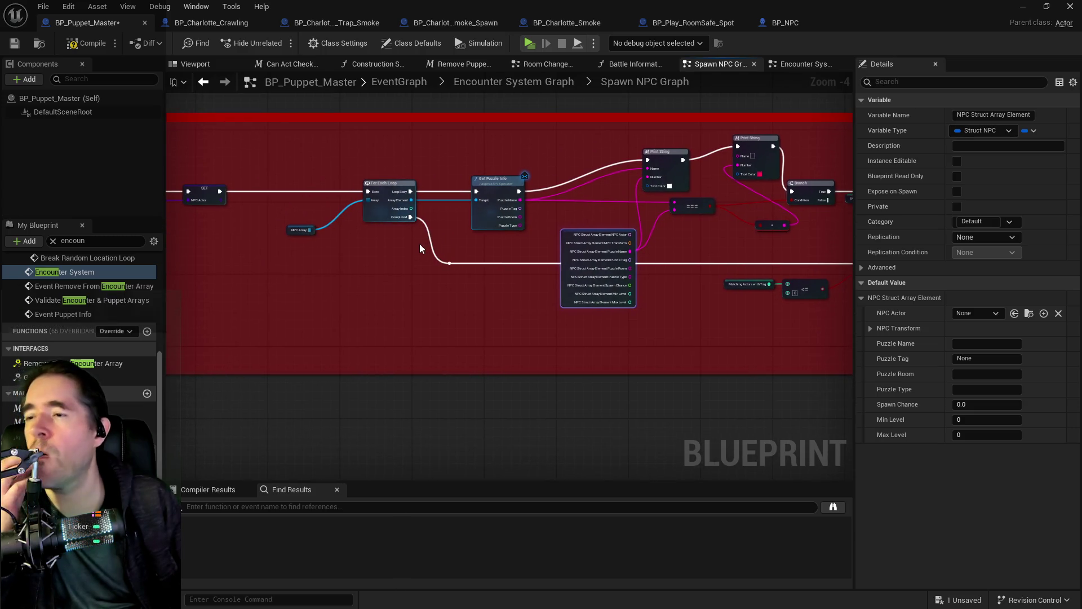
mouse_move(280, 234)
left_mouse_down()
mouse_move(290, 256)
mouse_move(215, 256)
mouse_move(675, 272)
left_mouse_up()
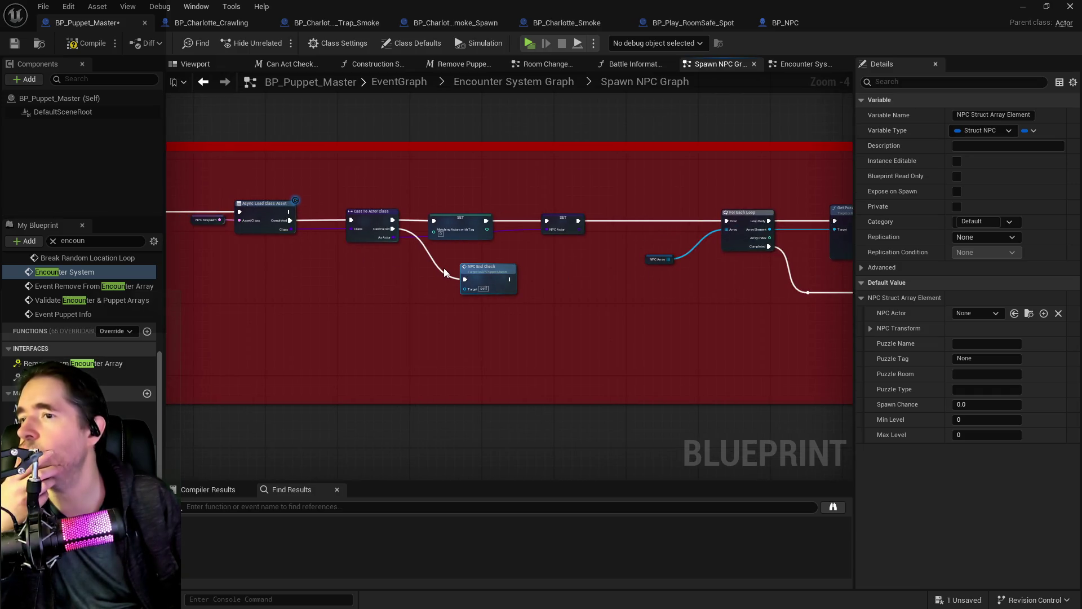
left_click_drag(445, 270, 658, 275)
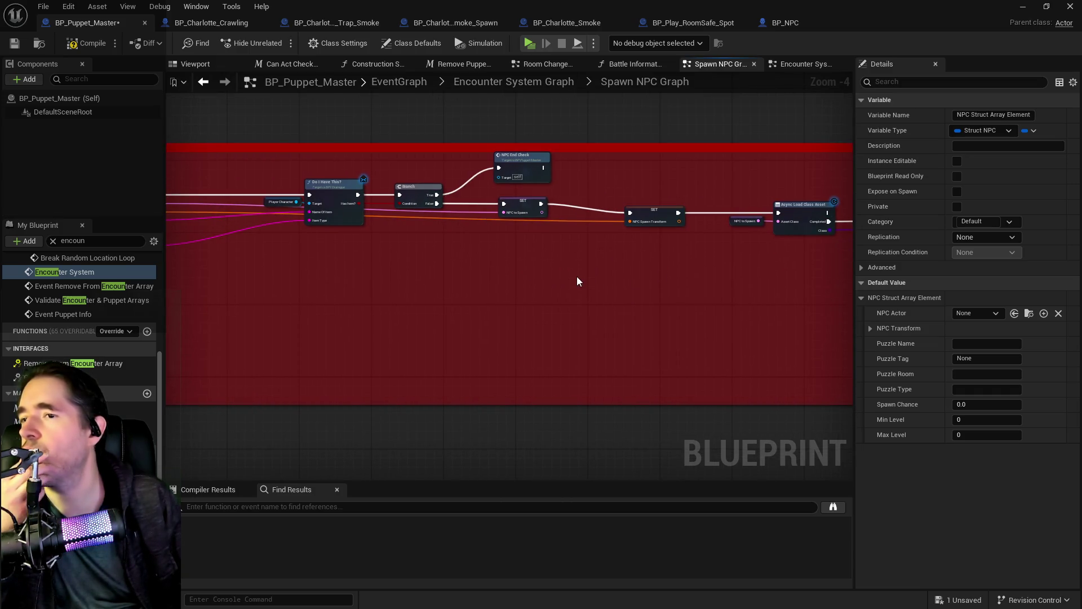
mouse_move(576, 281)
left_mouse_down()
mouse_move(590, 268)
mouse_move(298, 284)
mouse_move(588, 316)
left_mouse_up()
mouse_move(465, 310)
left_mouse_down()
mouse_move(396, 318)
mouse_move(464, 327)
left_mouse_up()
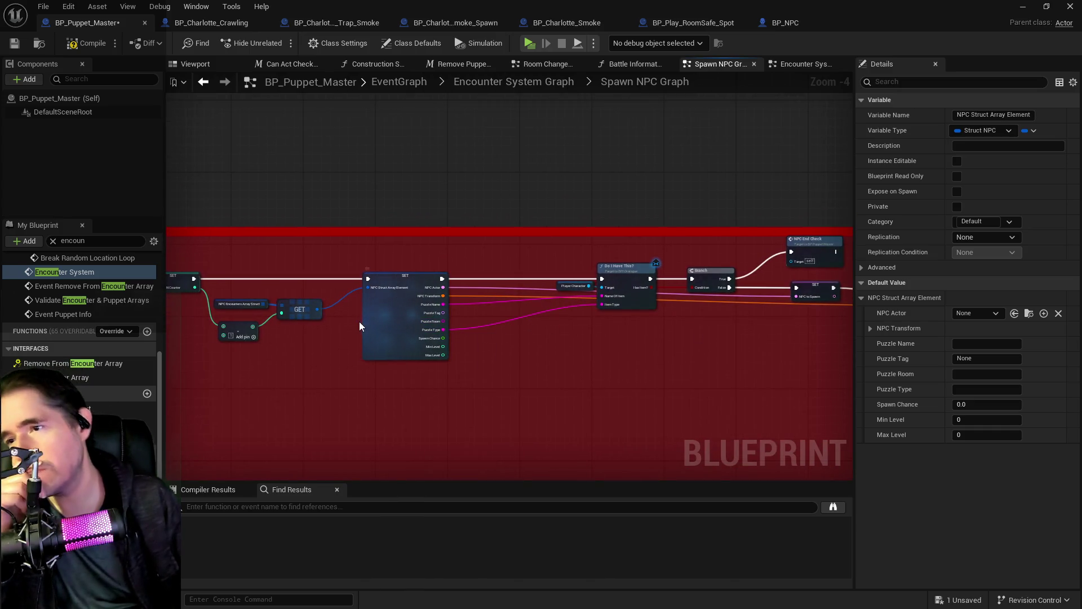
mouse_move(351, 327)
left_mouse_down()
mouse_move(445, 361)
mouse_move(409, 339)
left_mouse_up()
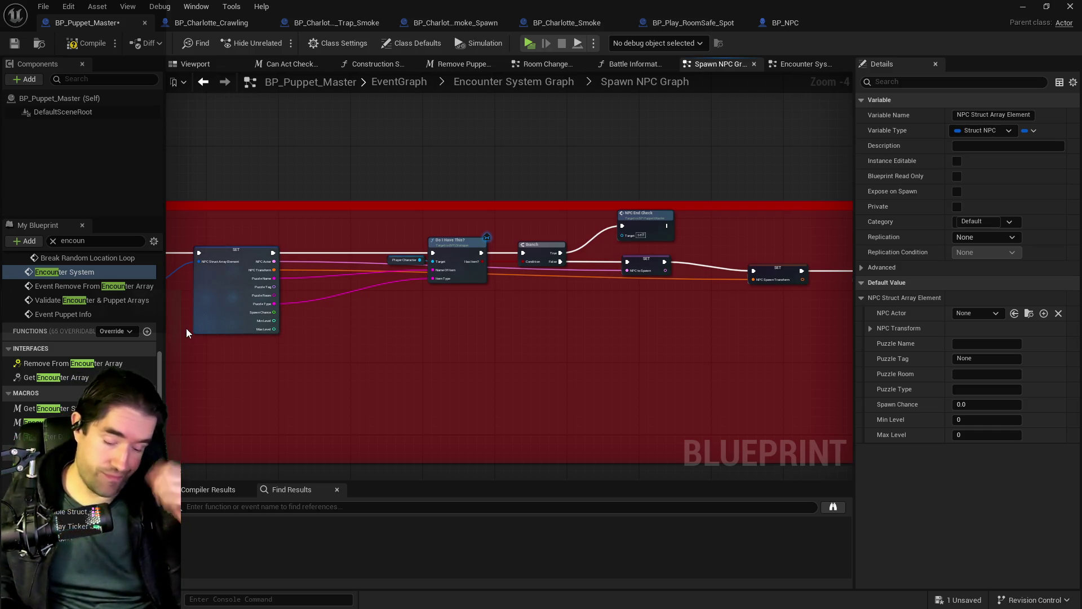
mouse_move(222, 359)
left_mouse_down()
mouse_move(341, 379)
mouse_move(280, 387)
left_mouse_up()
left_click_drag(421, 418, 189, 394)
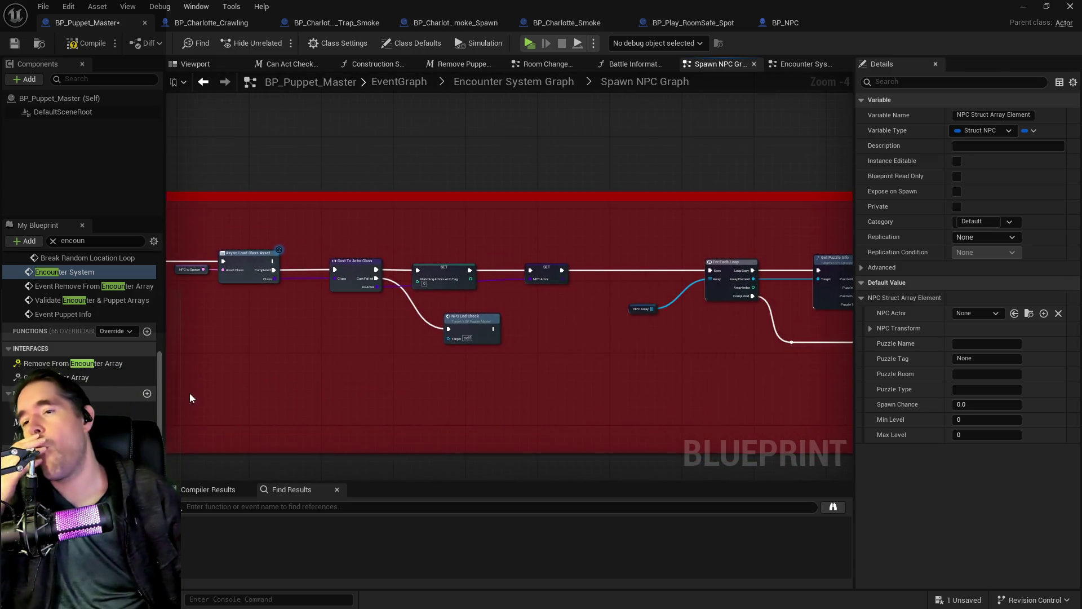
mouse_move(517, 381)
left_mouse_down()
mouse_move(242, 401)
mouse_move(180, 420)
left_mouse_up()
left_click_drag(502, 389, 730, 387)
left_click_drag(372, 383, 688, 379)
left_click_drag(427, 356, 492, 352)
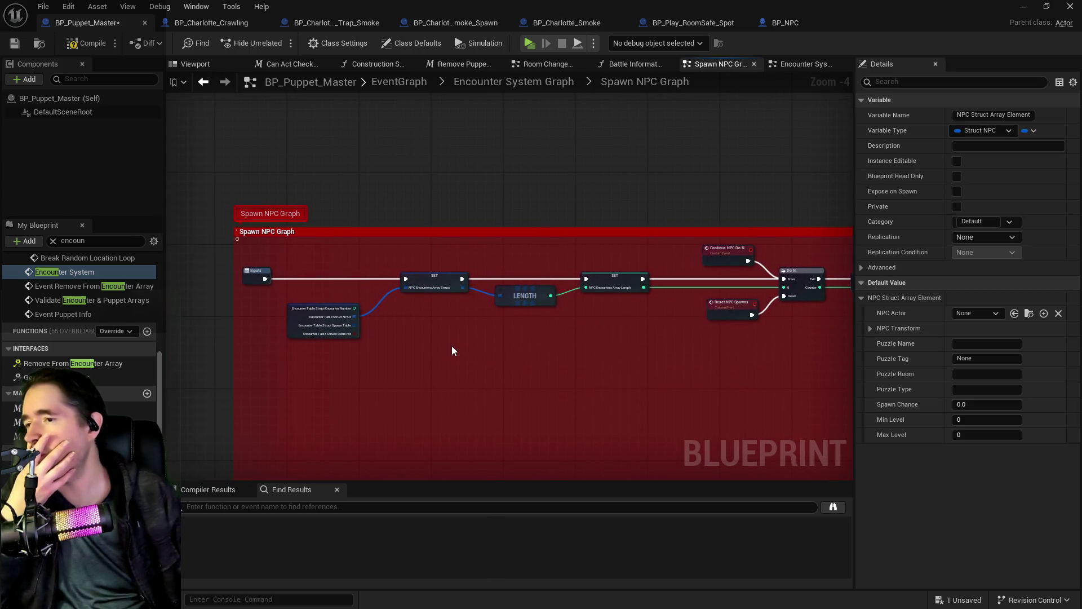
scroll(445, 343, "up", 3)
mouse_move(333, 378)
left_mouse_down()
mouse_move(406, 375)
mouse_move(189, 363)
mouse_move(686, 401)
mouse_move(667, 404)
mouse_move(652, 450)
mouse_move(577, 448)
mouse_move(381, 322)
left_mouse_up()
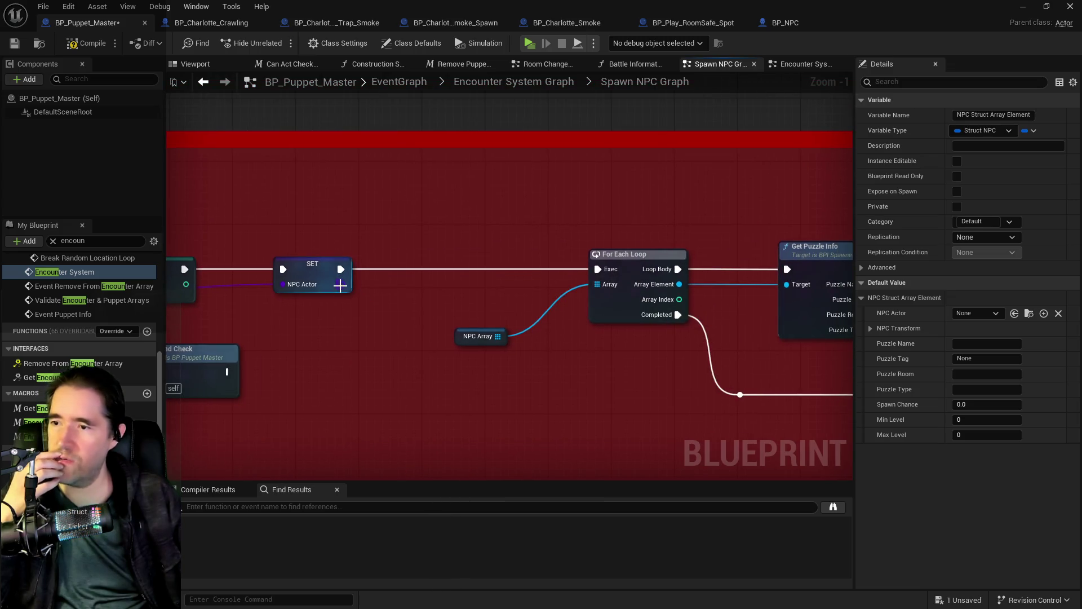
Add Get All Actors Of Class for NPC Actor after SET, feeding Out Actors into the For Each Loop
left_click_drag(341, 284, 415, 289)
type("get all a")
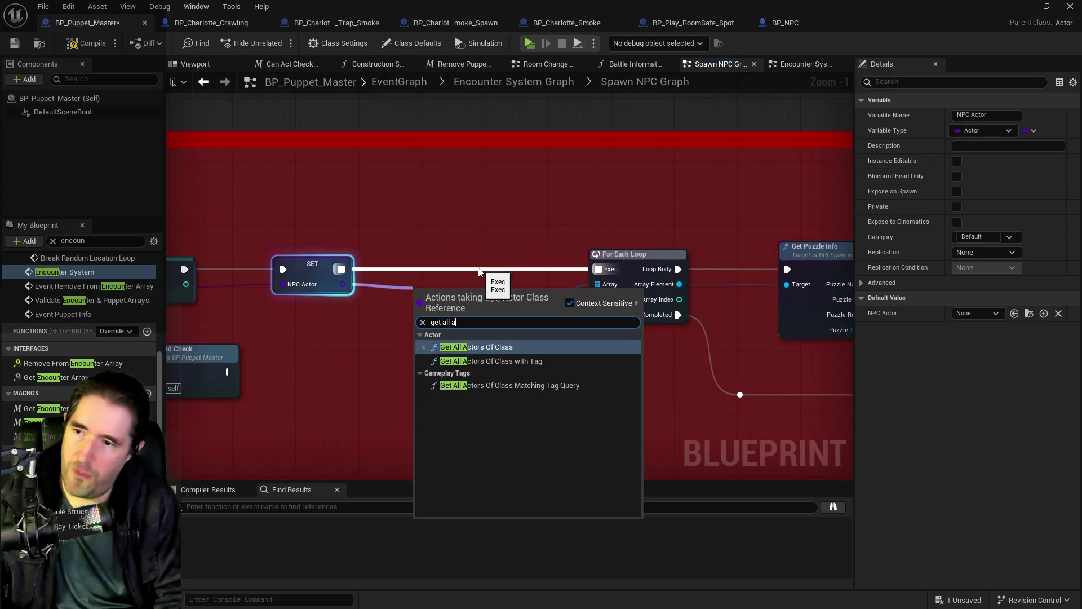
key("Return")
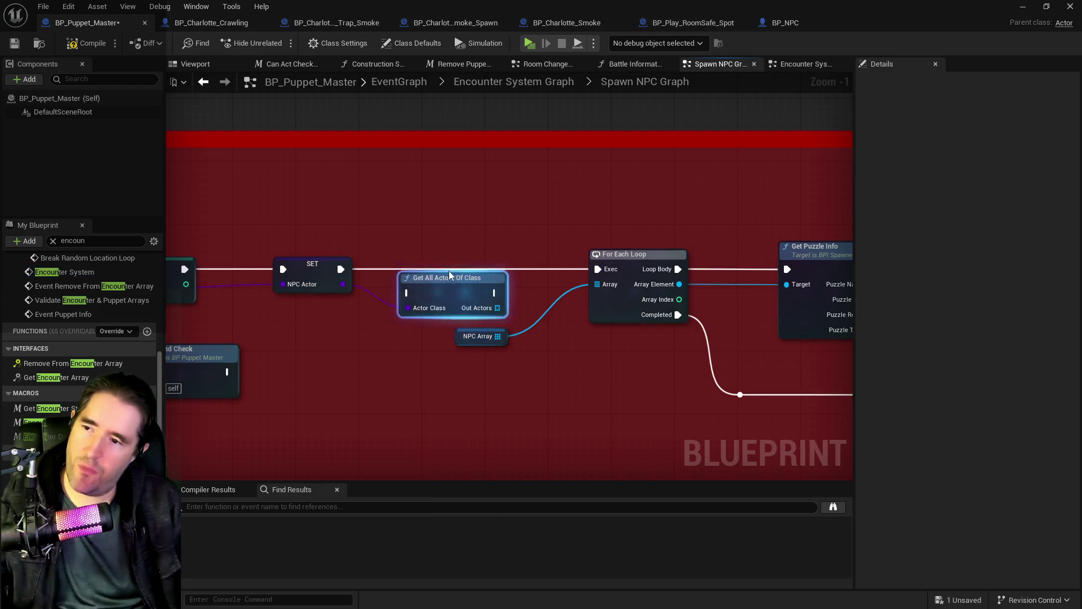
left_click_drag(450, 275, 444, 257)
mouse_move(341, 269)
left_mouse_down()
mouse_move(402, 274)
mouse_move(393, 269)
left_mouse_up()
mouse_move(481, 284)
left_mouse_down()
mouse_move(595, 293)
mouse_move(597, 284)
left_mouse_up()
Delete the unused NPC Array getter, link execution to the For Each Loop, then compile and save
left_click(466, 338)
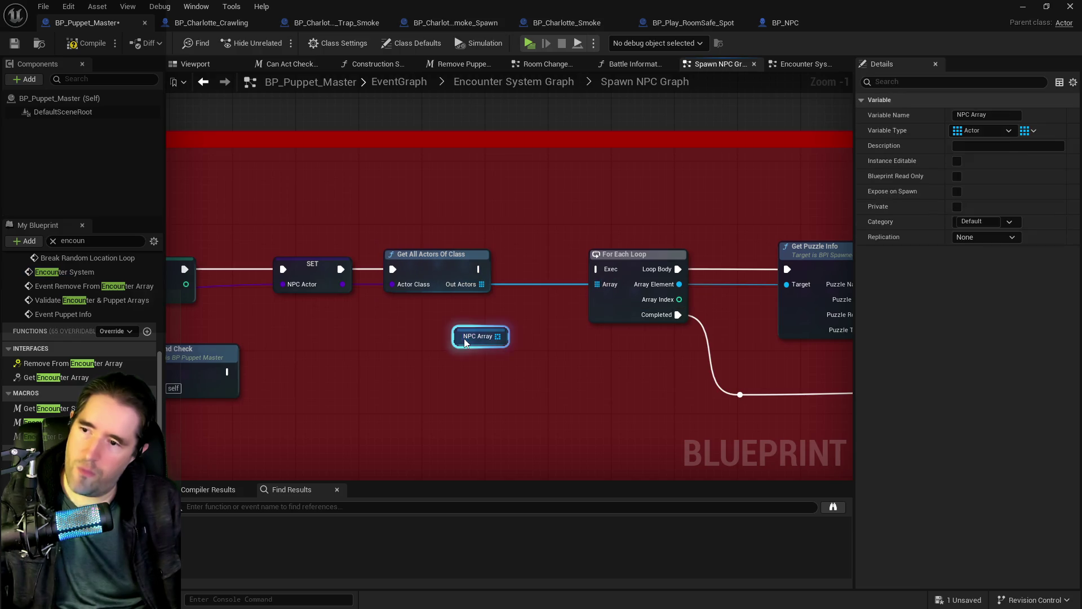
key("Delete")
left_click_drag(478, 269, 597, 269)
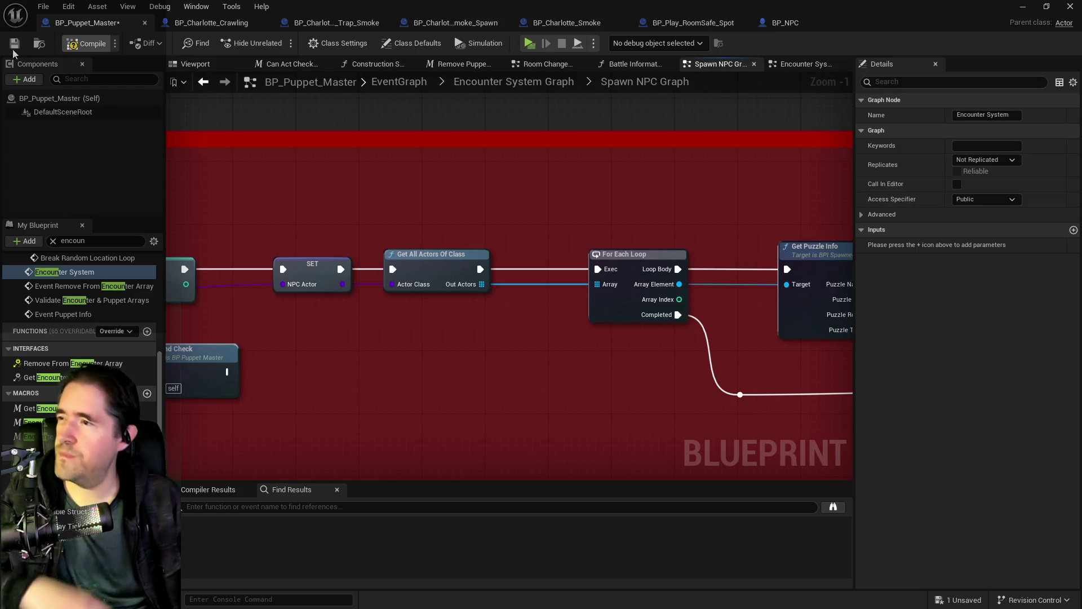
key("F7")
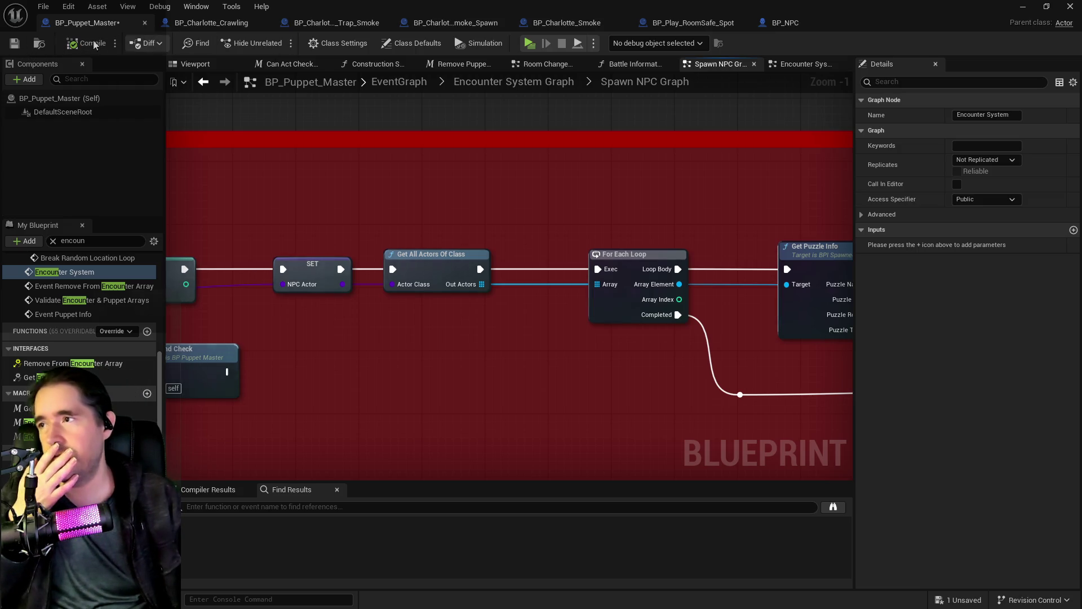
key("ctrl+s")
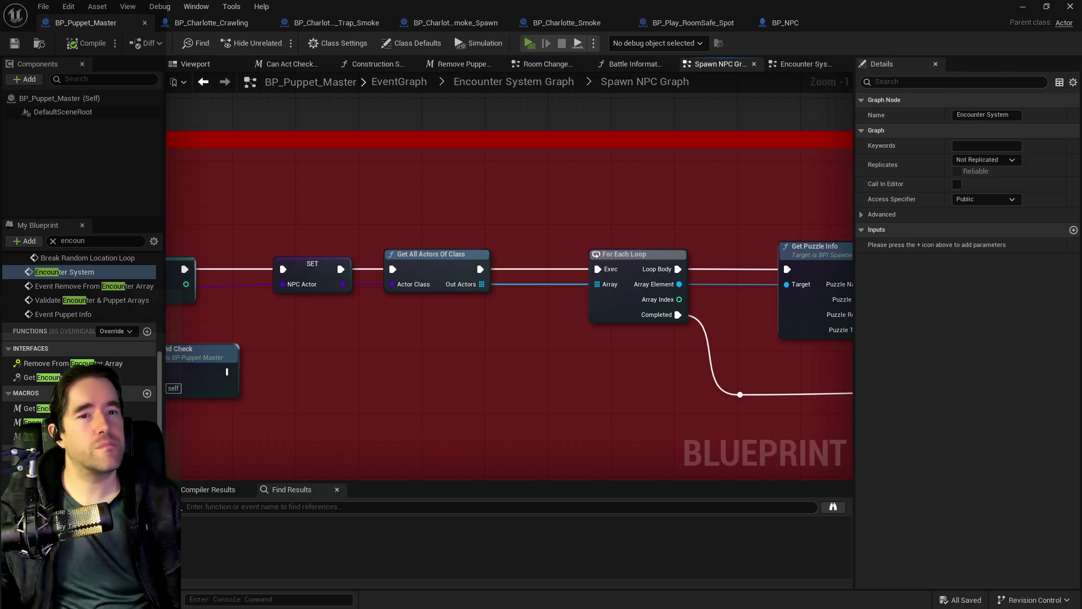
Watch the running Poppet_Quest preview's debug output, then bring up its pause menu
key("alt+Tab")
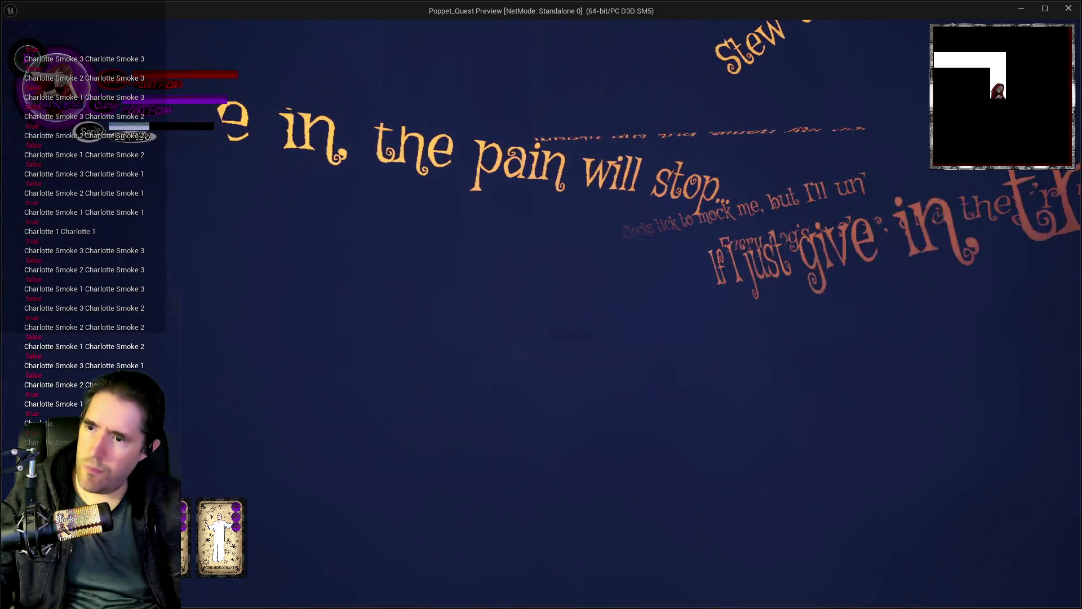
key("Escape")
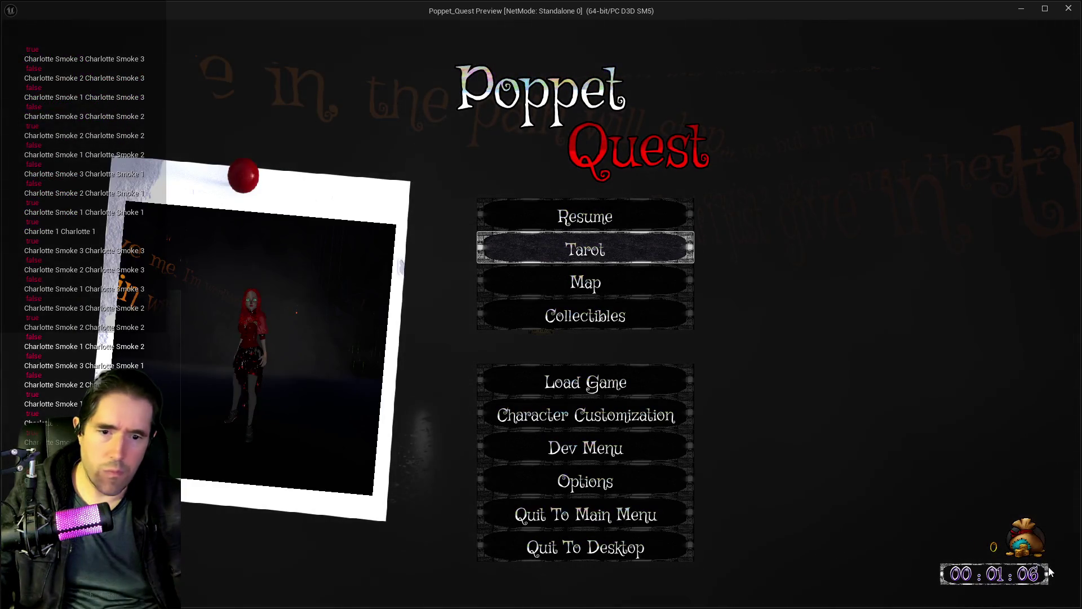
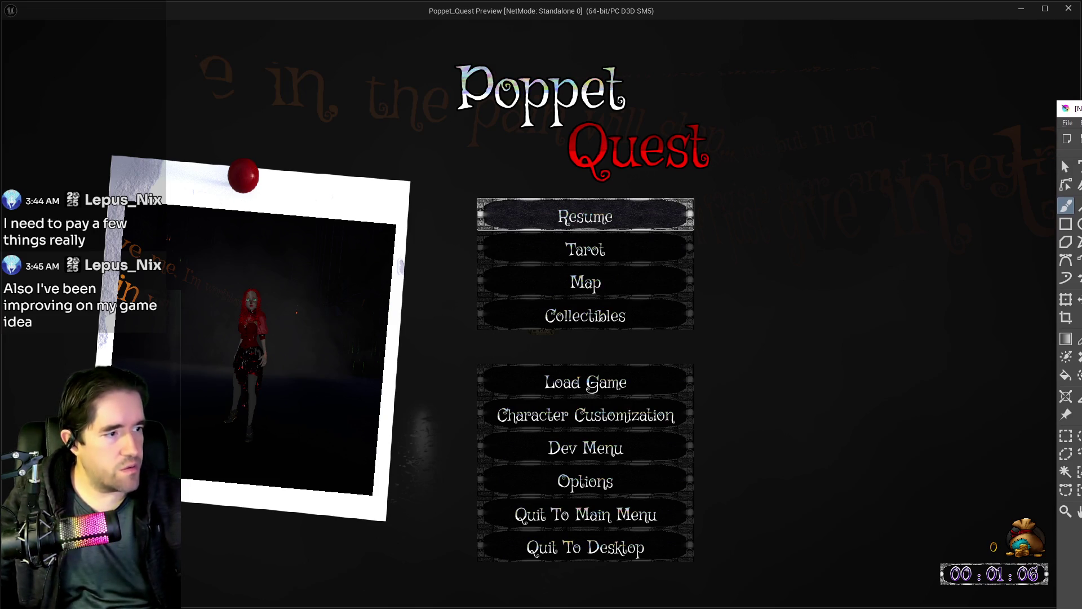
Resume the Poppet Quest preview, pause it with Esc, then close the preview window
left_click(602, 220)
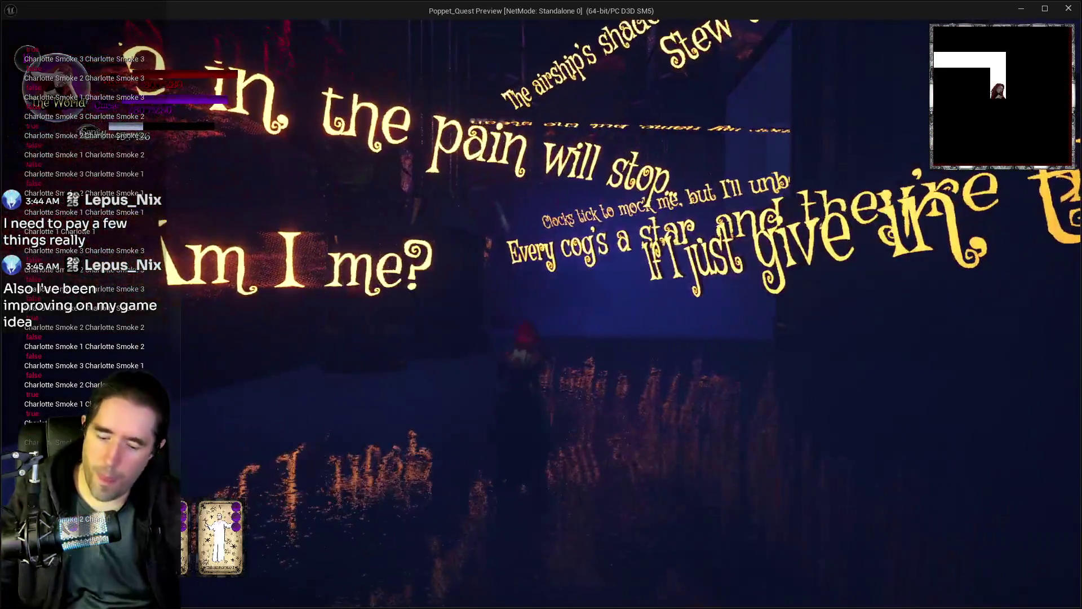
key("Escape")
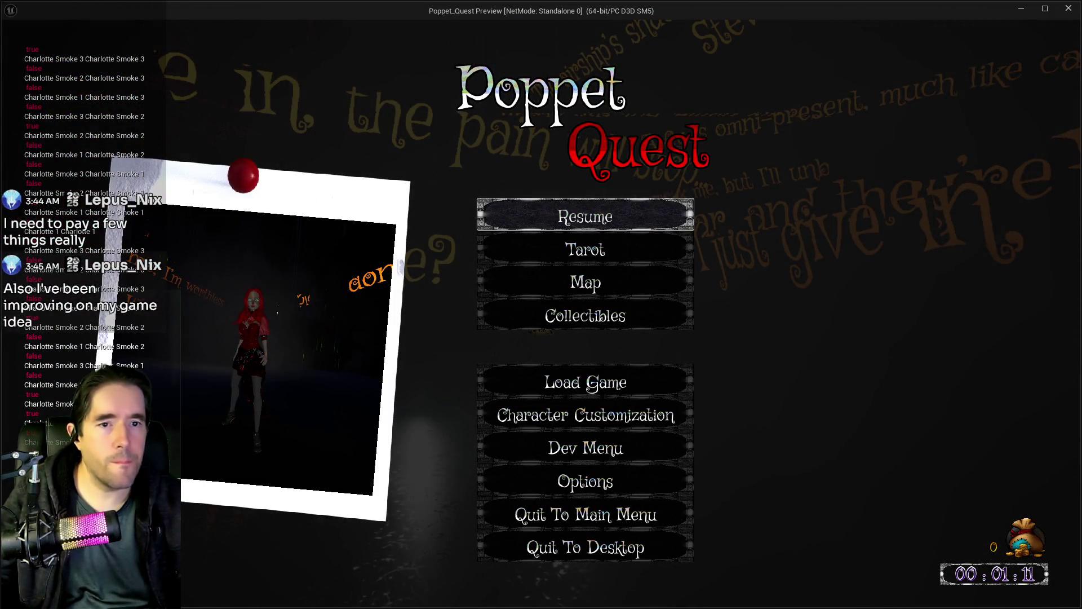
left_click(1069, 8)
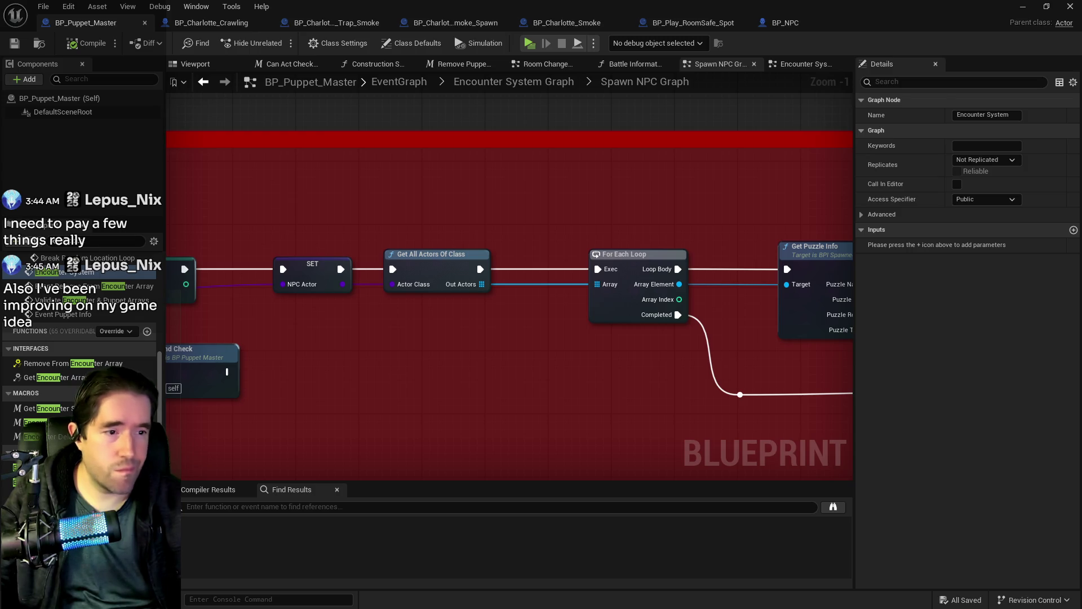
key("alt+Tab")
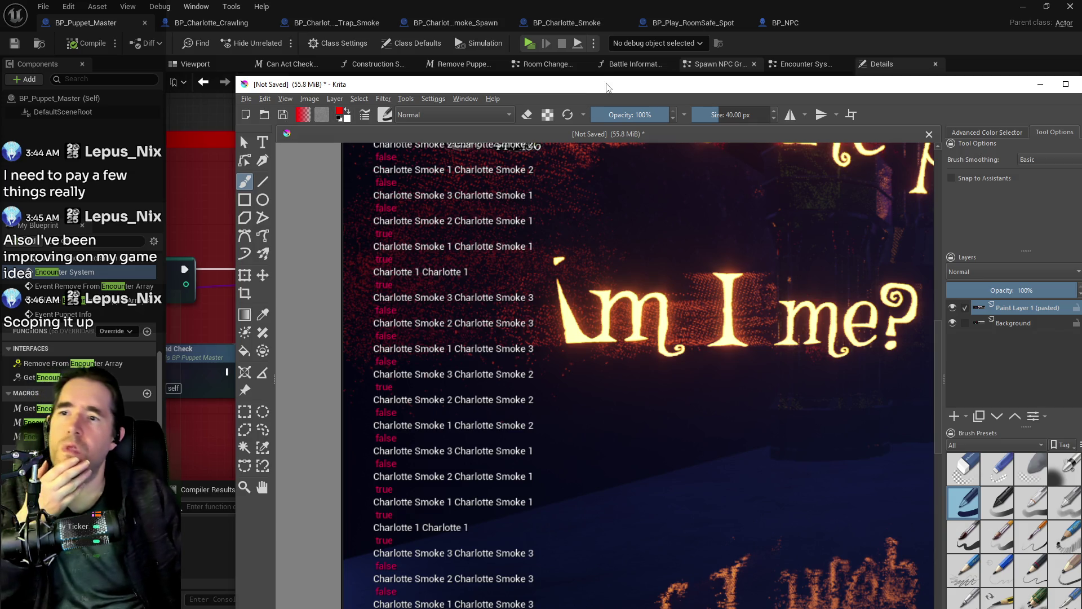
key("alt+Tab")
scroll(587, 395, "down", 3)
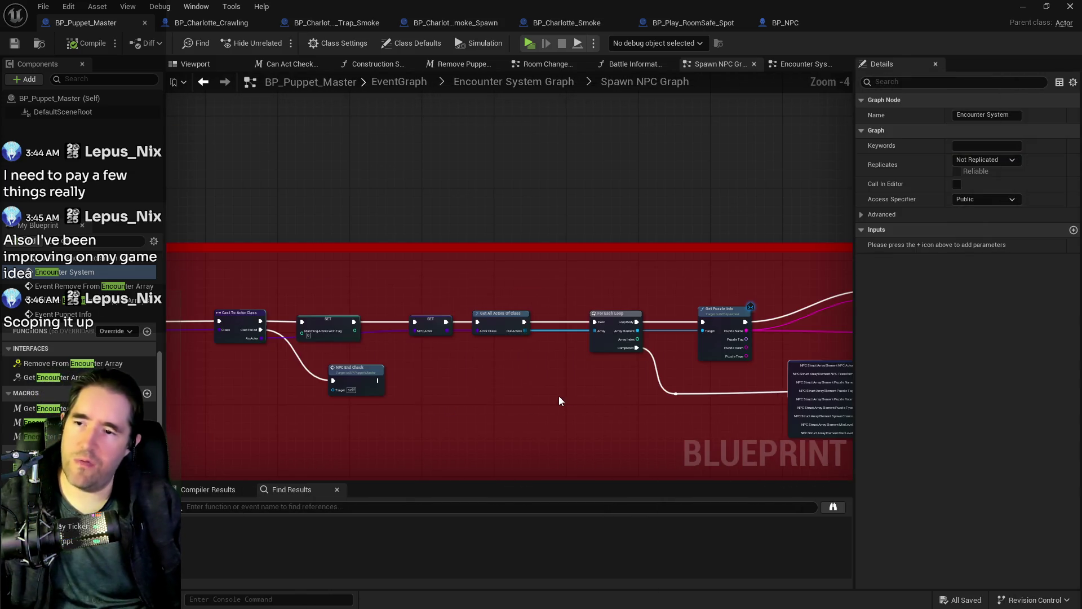
left_click_drag(762, 303, 267, 375)
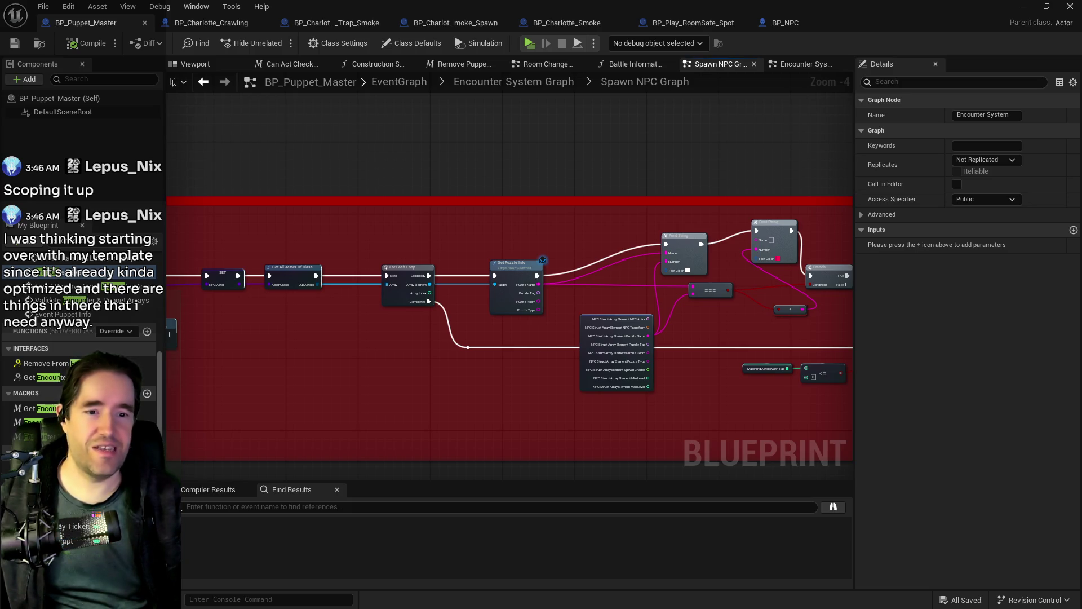
mouse_move(543, 452)
left_mouse_down()
mouse_move(537, 421)
mouse_move(783, 355)
left_mouse_up()
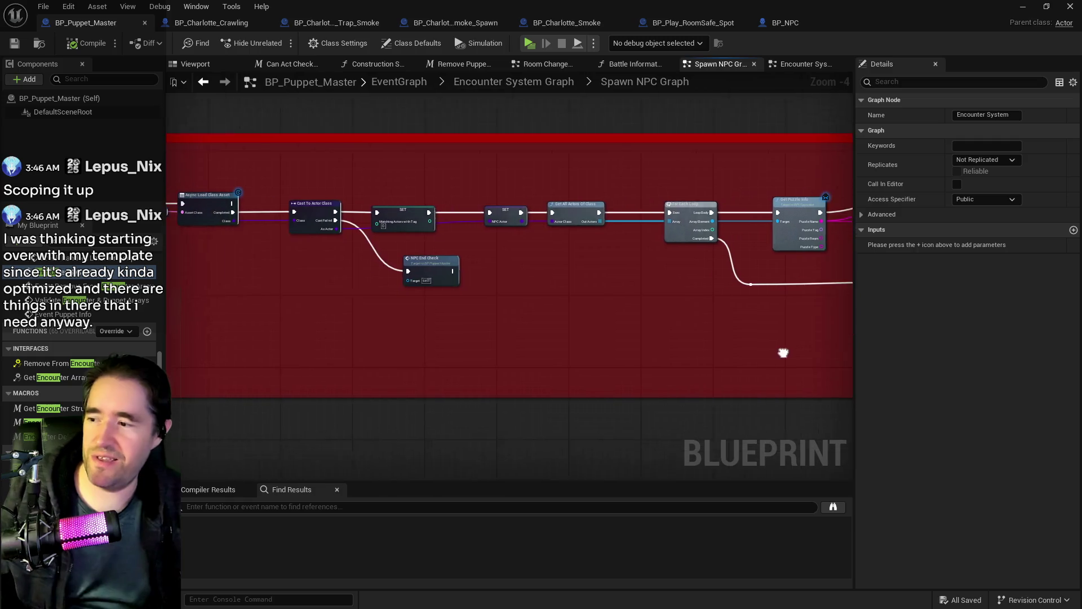
scroll(577, 358, "down", 1)
left_click_drag(584, 333, 372, 304)
left_click_drag(620, 310, 435, 307)
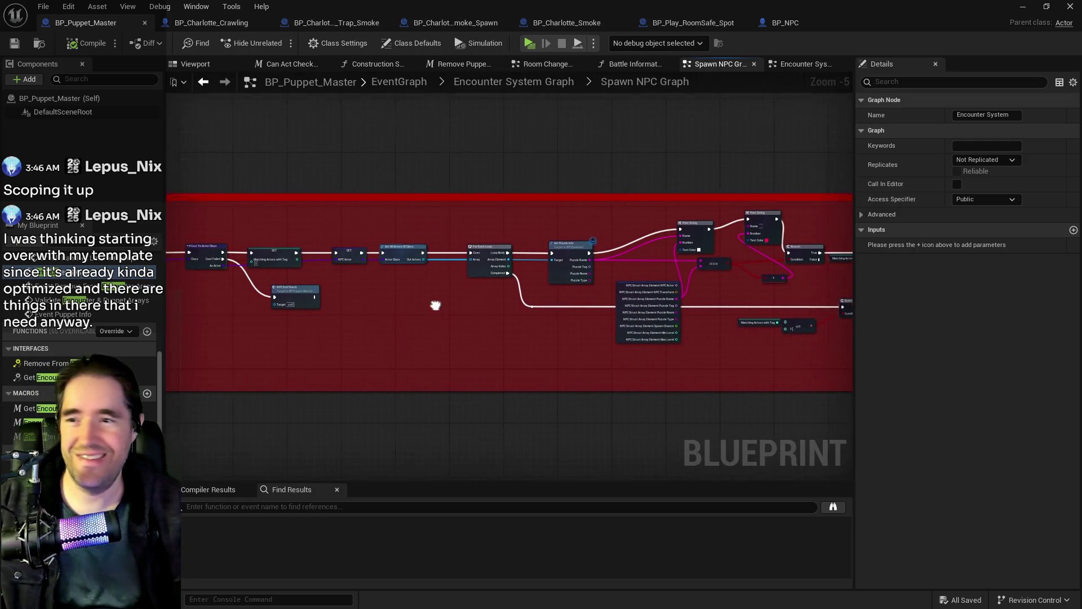
mouse_move(523, 323)
left_mouse_down()
mouse_move(483, 330)
mouse_move(486, 367)
mouse_move(524, 327)
left_mouse_up()
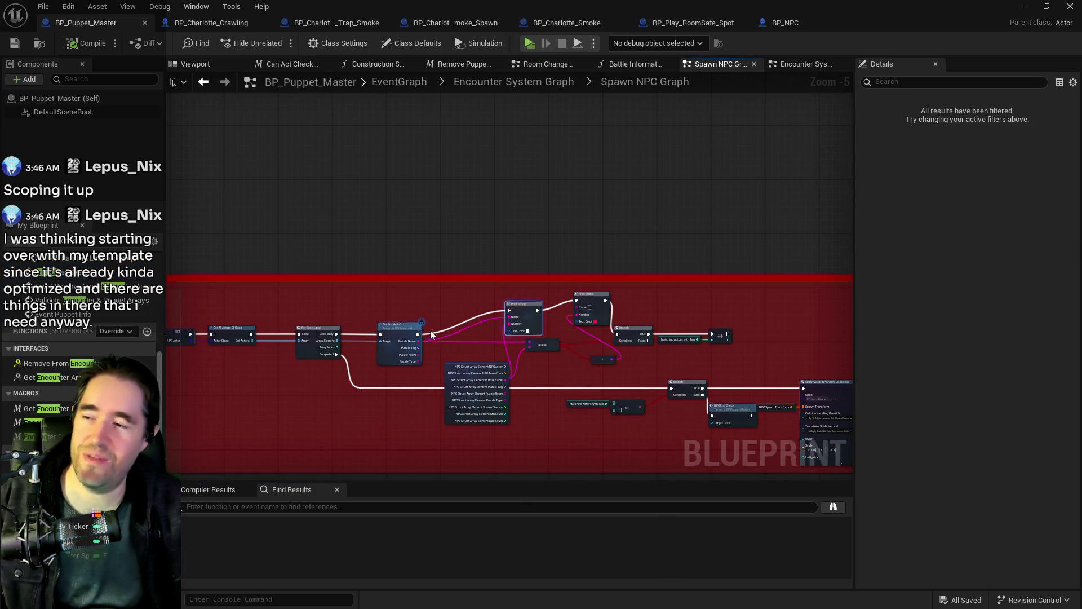
left_click_drag(181, 339, 436, 345)
scroll(436, 345, "up", 3)
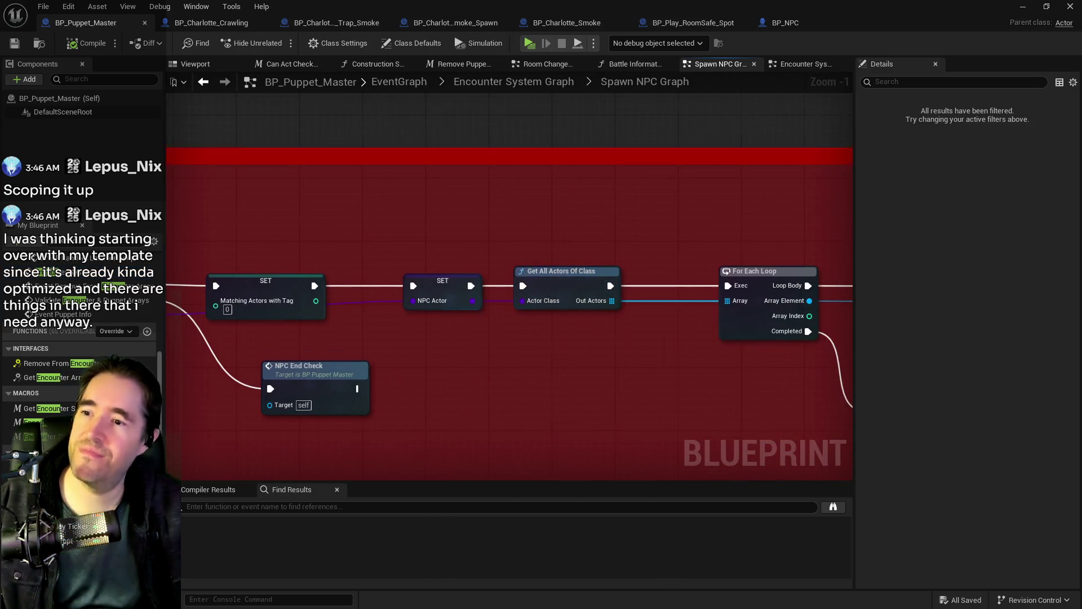
scroll(420, 323, "up", 1)
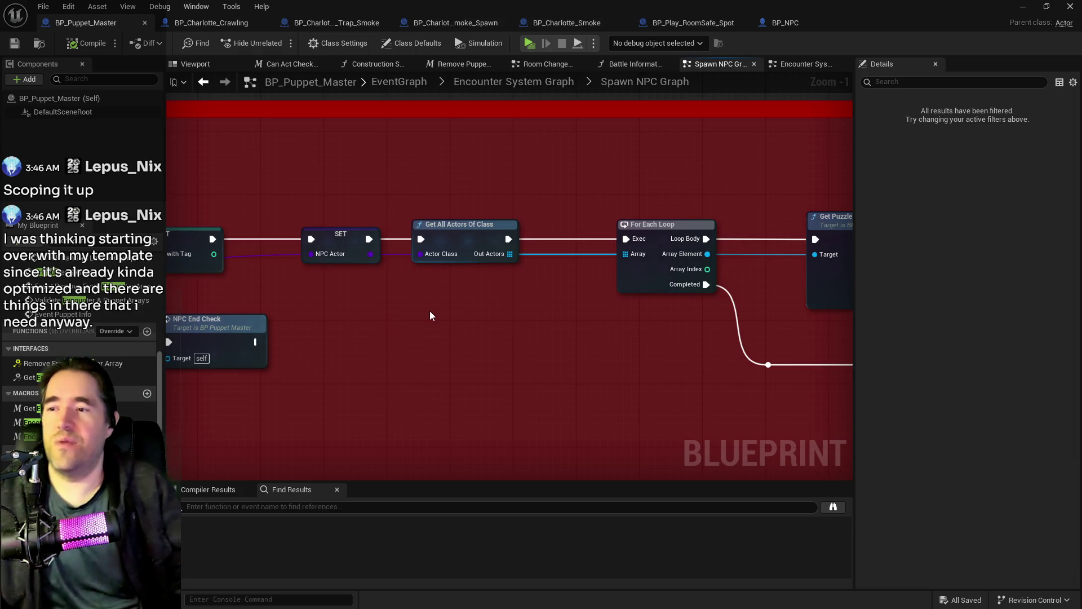
scroll(419, 329, "down", 1)
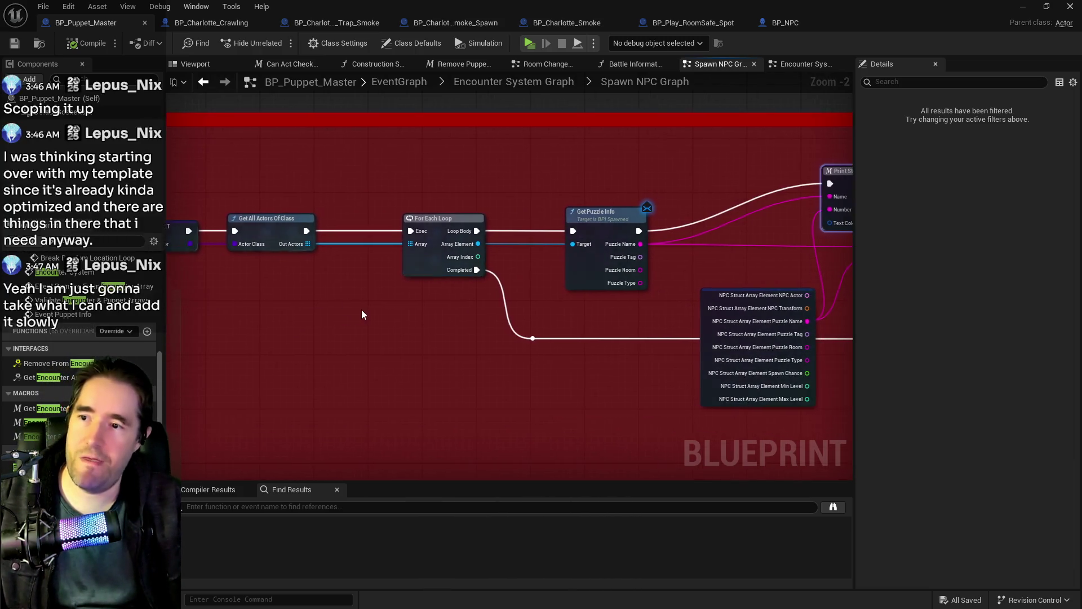
mouse_move(543, 321)
left_mouse_down()
mouse_move(235, 339)
mouse_move(508, 332)
mouse_move(539, 357)
mouse_move(778, 314)
left_mouse_up()
scroll(490, 380, "down", 5)
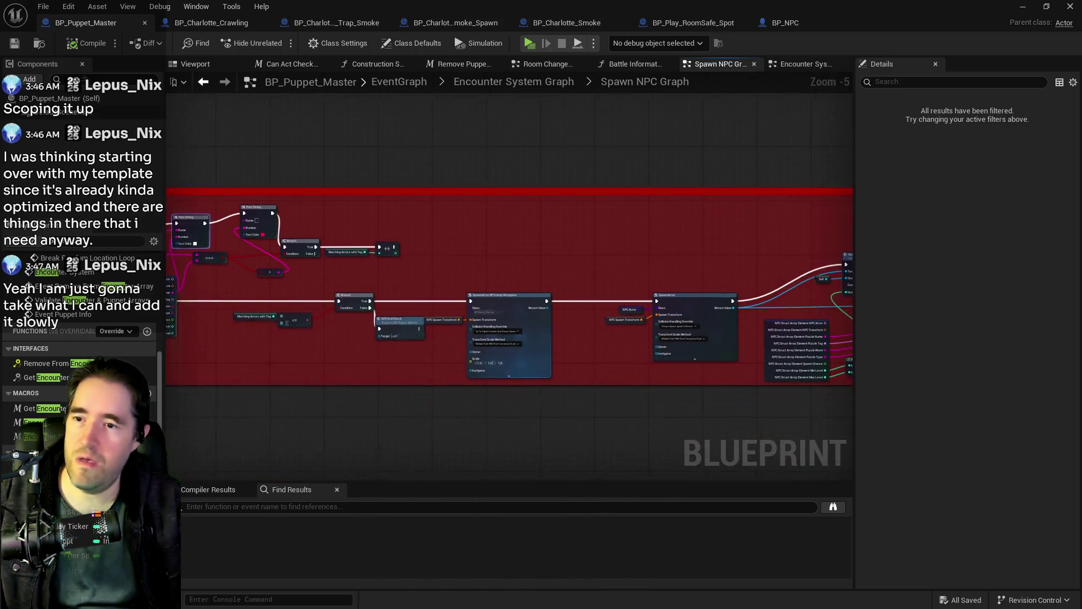
left_click_drag(802, 400, 806, 358)
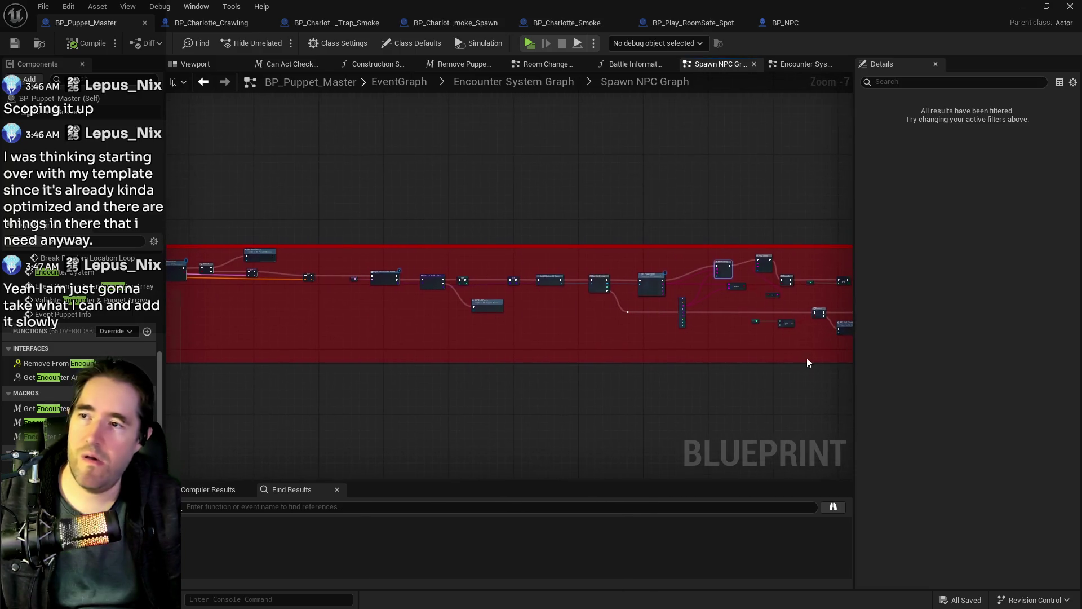
Go up to the top-level EventGraph and open the Encounter System Graph collapsed graph
left_click(401, 82)
double_click(499, 336)
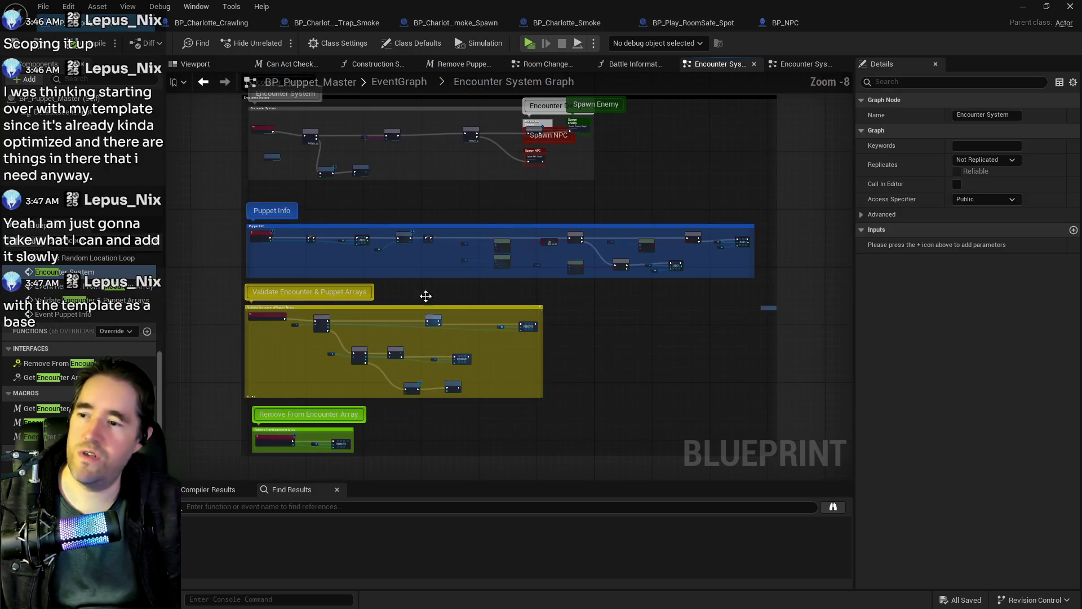
scroll(474, 242, "down", 3)
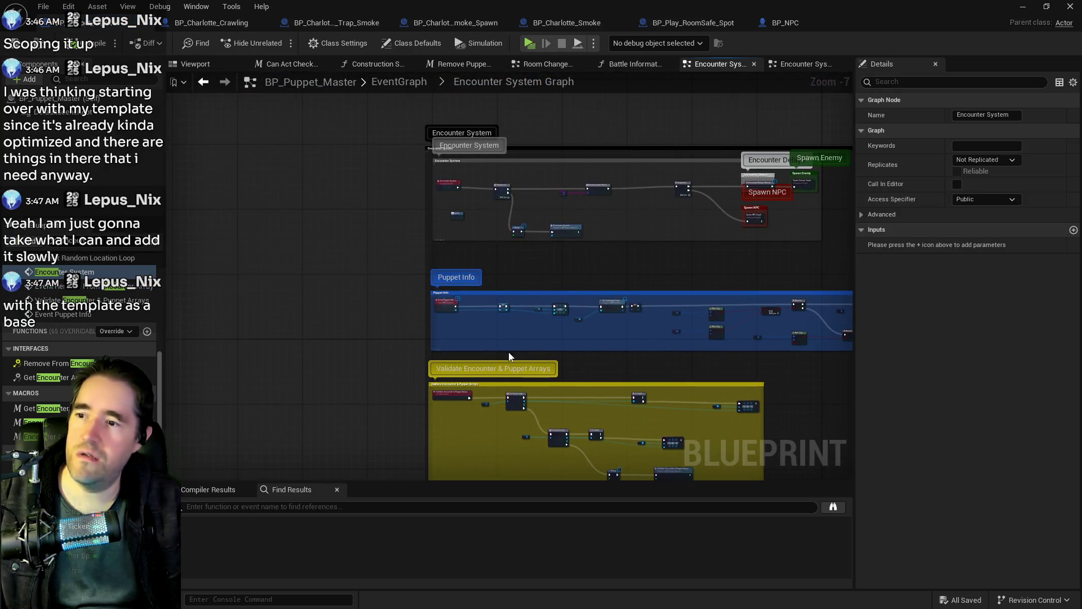
scroll(618, 279, "up", 4)
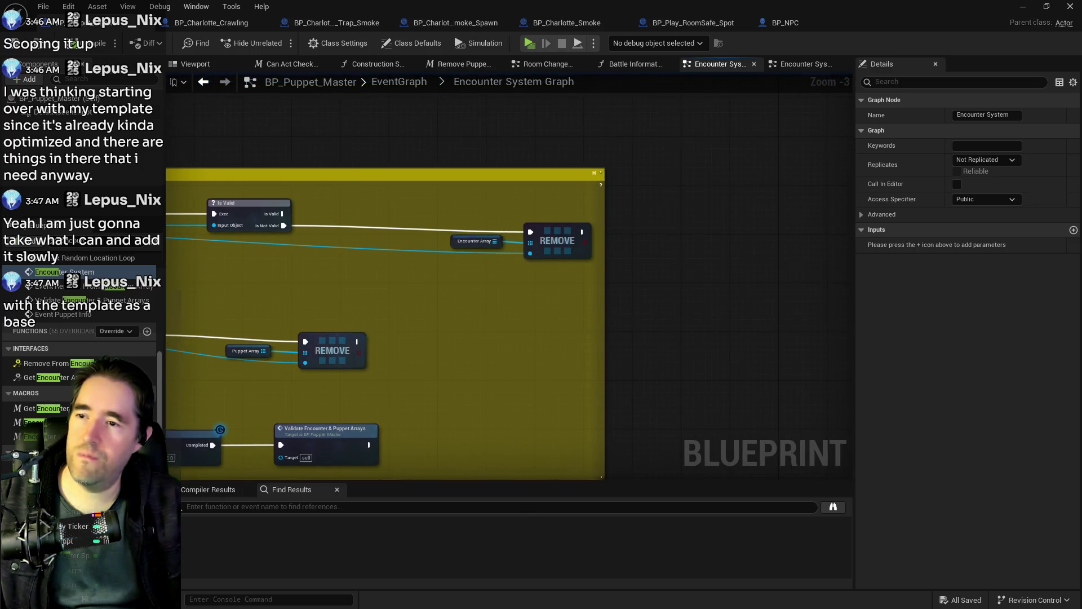
scroll(530, 279, "down", 2)
scroll(532, 314, "up", 2)
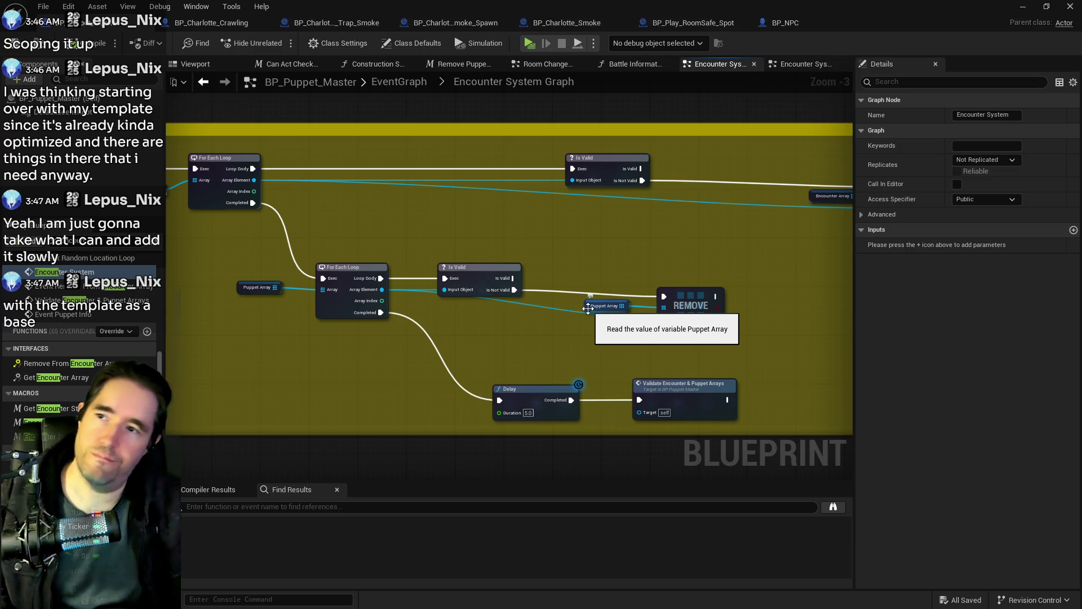
Inspect the Validate Encounter & Puppet Arrays loop nodes, then return to the top-level EventGraph
mouse_move(588, 308)
left_mouse_down()
mouse_move(711, 376)
mouse_move(497, 364)
mouse_move(692, 304)
left_mouse_up()
scroll(388, 280, "down", 3)
scroll(186, 285, "up", 3)
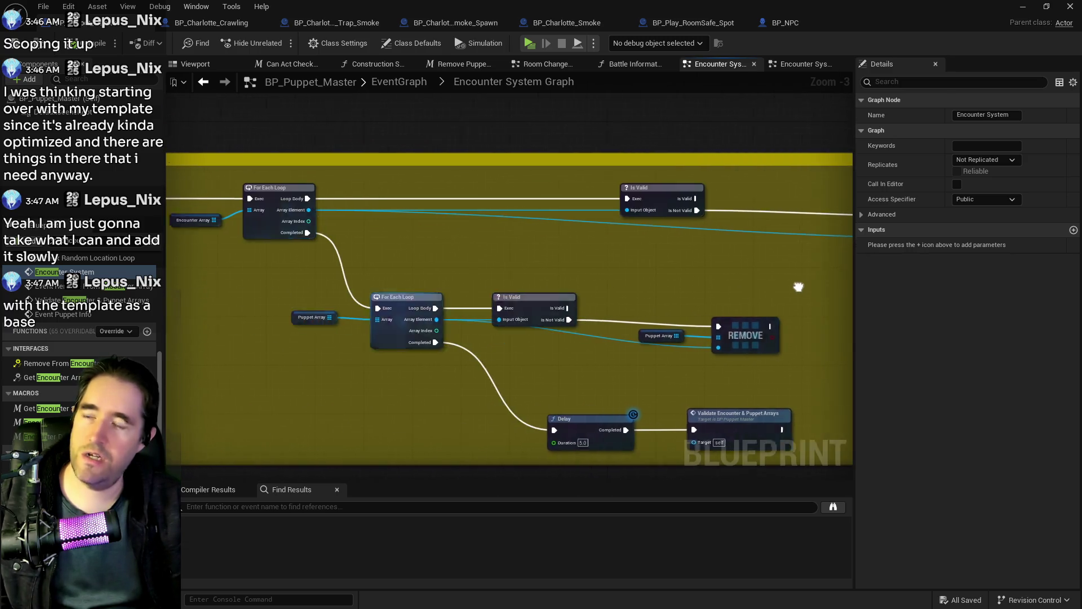
left_click(399, 82)
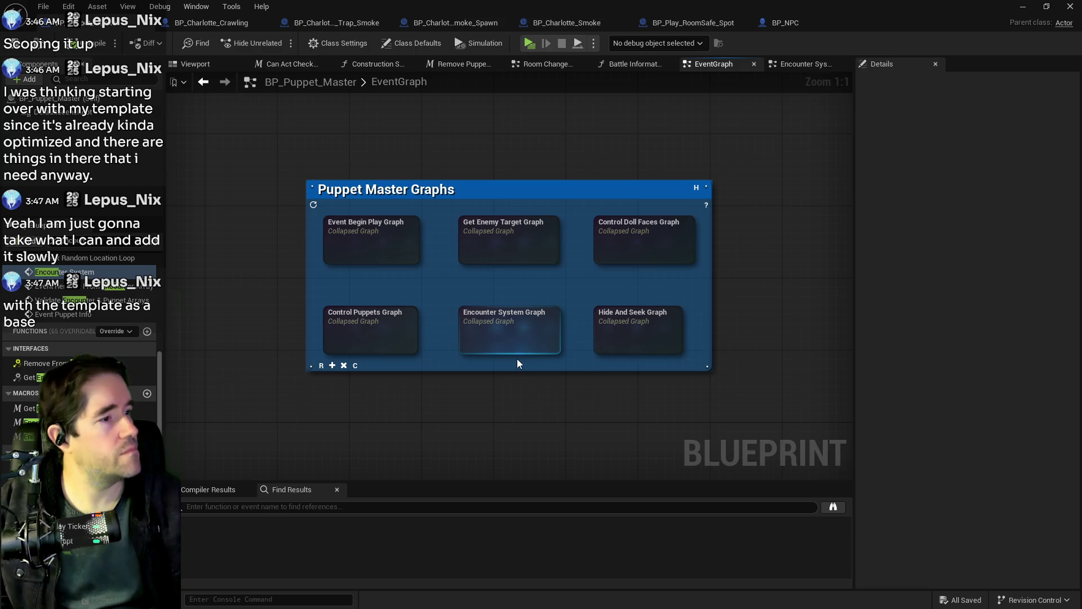
Leave the Puppet Master Graphs overview and bring the Google Docs bug list to the front
mouse_move(528, 347)
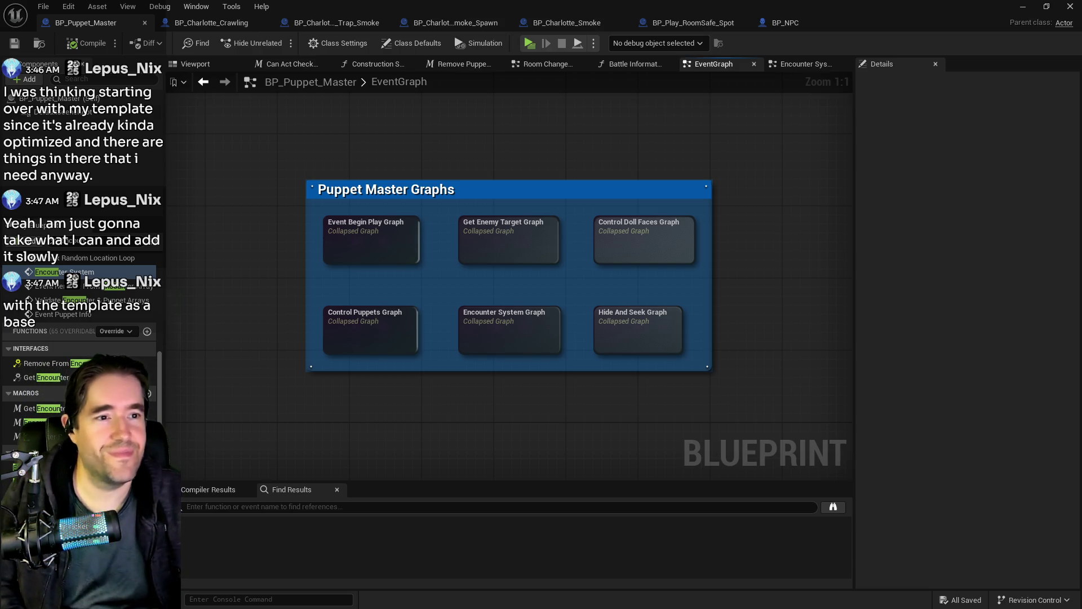
key("alt+Tab")
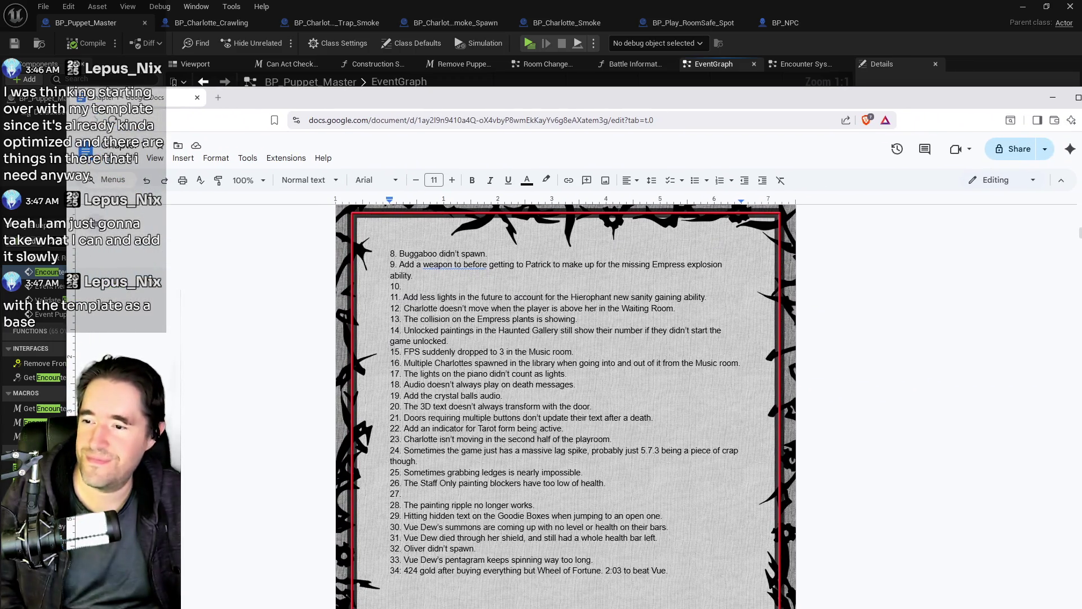
Delete the ledge-grabbing text of bug item 25, then return to Unreal Engine
left_click_drag(583, 472, 404, 472)
key("BackSpace")
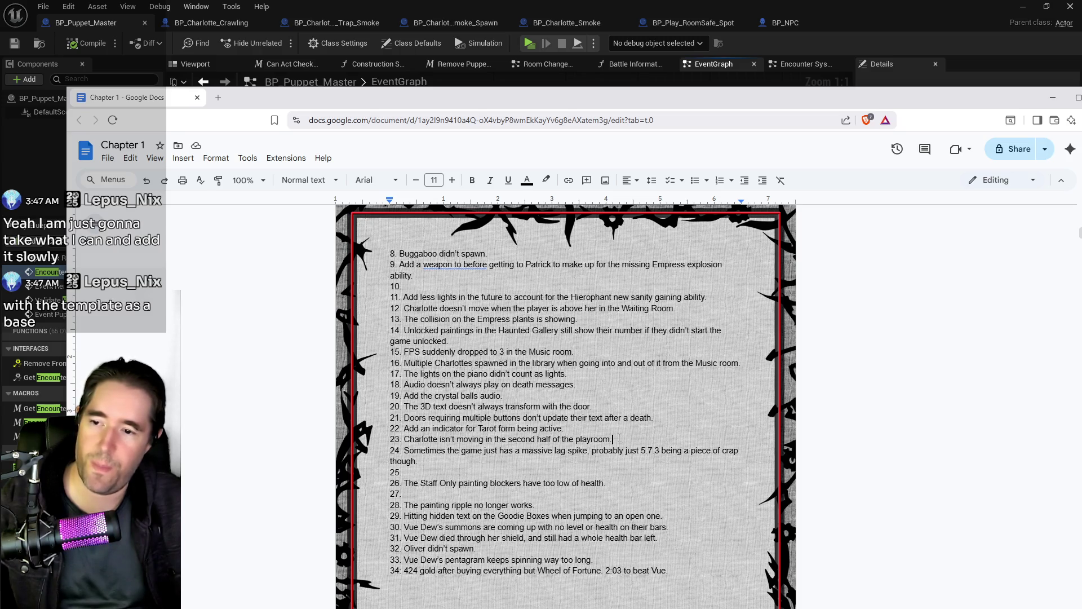
key("alt+Tab")
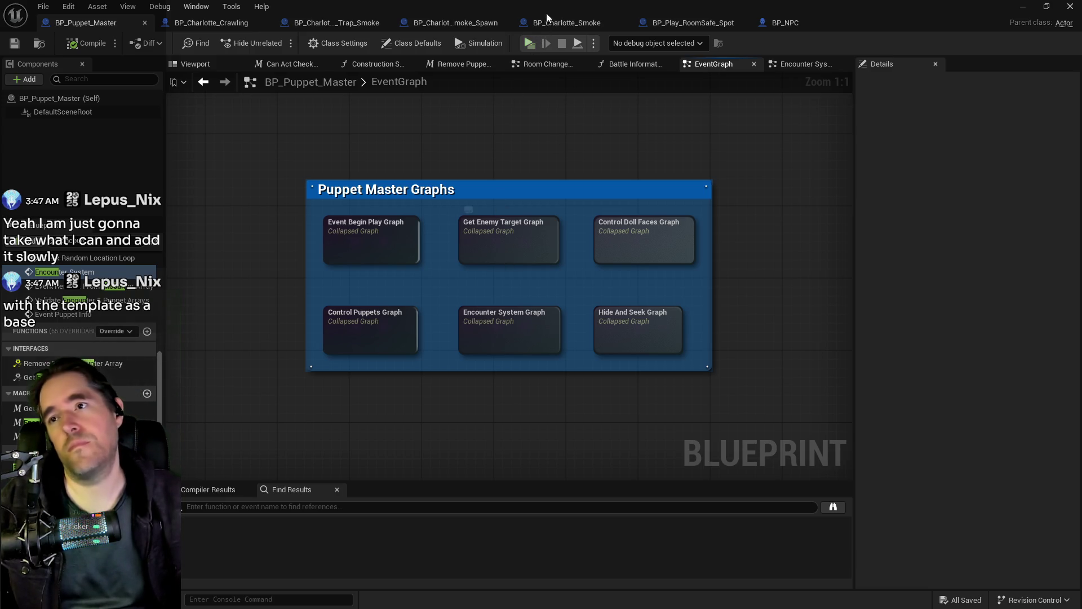
Frame the point light in the level viewport and fly toward the Hidden Grotto sign
double_click(523, 317)
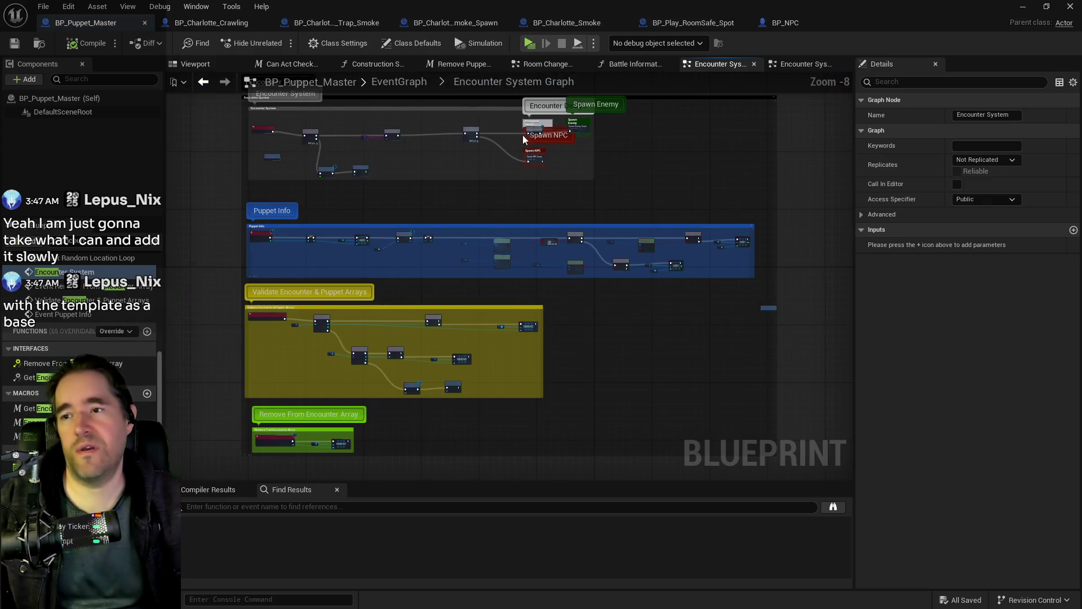
key("alt+Tab")
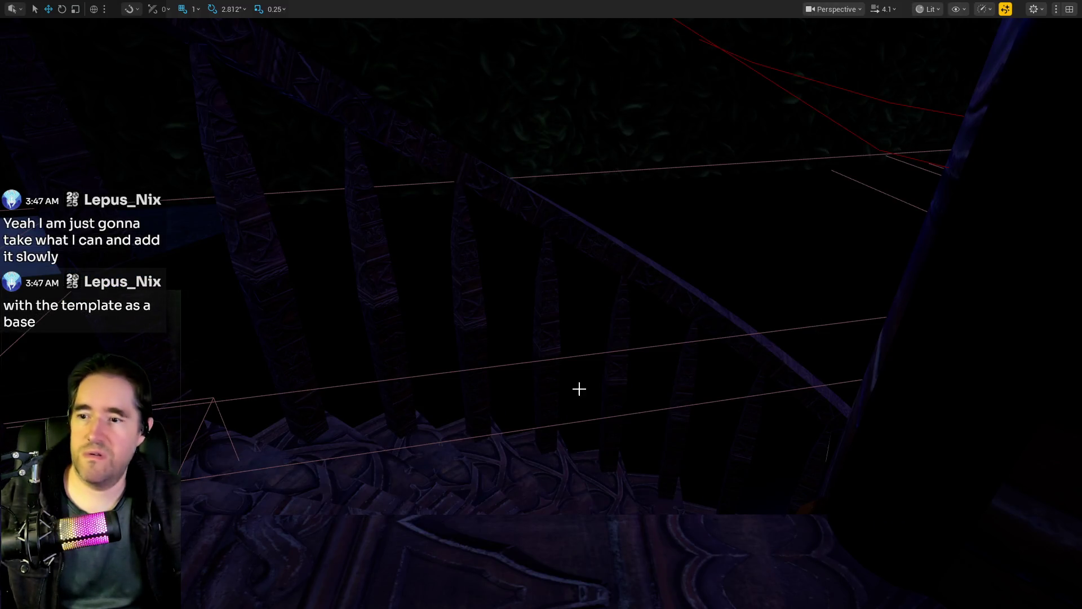
key("f")
left_click_drag(563, 290, 562, 270)
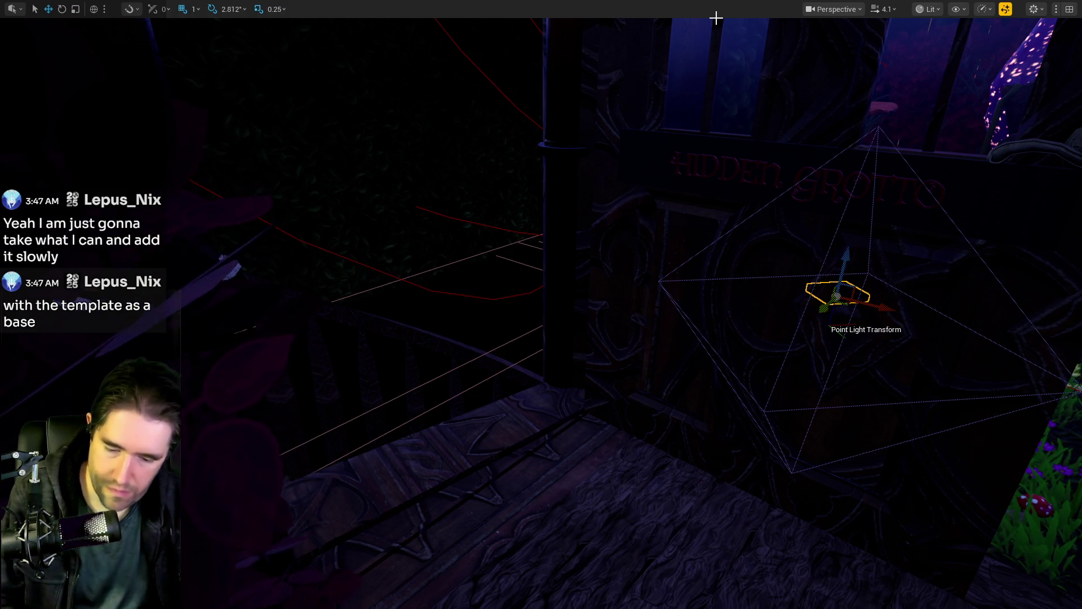
key("F11")
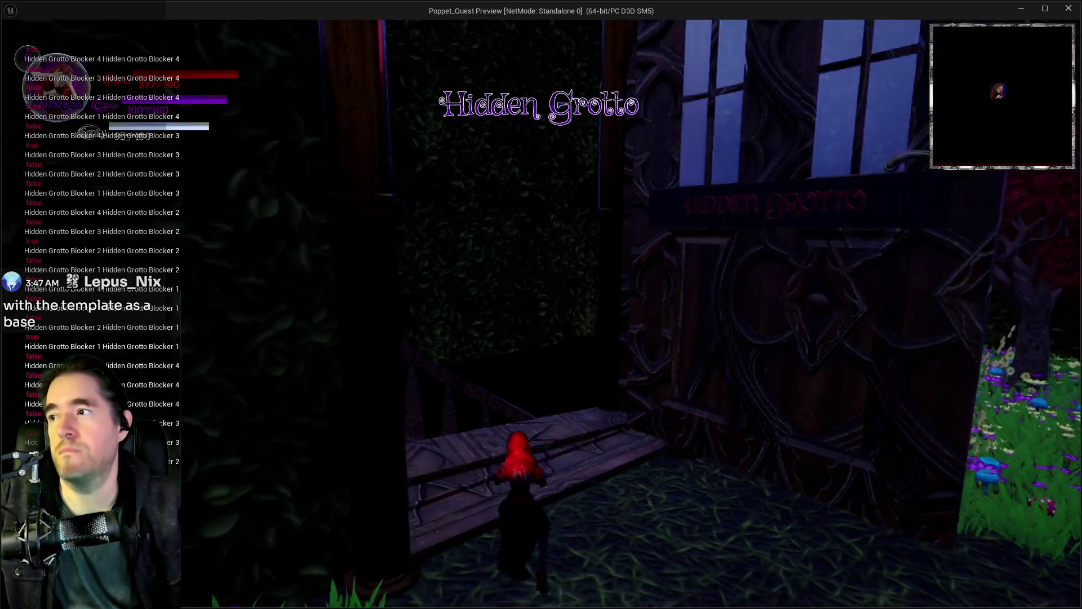
Walk to the carved wooden wall and choose the Chapter 2 card slot
key("w")
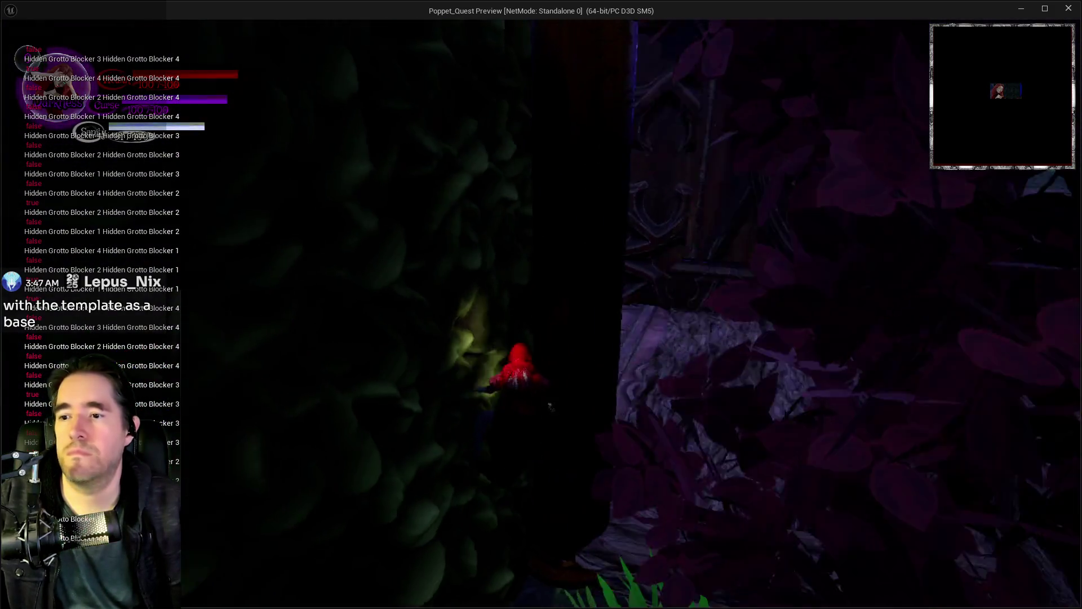
key("w")
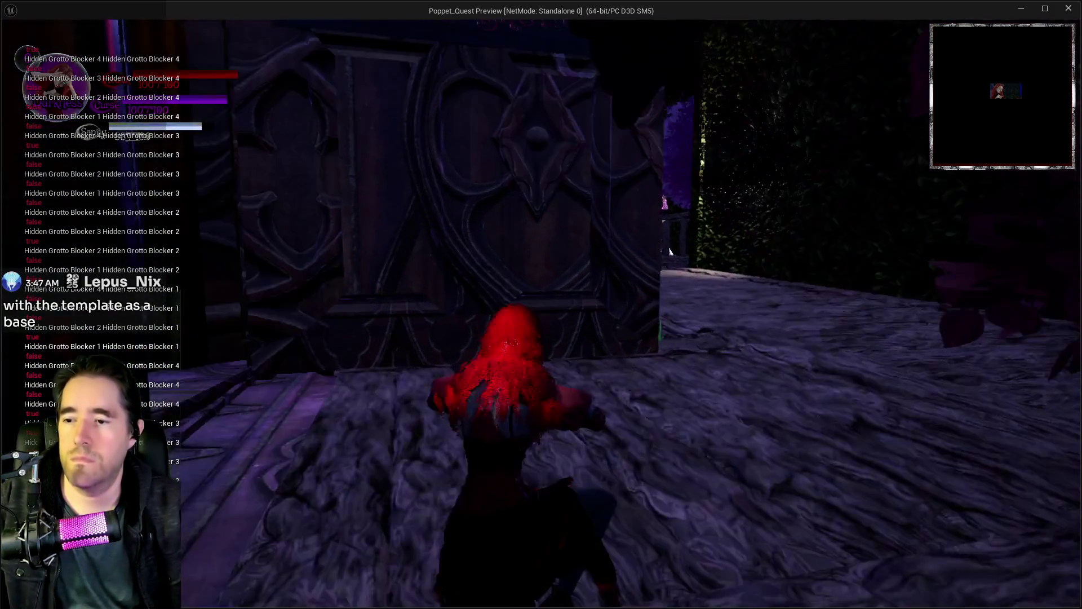
key("w")
key("Tab")
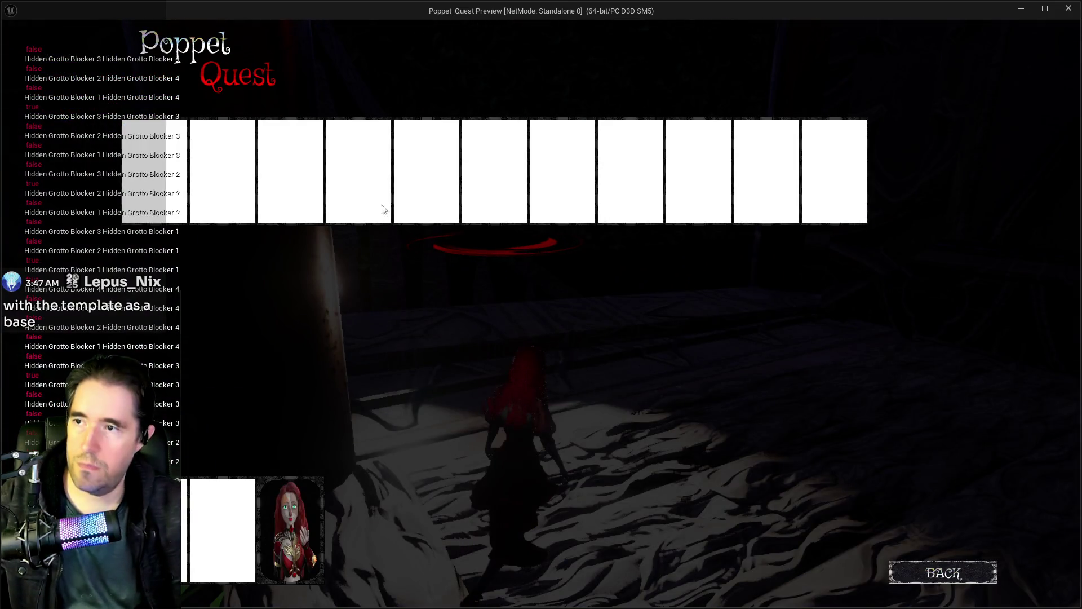
left_click(426, 169)
key("w")
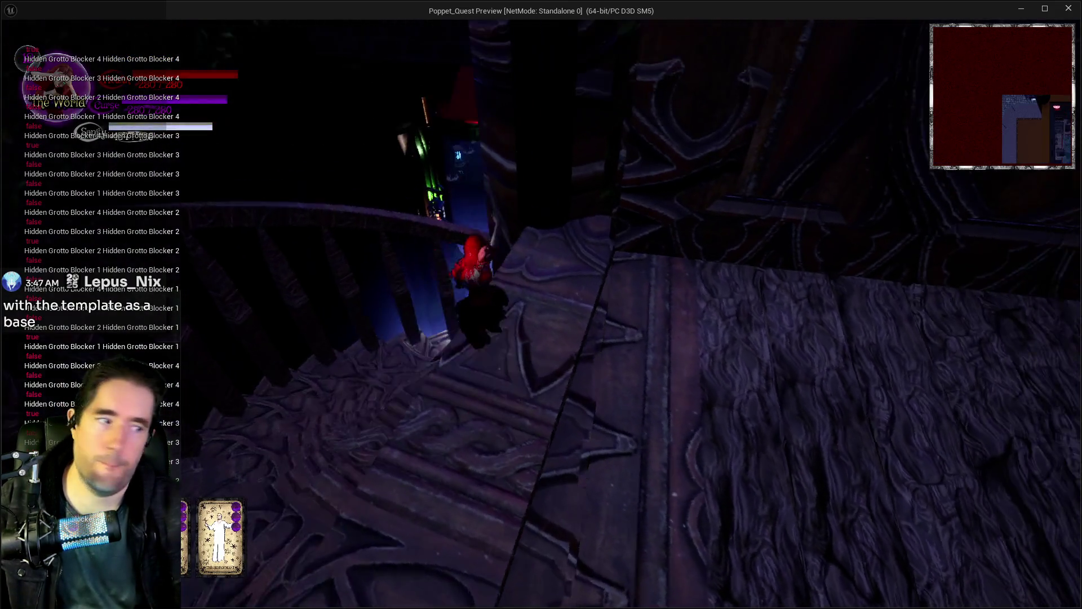
Run the character down through the foggy Lower Decks rooms toward the next door
key("w")
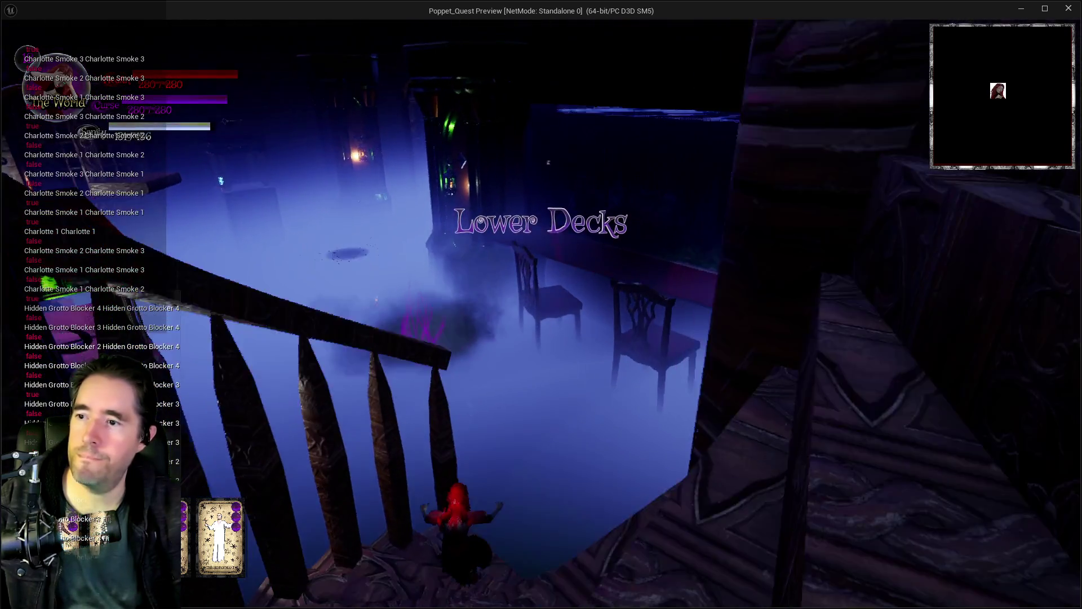
key("w")
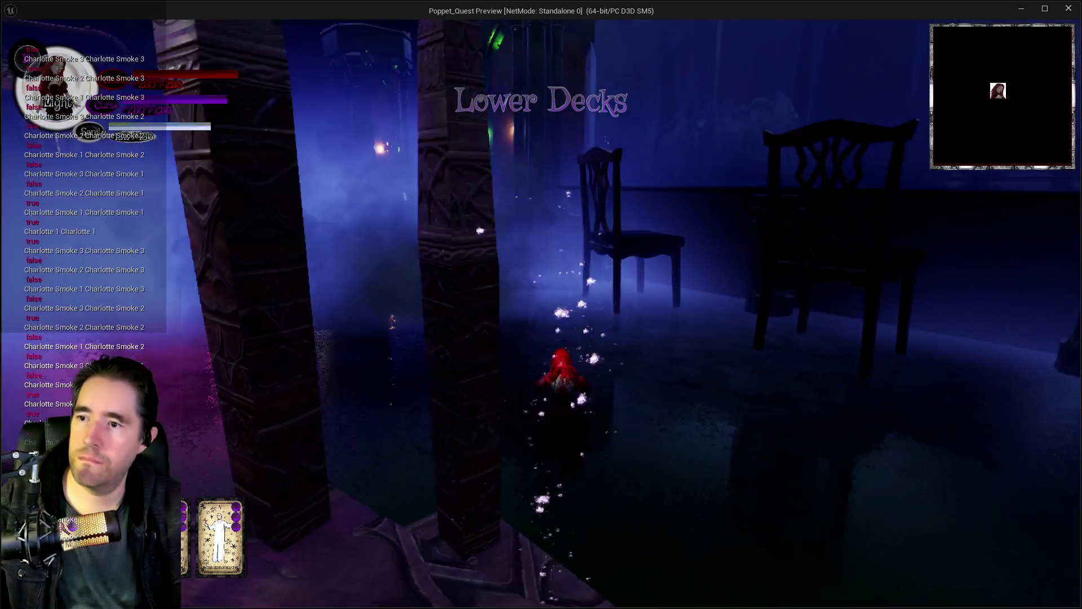
key("w")
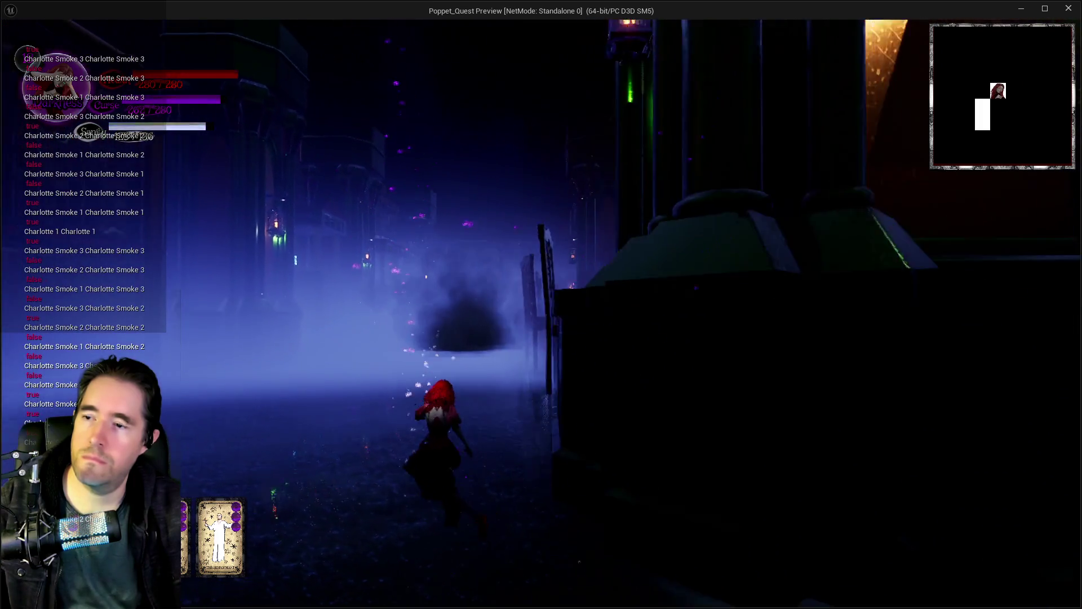
key("w")
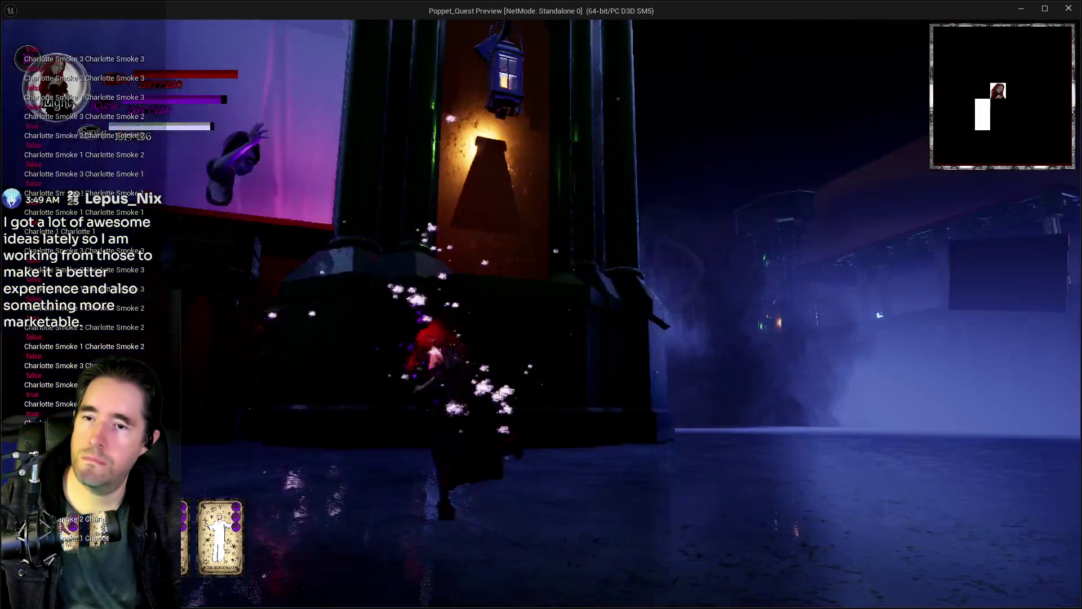
key("w")
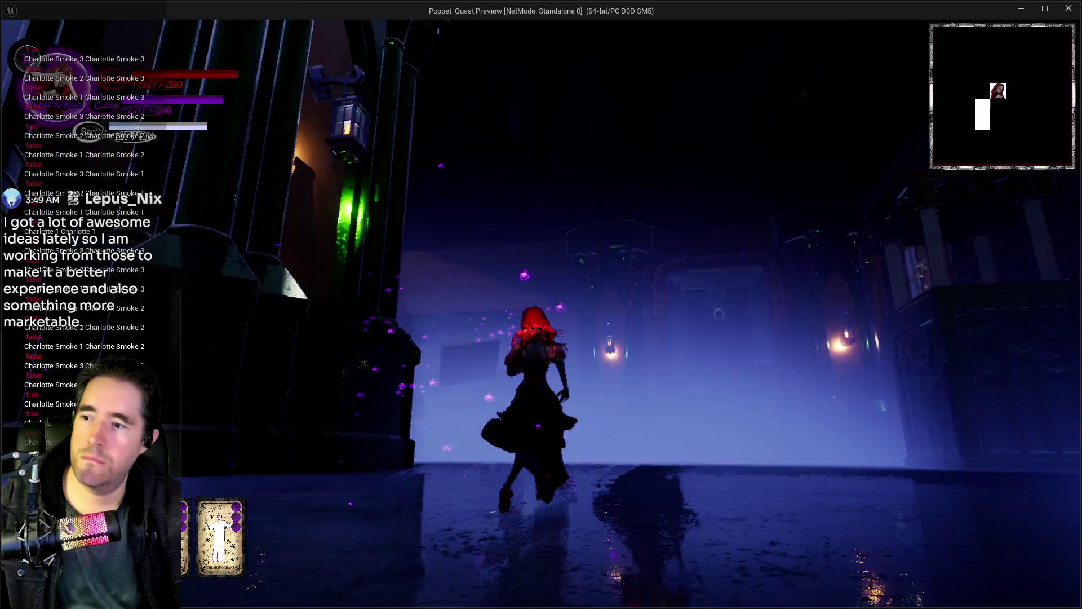
key("w")
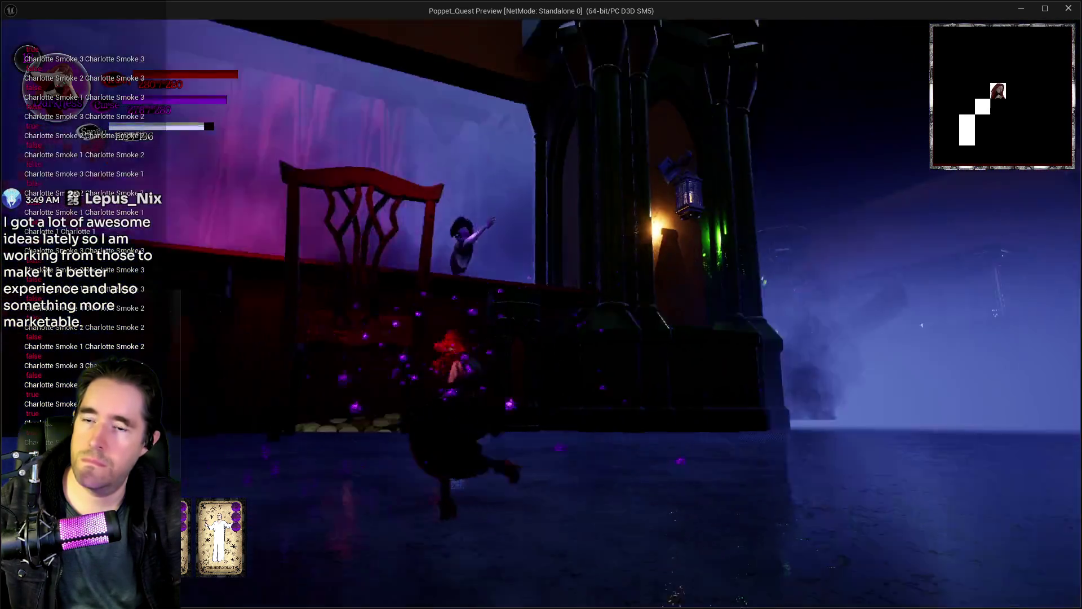
key("w")
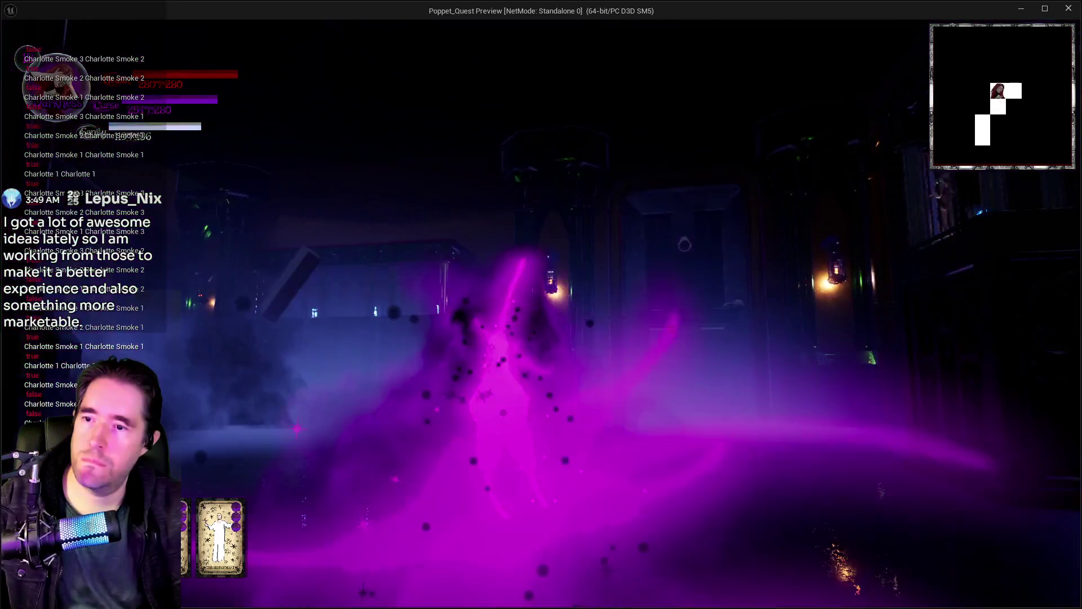
key("w")
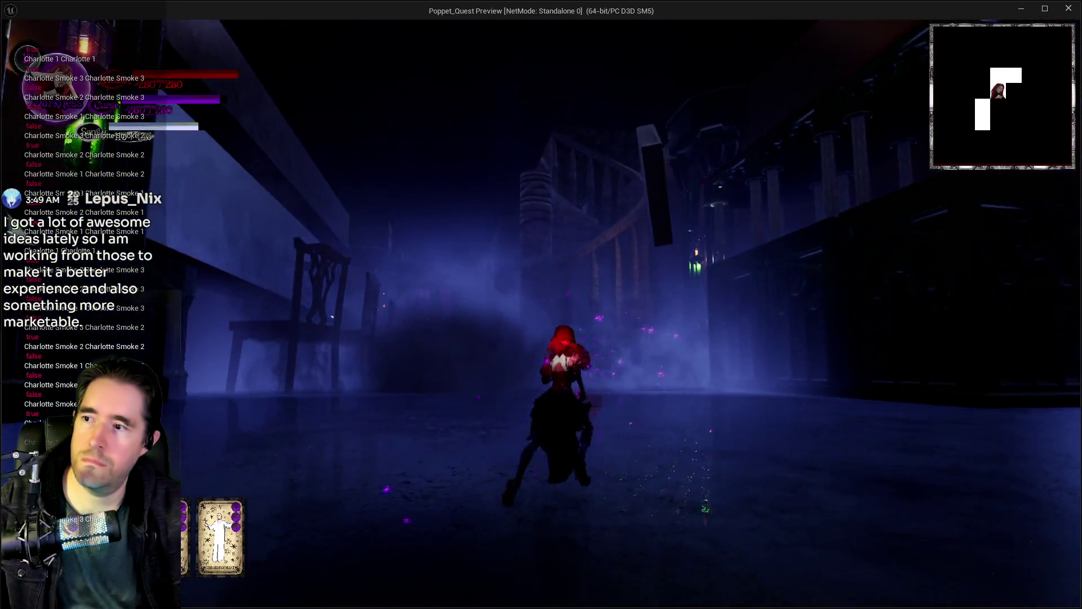
key("w")
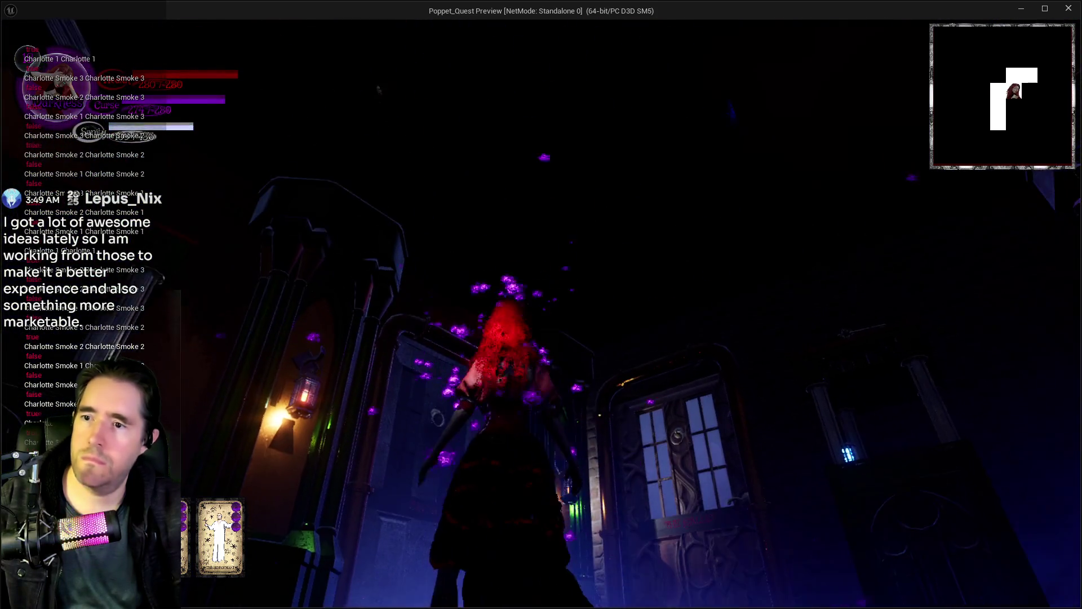
key("w")
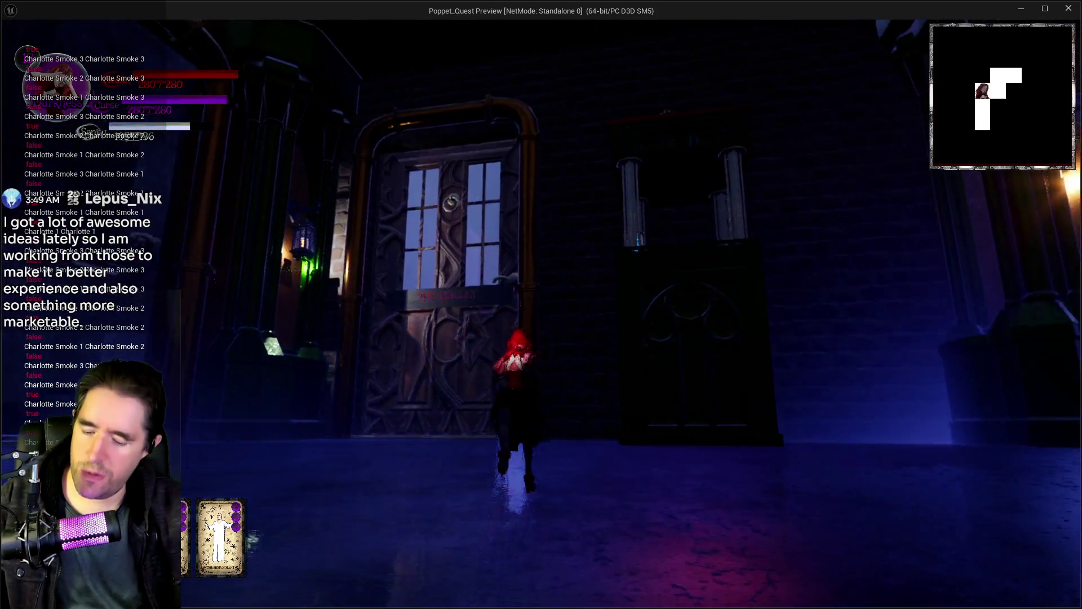
Open and close the tarot card menu, then cast a card spell
key("w")
key("Escape")
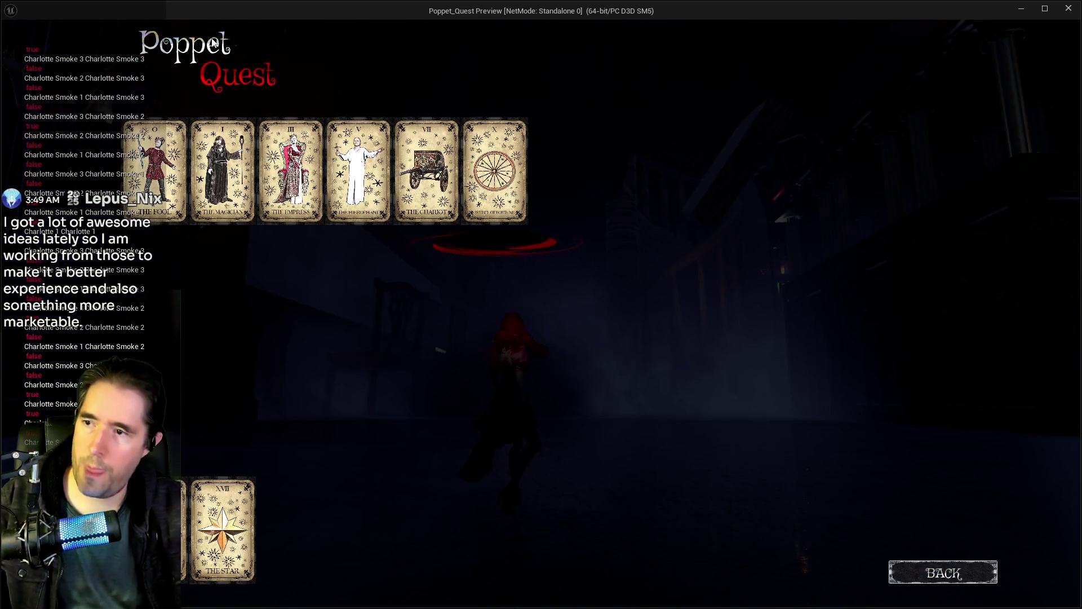
key("Escape")
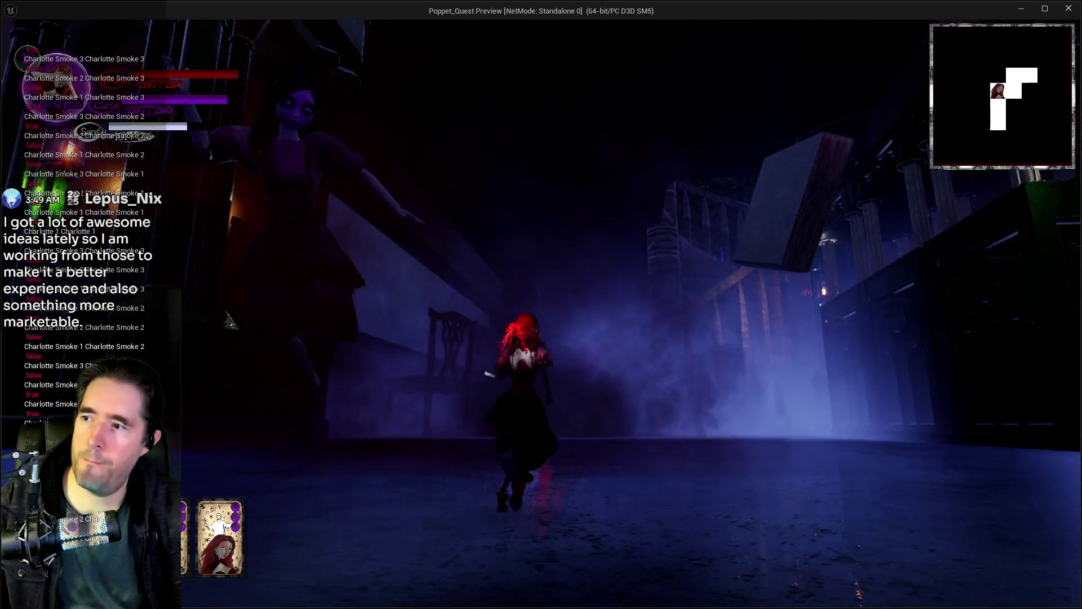
left_click(230, 321)
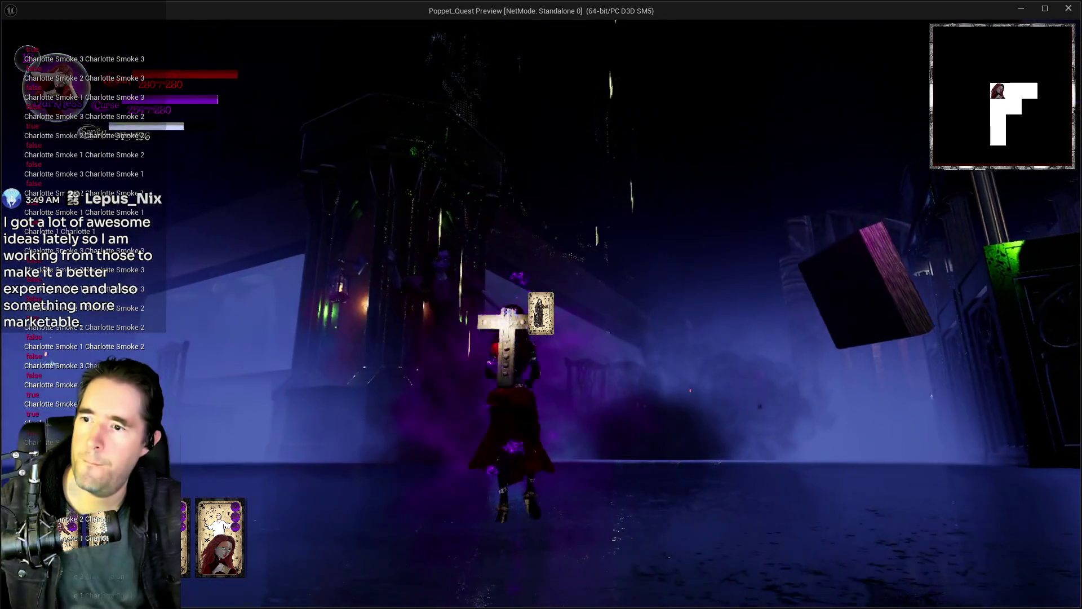
Run down the hall past the ghost and tower, then jump up the carved stone steps
key("w")
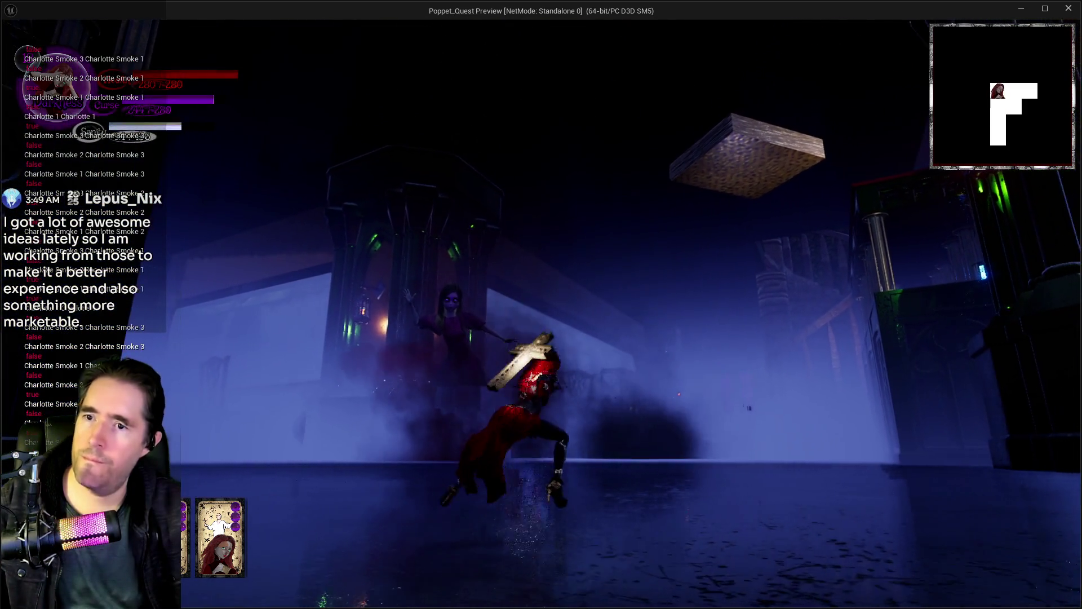
key("w")
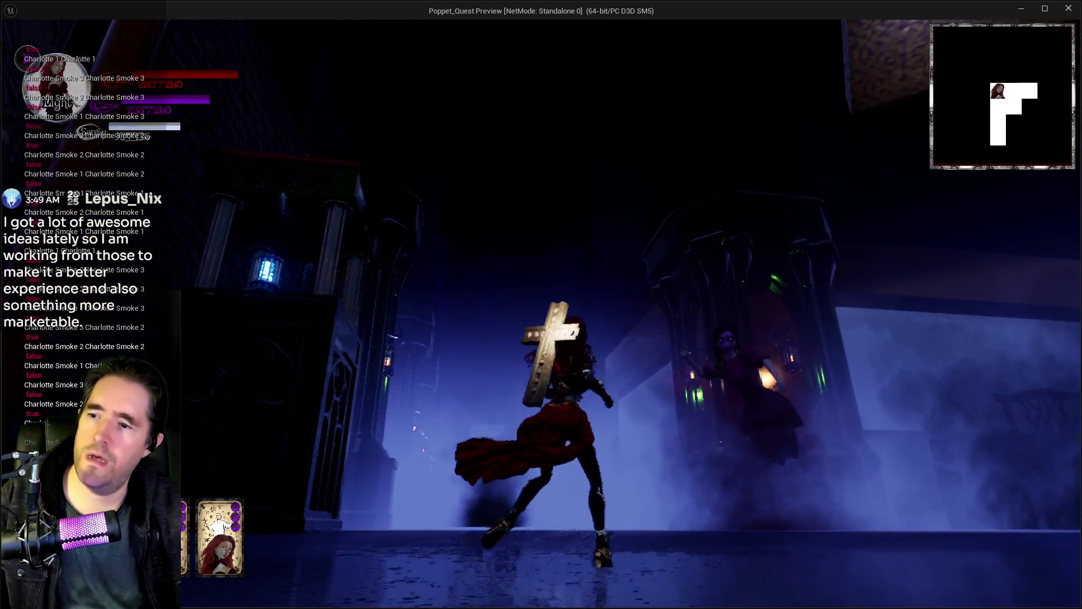
key("w")
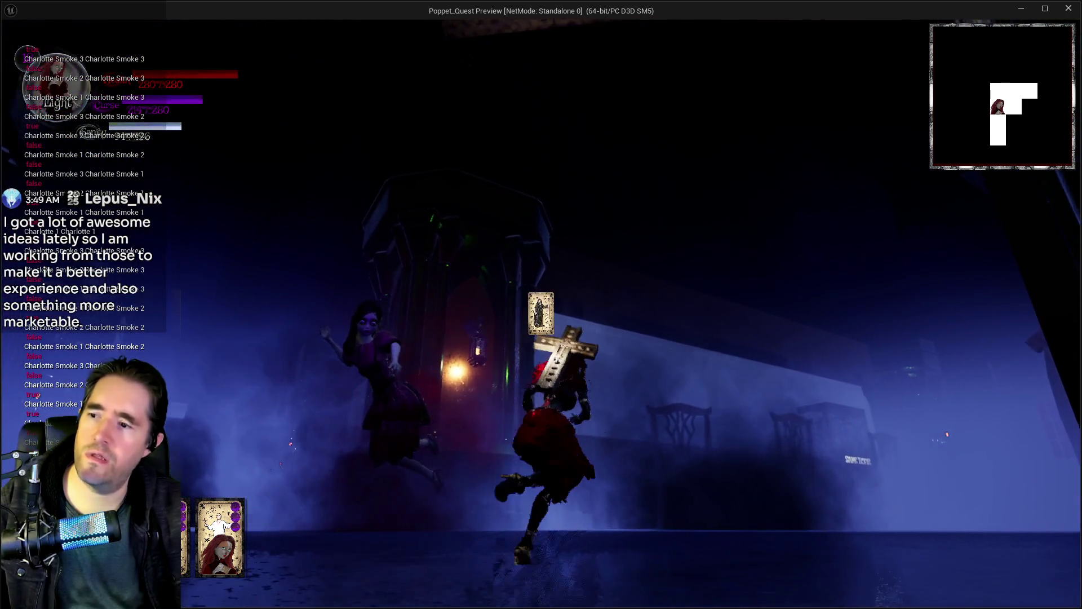
key("w")
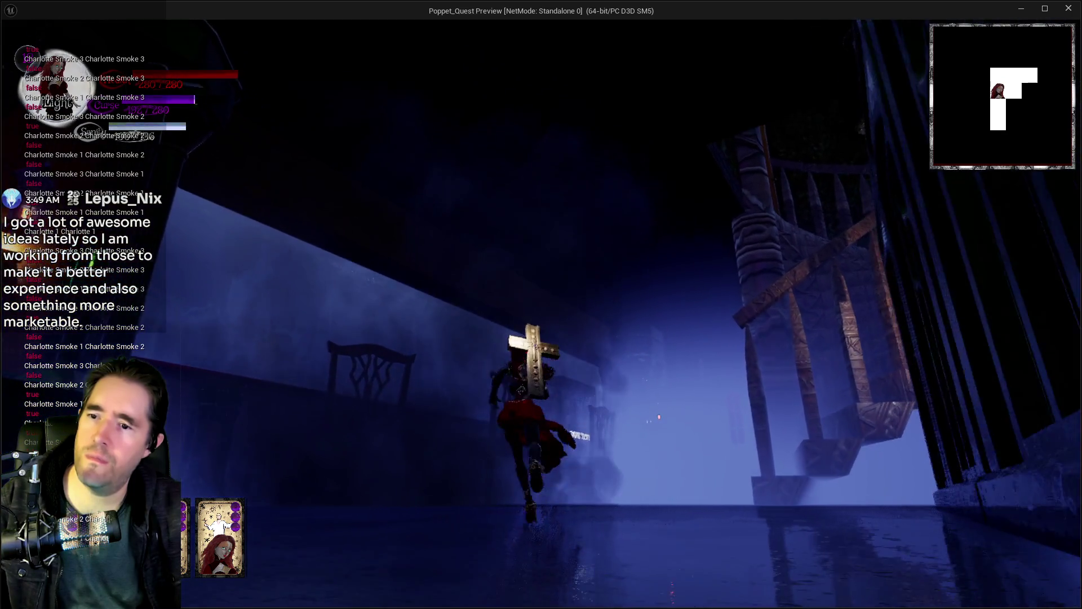
key("w")
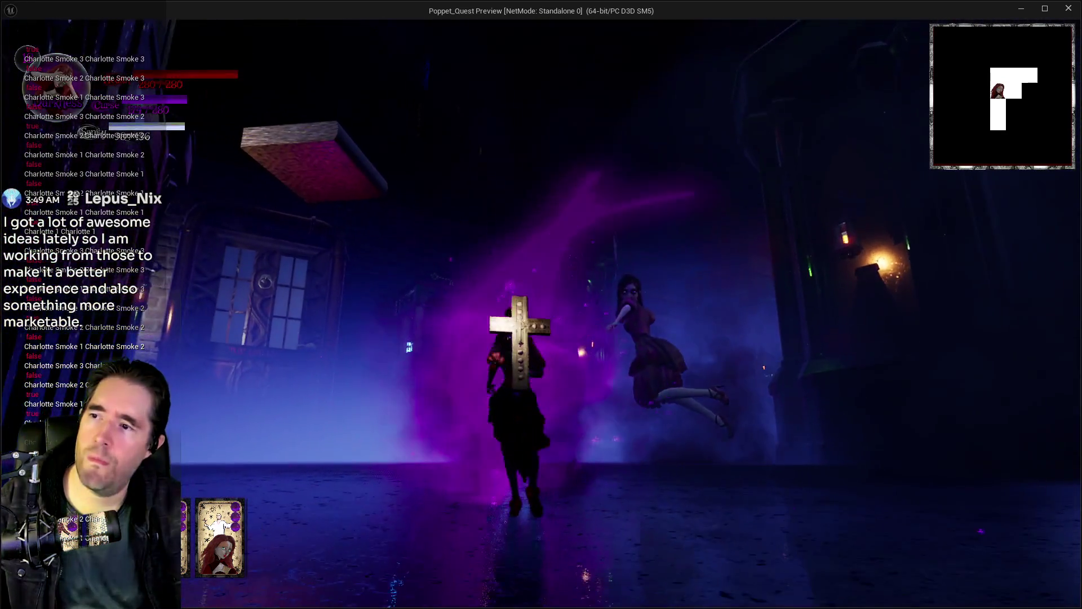
key("w")
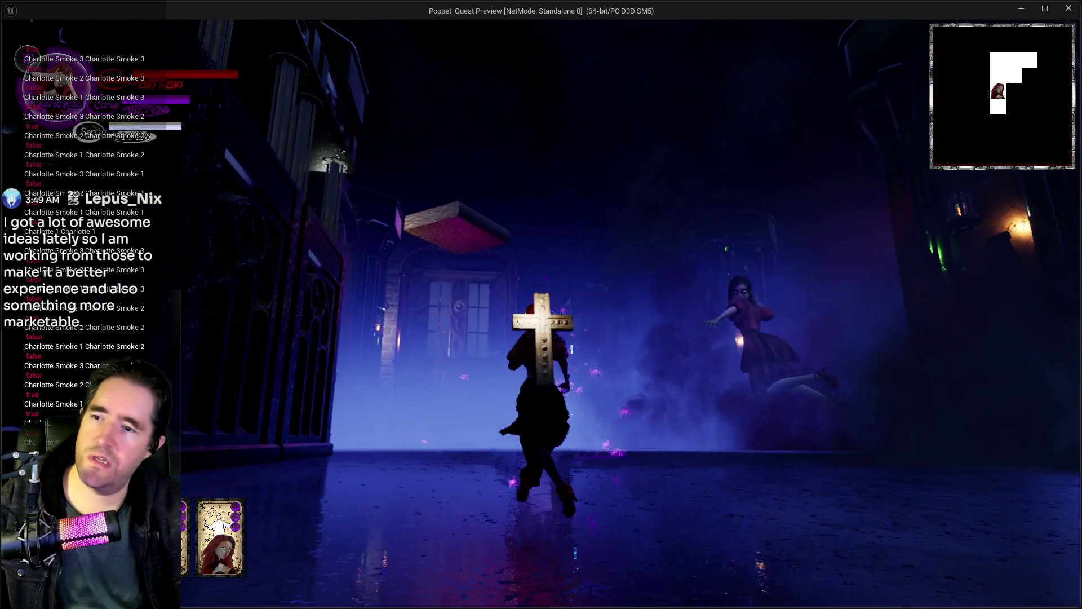
key("w")
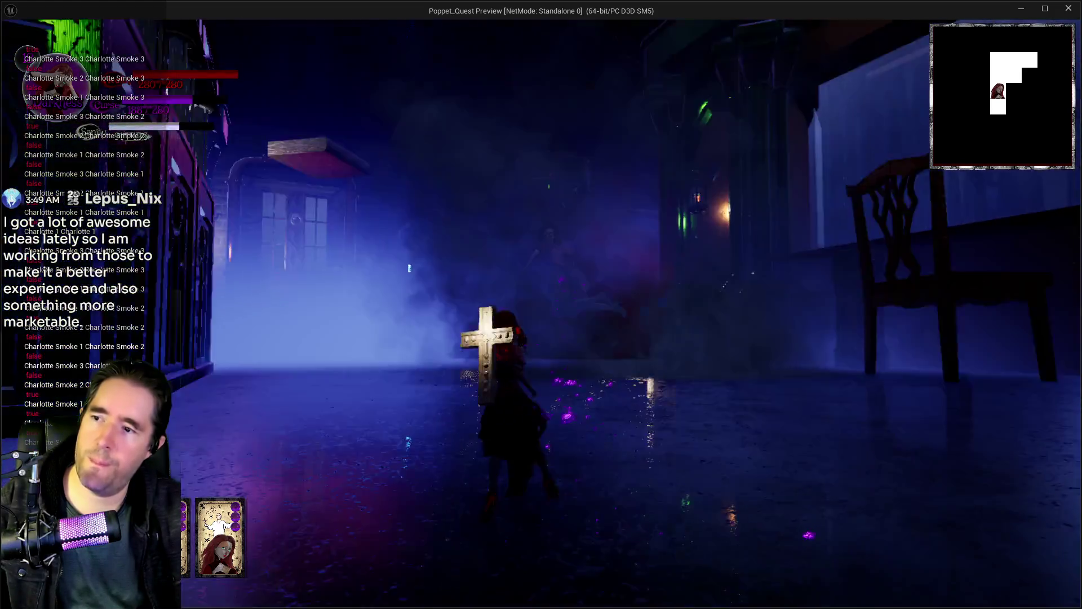
key("w")
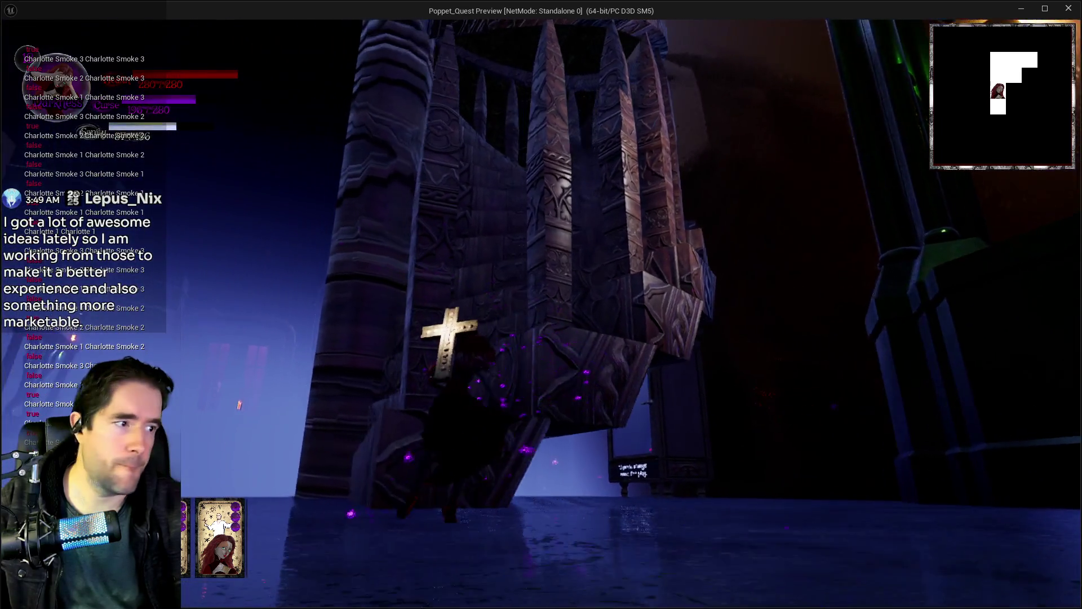
key("w")
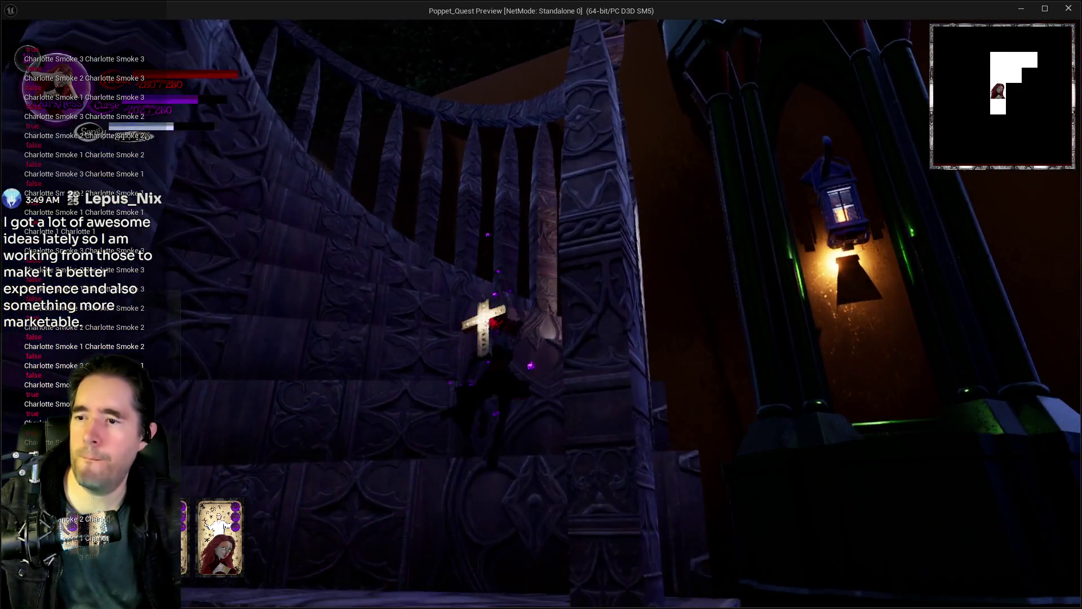
key("w")
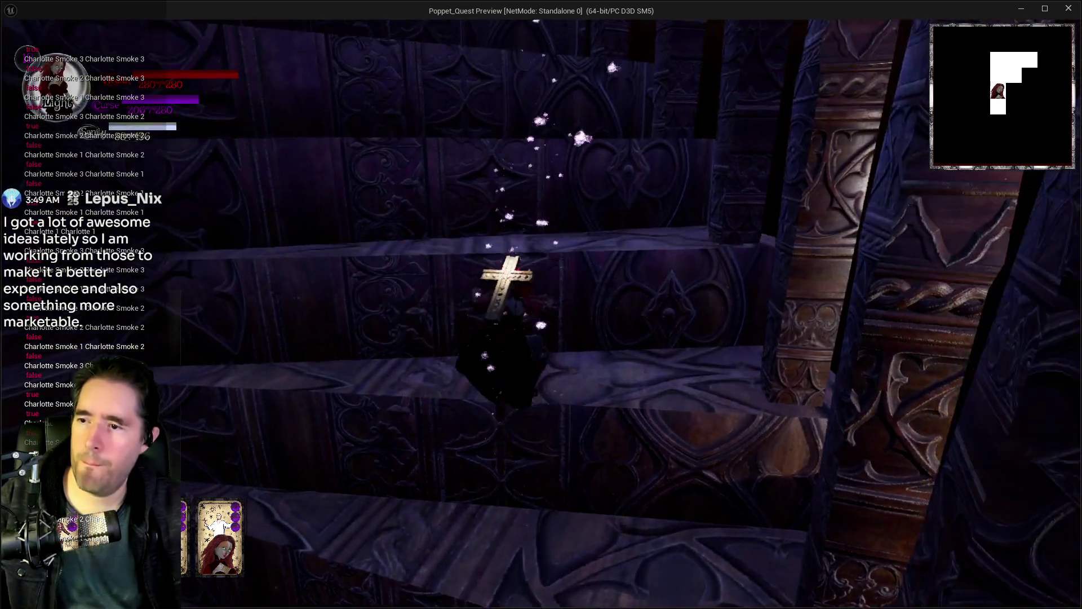
key("w")
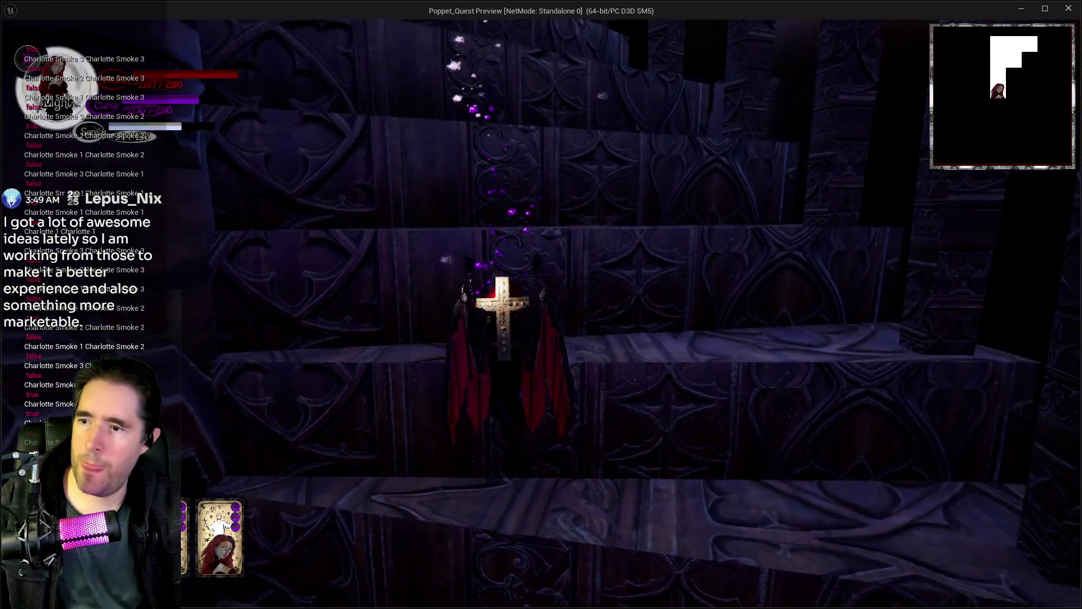
key("space")
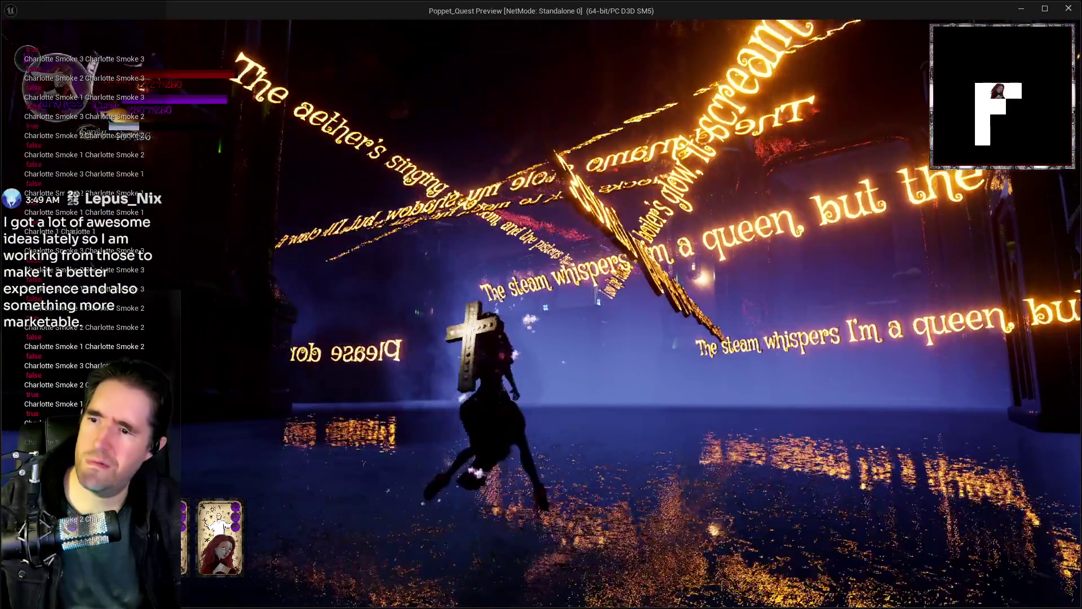
End the playtest and return to the editor with DL_C2_Lower_Decks shown in Data Layers
key("Escape")
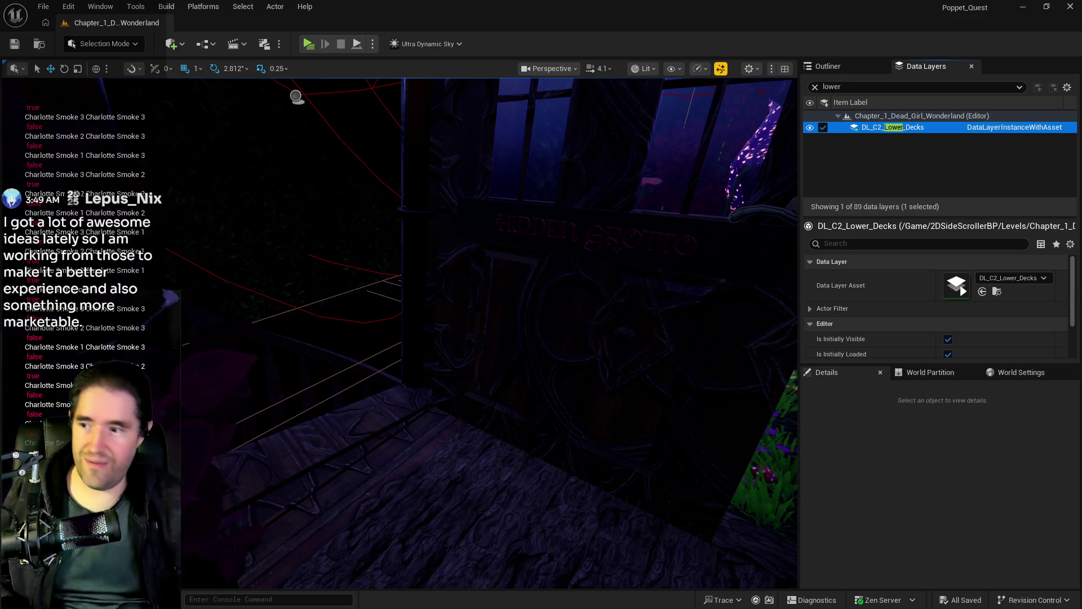
Move the view to the blue room, select the book platform, and show the actor tree
key("w")
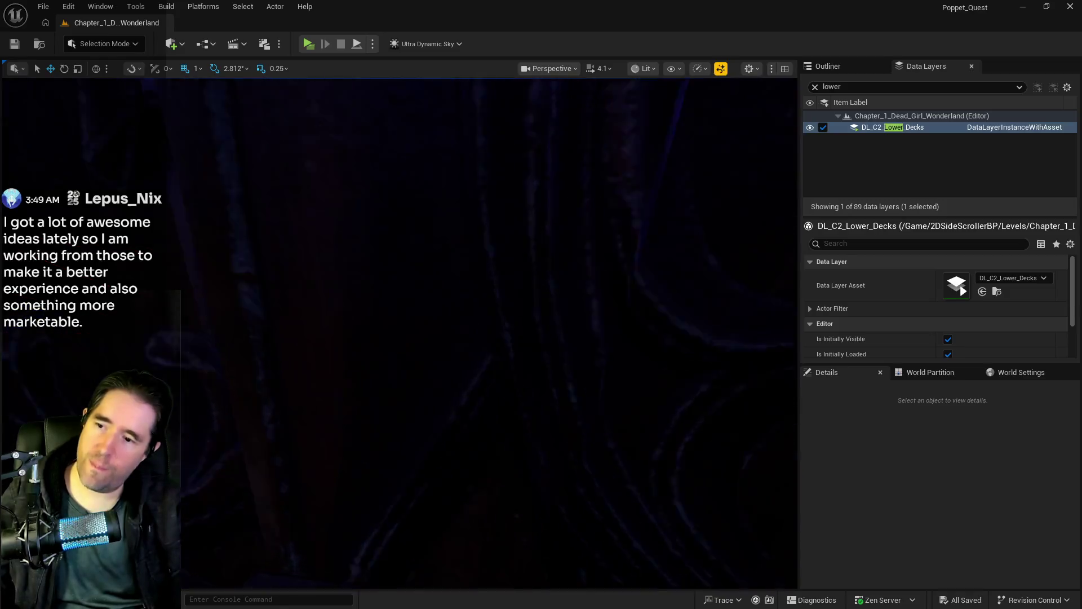
key("s")
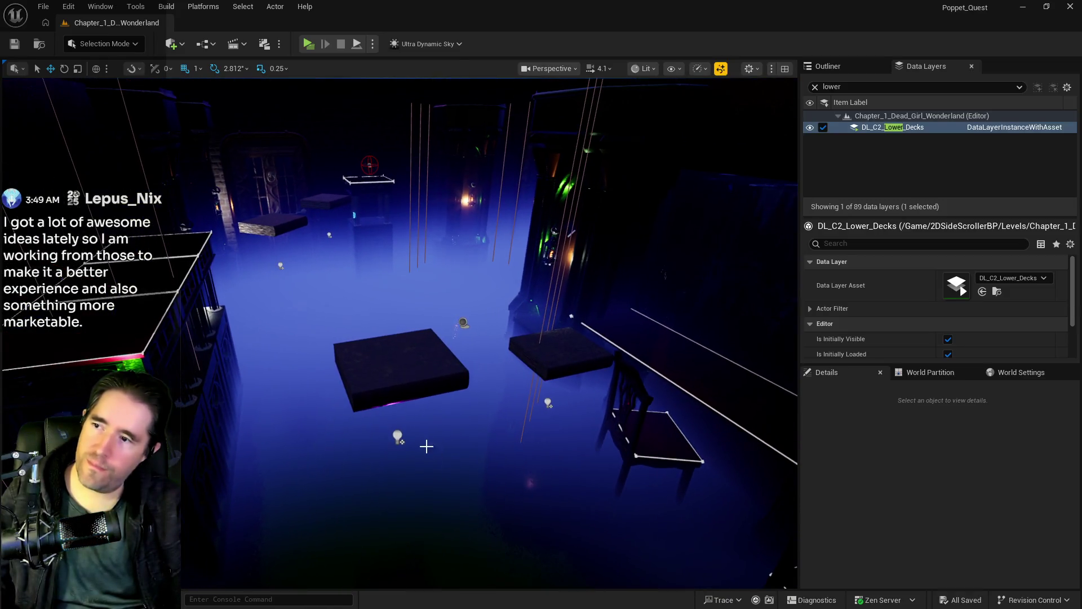
left_click(405, 355)
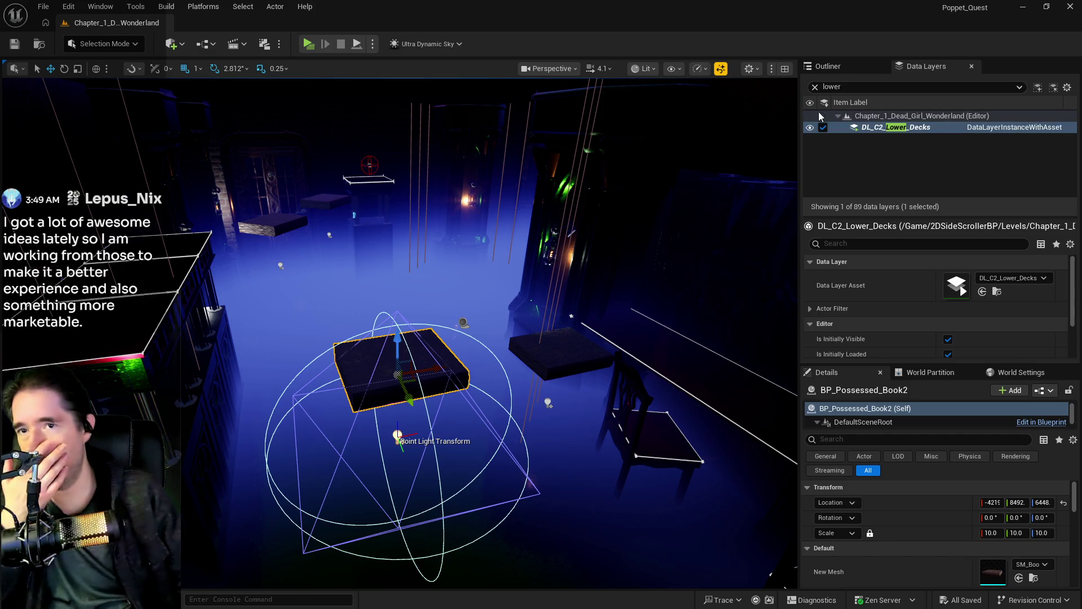
left_click(814, 66)
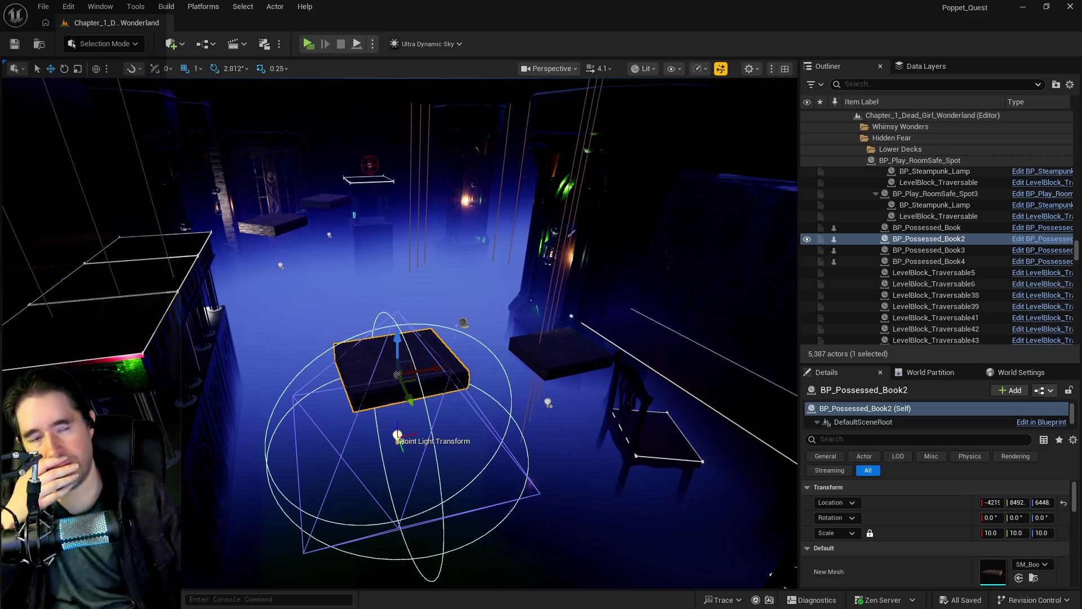
Open BP_Possessed_Book2 in the Blueprint editor and reposition its window
left_click(1043, 238)
mouse_move(669, 192)
left_mouse_down()
mouse_move(729, 204)
mouse_move(1081, 204)
left_mouse_up()
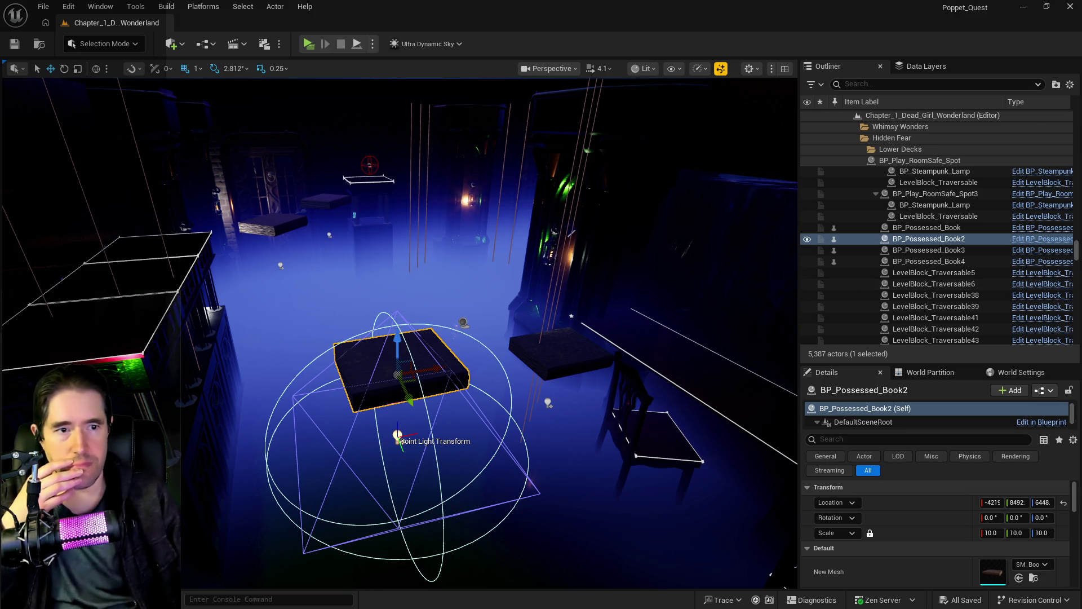
left_click_drag(1081, 177, 526, 177)
Maximize the book Blueprint and open parent BP_Possessed_Object_Parent's event graph
double_click(527, 177)
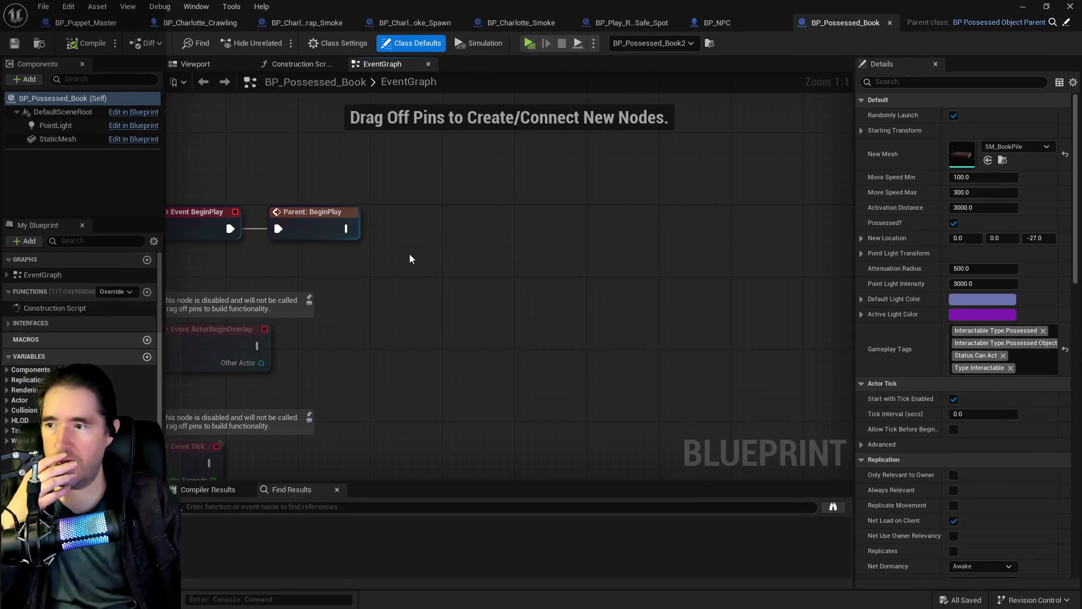
left_click_drag(487, 348, 607, 337)
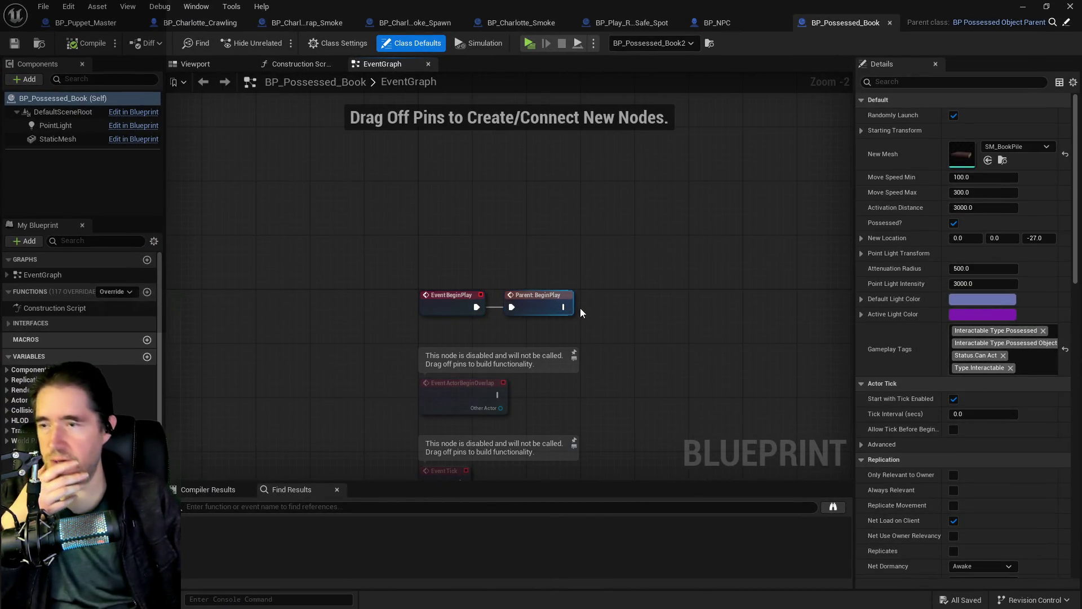
left_click(565, 338)
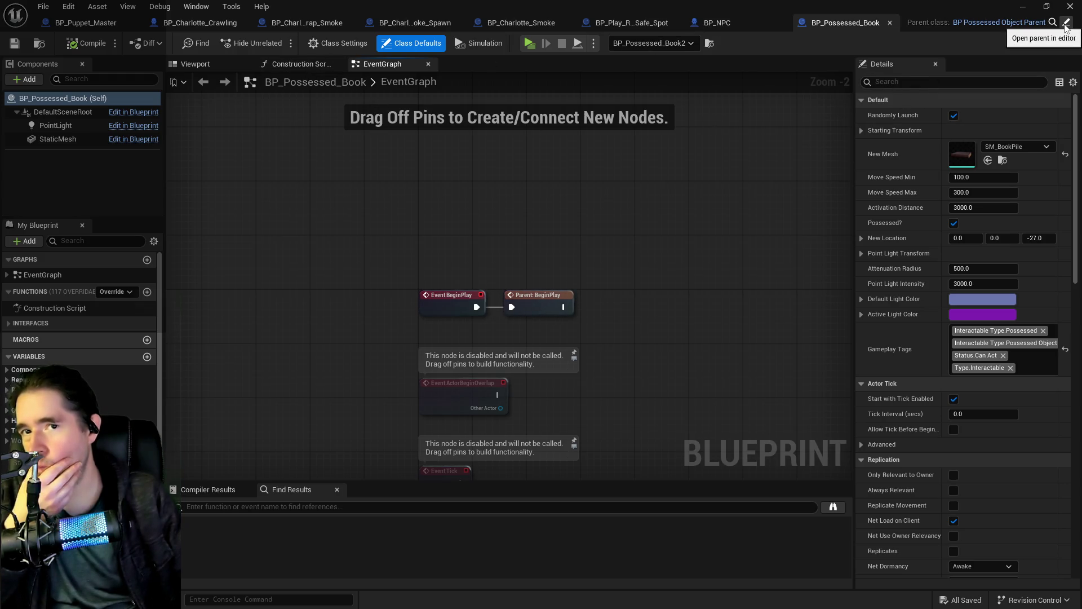
double_click(553, 330)
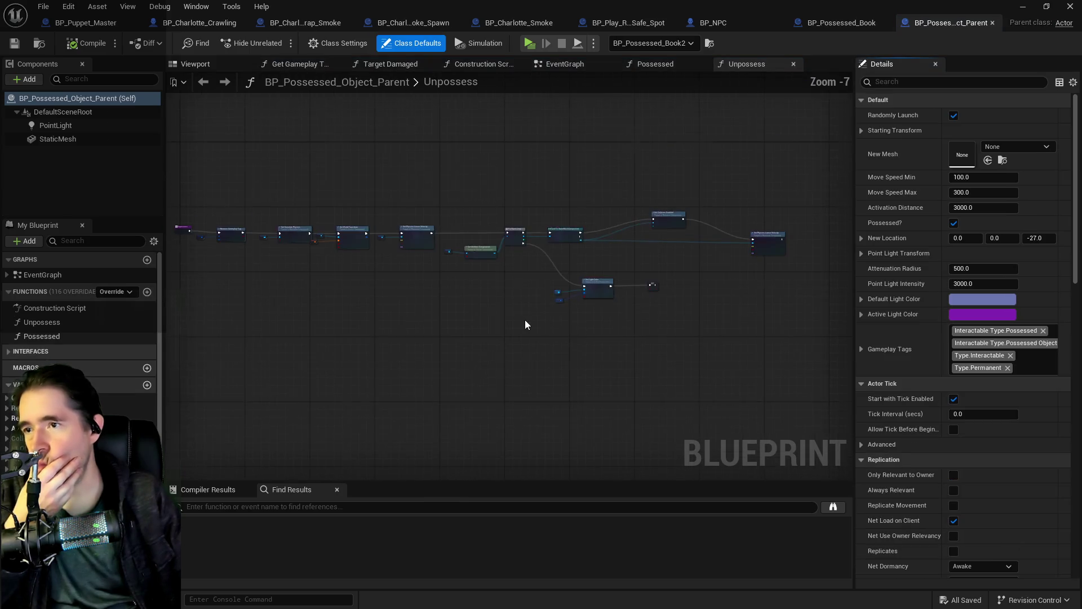
left_click(564, 64)
Pan through Begin Play's light color, puppet, Branch, Set Simulate Physics and Delay nodes
scroll(759, 350, "down", 2)
left_click_drag(608, 260, 326, 432)
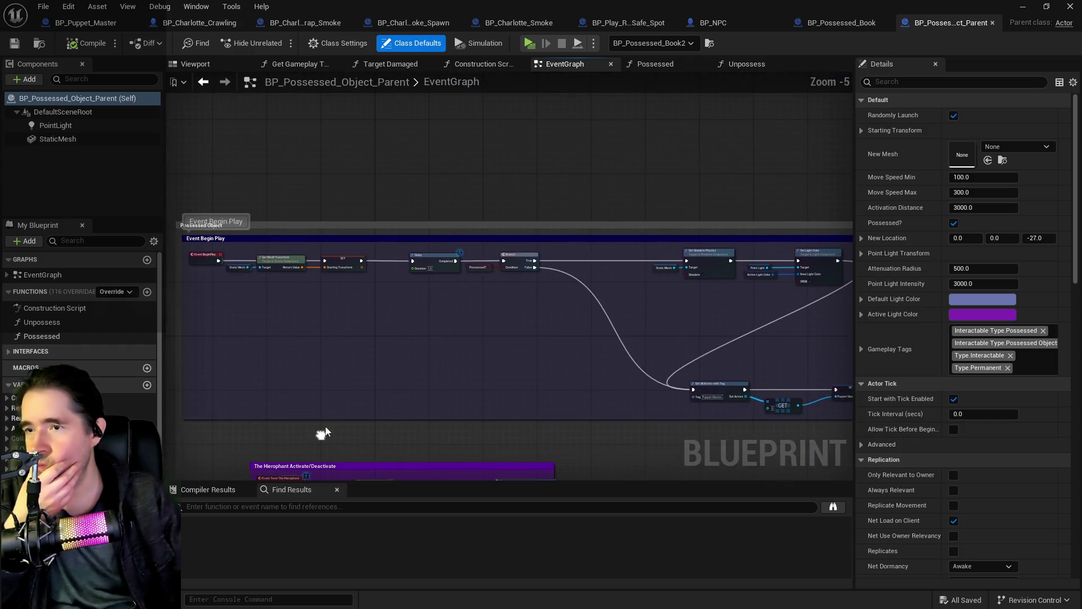
left_click_drag(674, 321, 330, 321)
scroll(674, 322, "up", 2)
scroll(590, 376, "down", 1)
scroll(616, 297, "down", 1)
left_click_drag(617, 297, 739, 381)
scroll(739, 381, "up", 1)
mouse_move(438, 350)
left_mouse_down()
mouse_move(520, 338)
mouse_move(357, 340)
left_mouse_up()
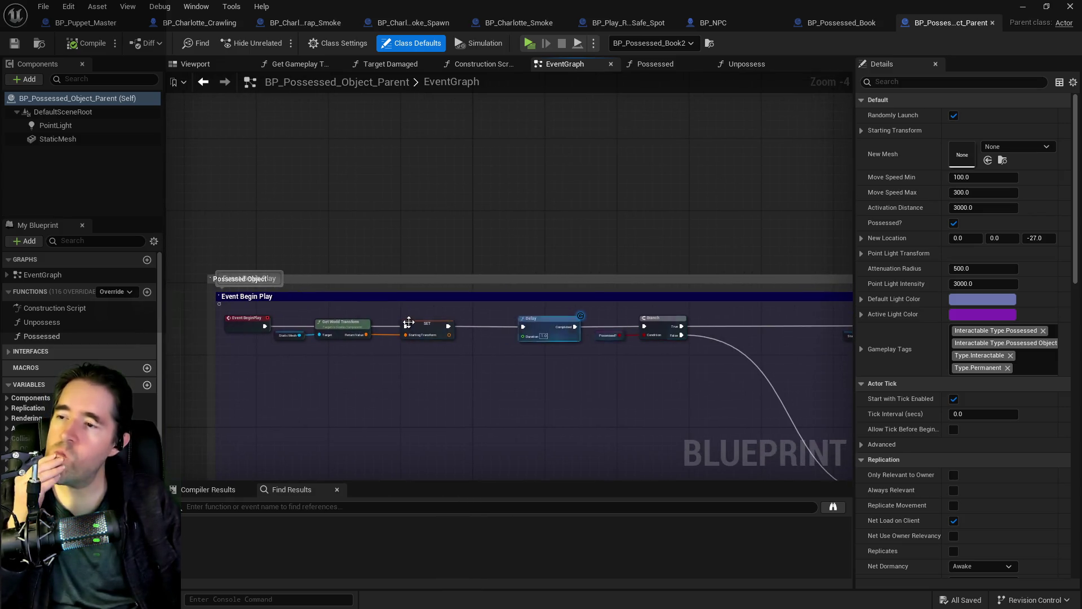
Follow the chain to Get All Actors with Tag and Set Light Color, then return to the level
scroll(365, 360, "down", 1)
scroll(403, 354, "up", 1)
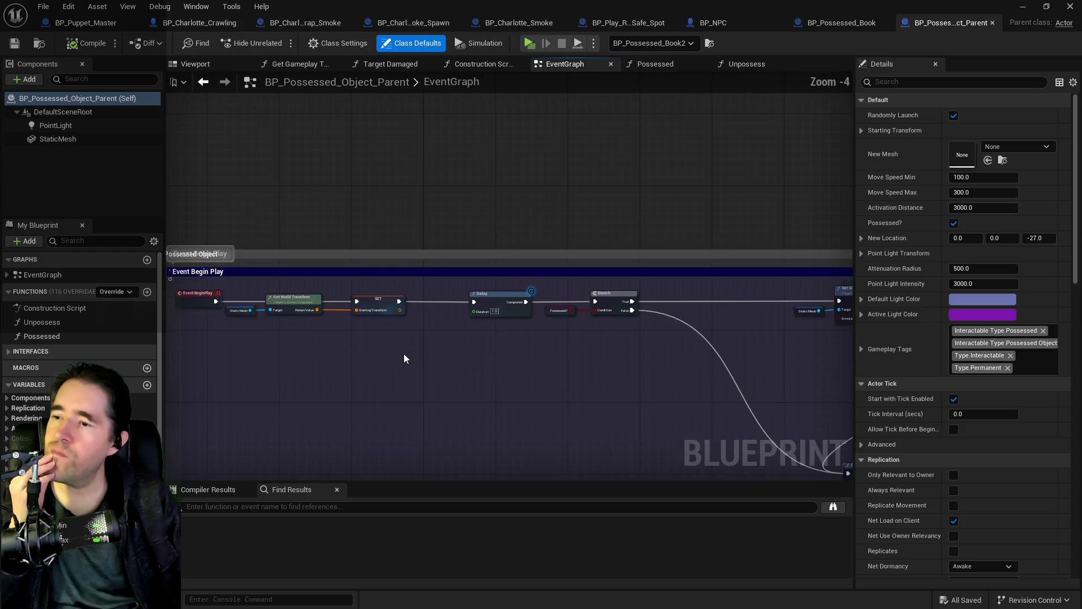
left_click_drag(637, 401, 218, 236)
scroll(217, 236, "up", 1)
scroll(507, 304, "up", 2)
mouse_move(508, 305)
left_mouse_down()
mouse_move(648, 334)
mouse_move(563, 293)
mouse_move(674, 318)
mouse_move(482, 282)
left_mouse_up()
left_click_drag(561, 295, 341, 278)
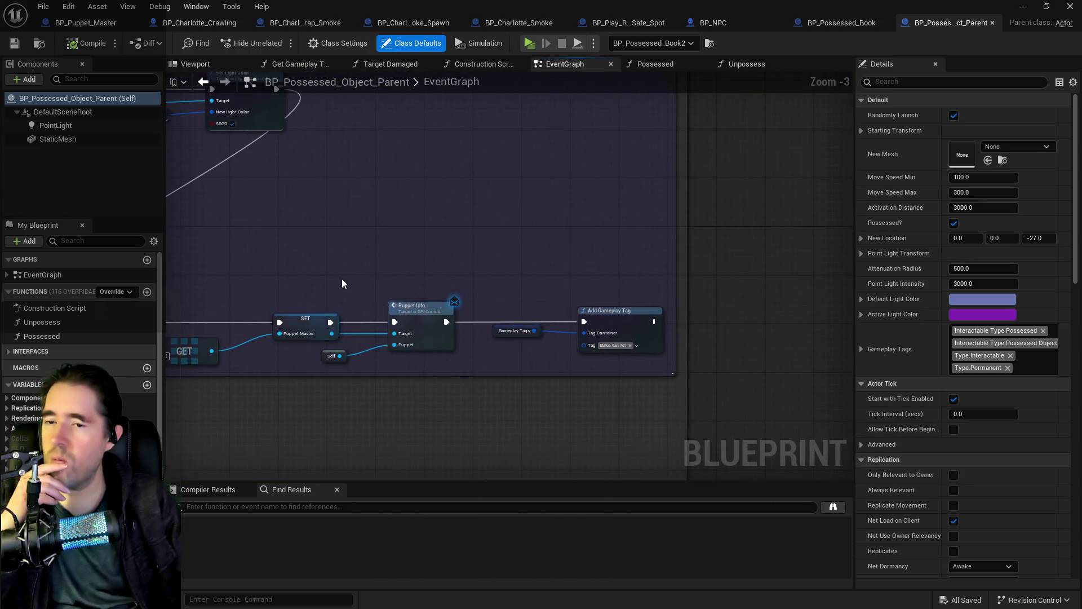
left_click_drag(476, 274, 614, 326)
left_click_drag(539, 302, 710, 327)
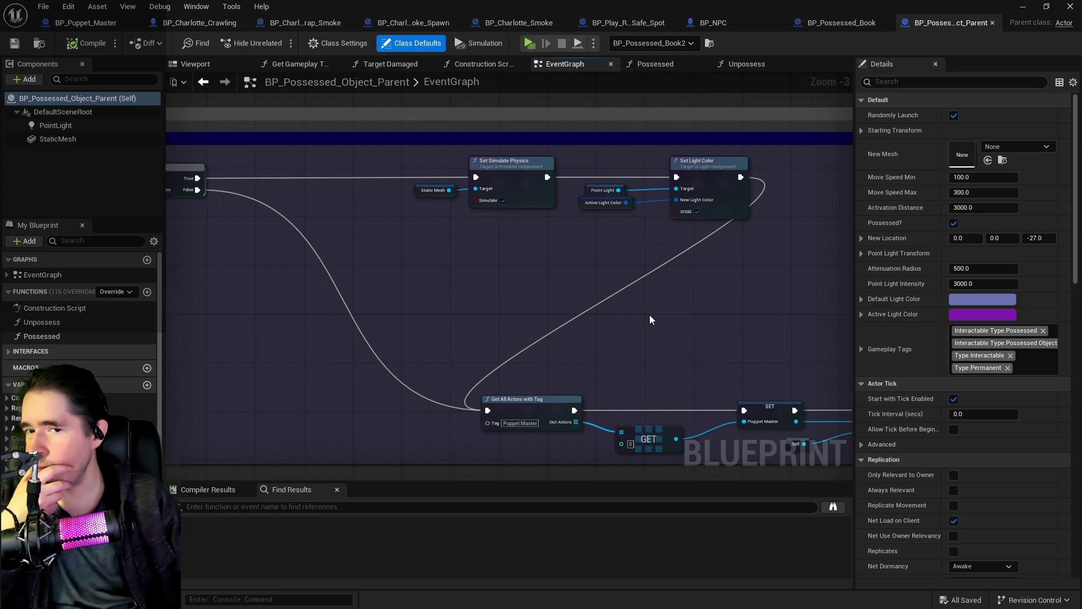
key("alt+Tab")
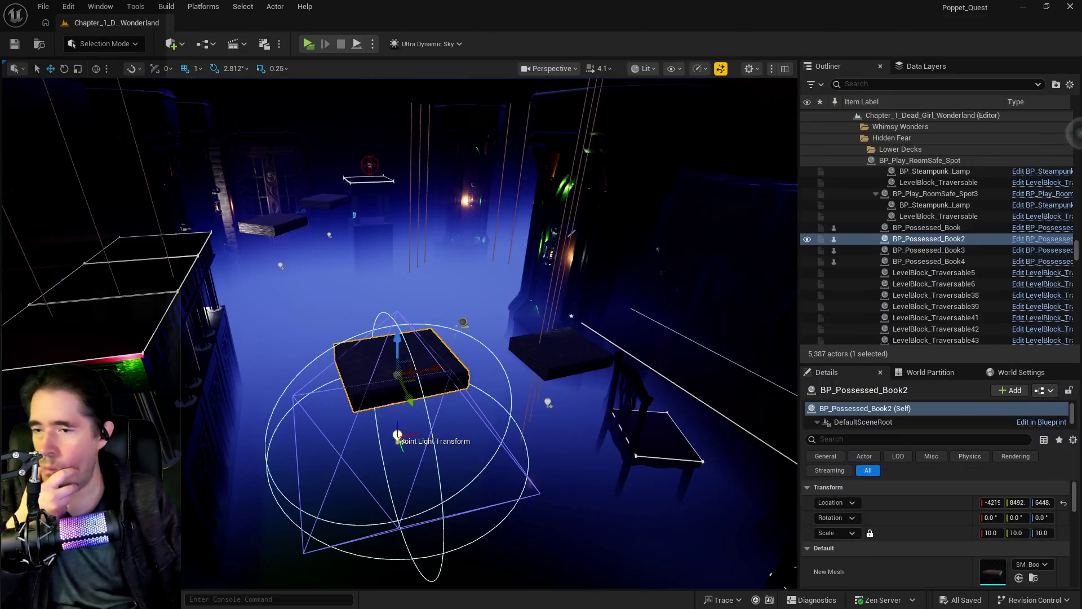
In BP_Play_Room_Door, select Message_1_N and orbit the preview close to the door
key("alt+Tab")
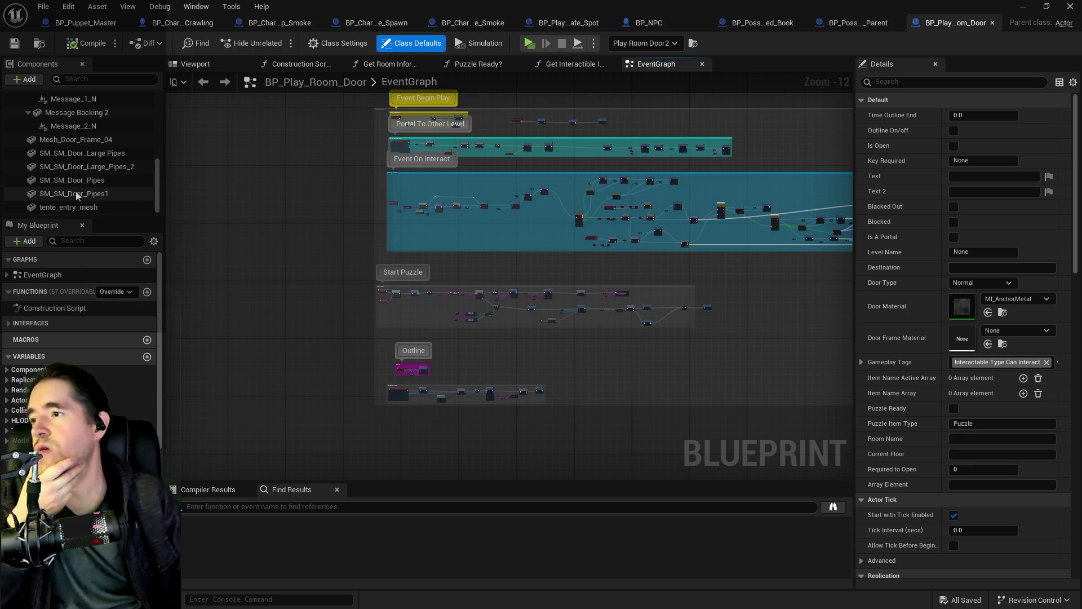
scroll(75, 191, "down", 3)
left_click(78, 156)
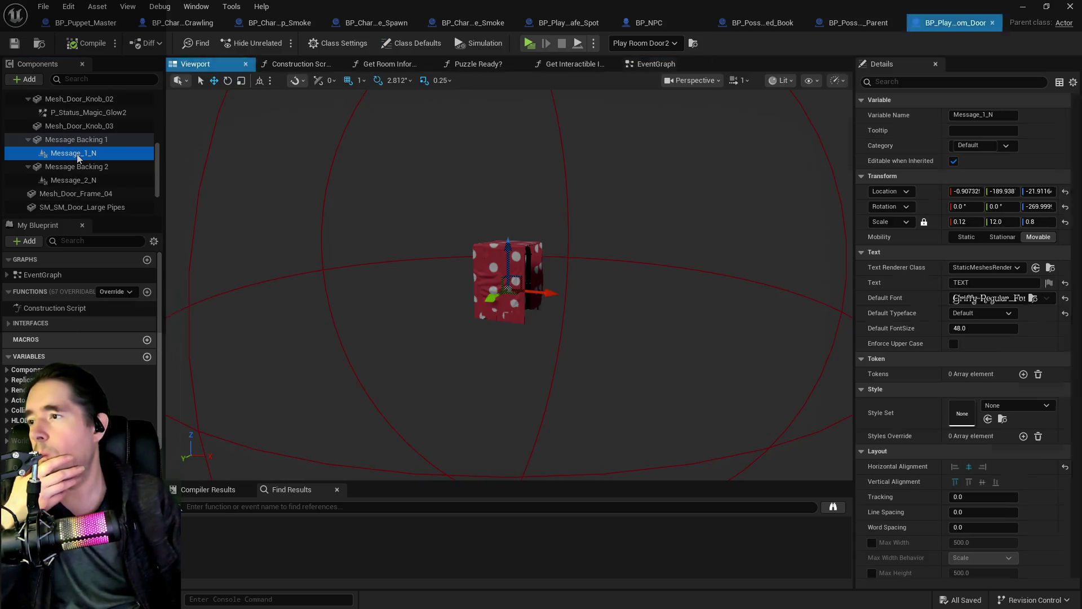
mouse_move(569, 272)
left_mouse_down()
mouse_move(638, 271)
mouse_move(626, 186)
mouse_move(209, 212)
left_mouse_up()
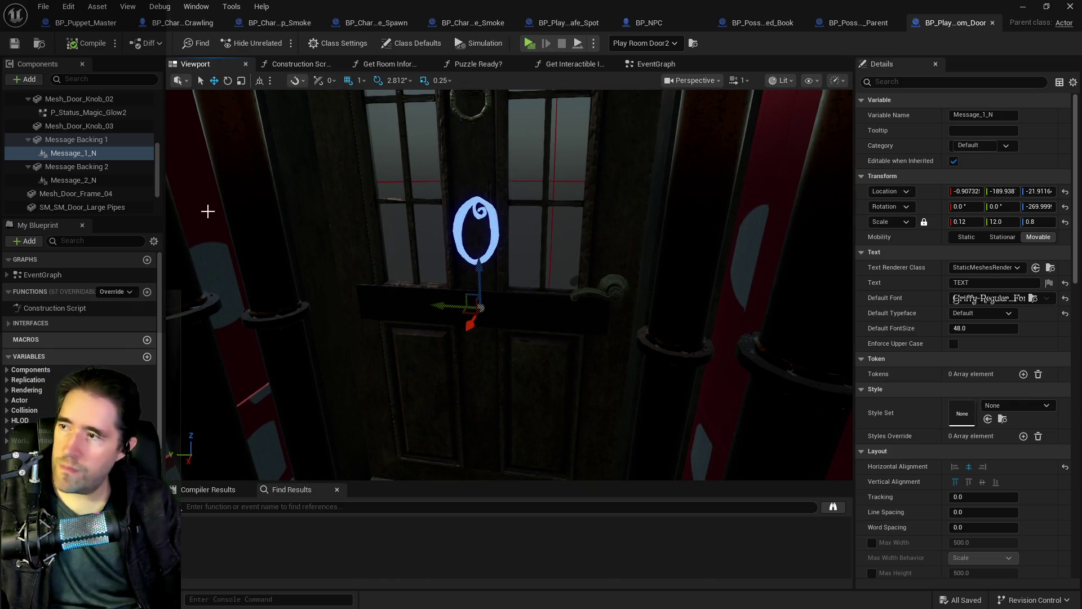
Select Message_2_N, Destroy X Text and Destroy X Text_Reverse, then show the Construction Script
left_click(88, 180)
scroll(91, 171, "up", 2)
scroll(91, 171, "up", 5)
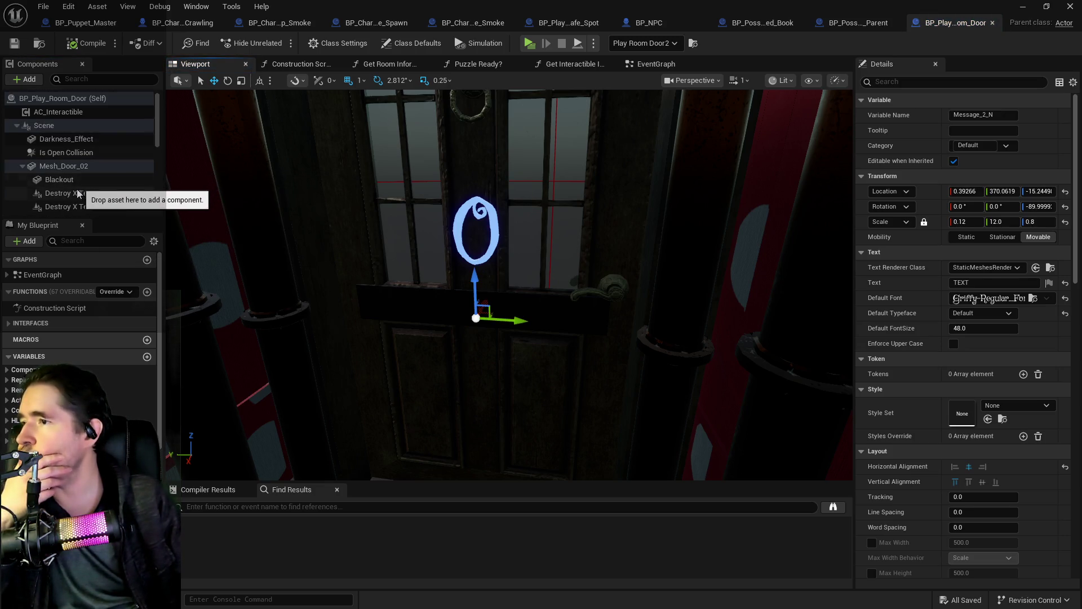
left_click(79, 194)
left_click(82, 207)
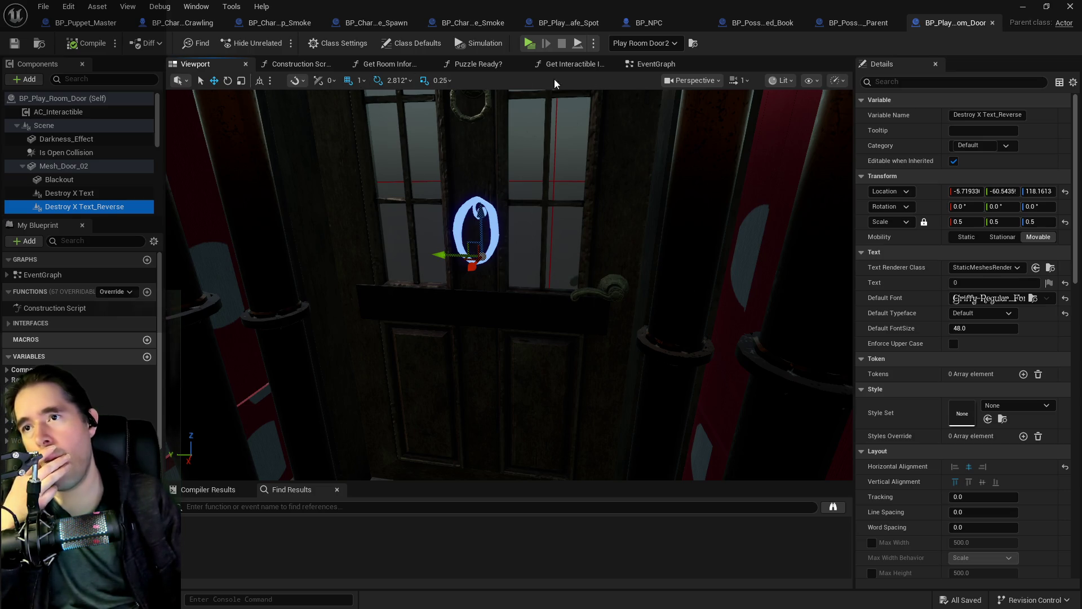
left_click(299, 64)
Zoom the construction script to the two Set Text nodes and search Details for 'act' on Destroy X Text_Reverse
scroll(551, 284, "up", 3)
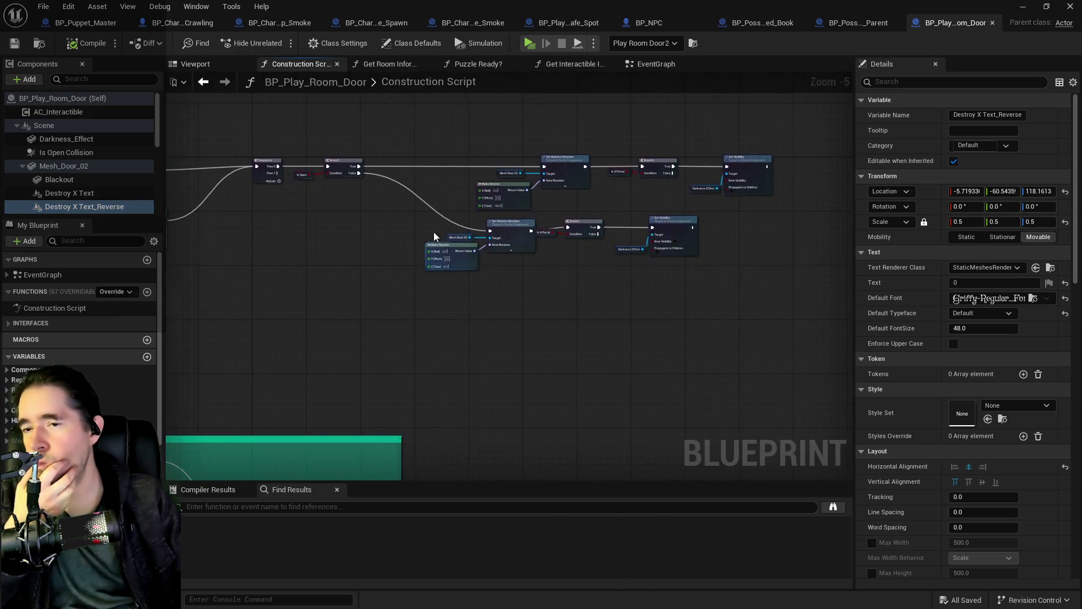
scroll(570, 317, "down", 3)
mouse_move(570, 317)
left_mouse_down()
mouse_move(485, 286)
mouse_move(644, 271)
mouse_move(520, 282)
mouse_move(609, 235)
mouse_move(475, 230)
mouse_move(644, 425)
mouse_move(574, 369)
mouse_move(803, 346)
left_mouse_up()
scroll(643, 271, "down", 1)
scroll(566, 365, "up", 2)
scroll(555, 304, "up", 2)
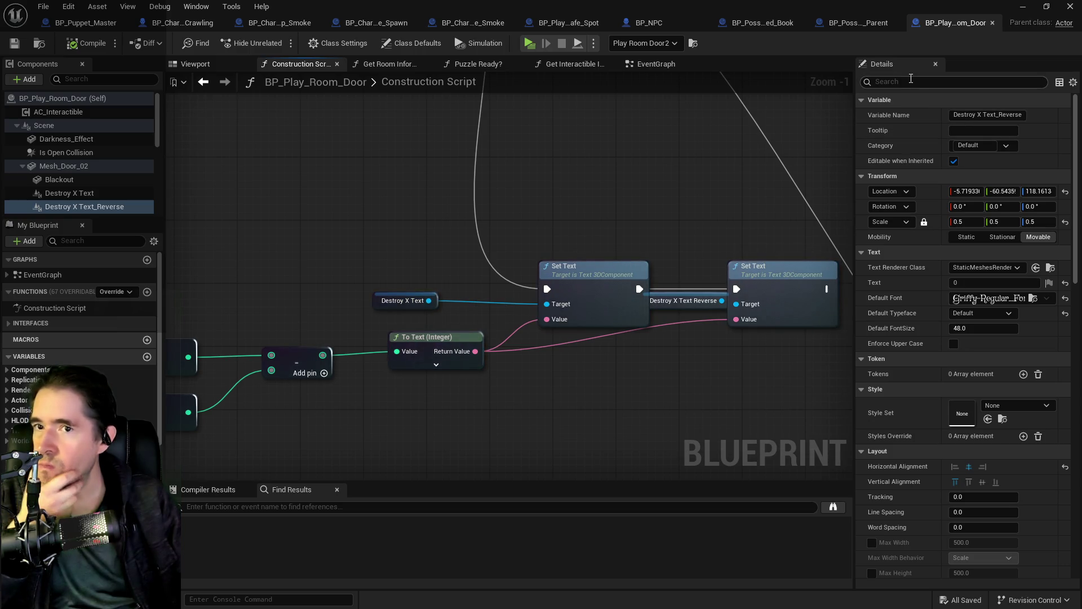
type("act")
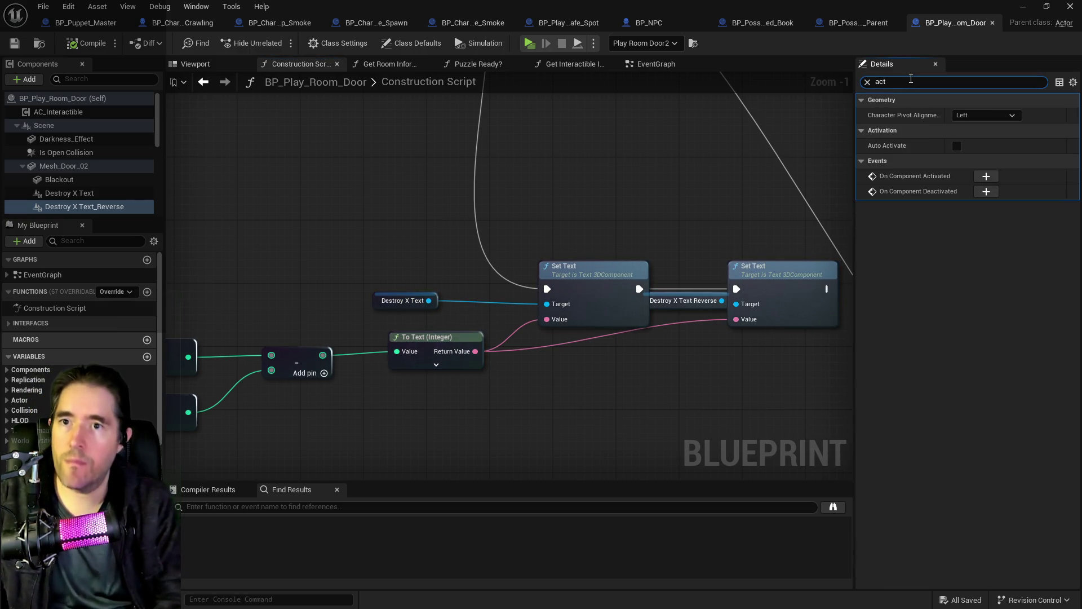
left_click(957, 146)
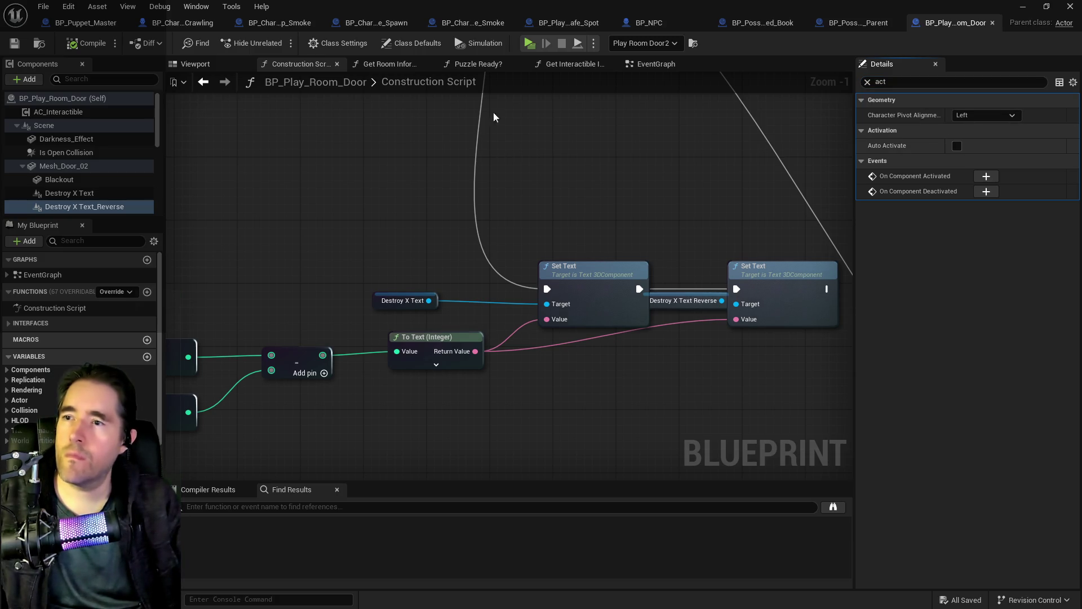
Save the door Blueprint and inspect Destroy X Text's full properties, including its number value 0
left_click(208, 66)
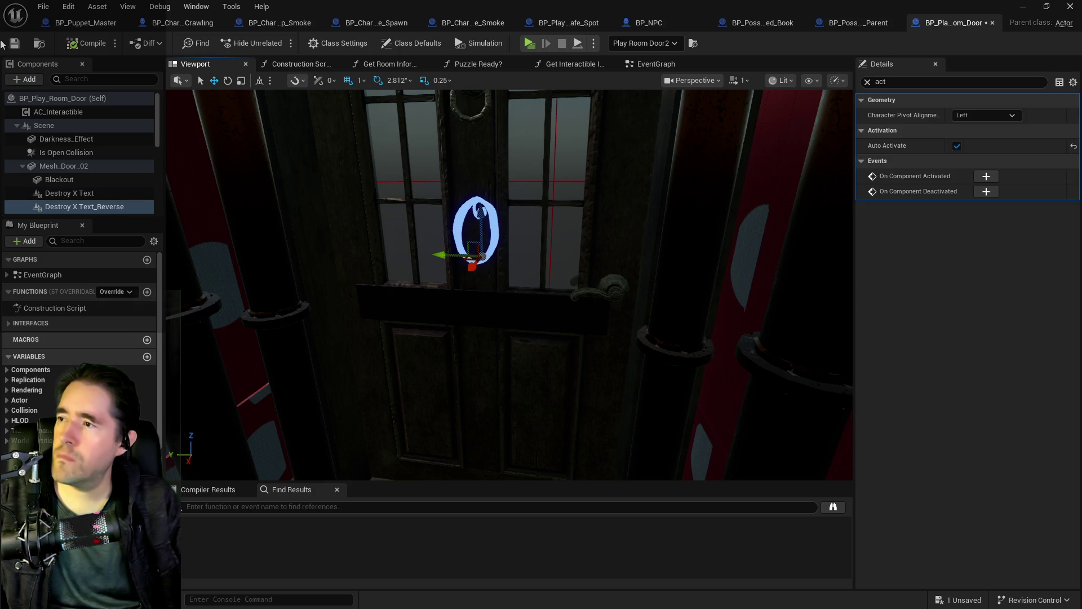
key("ctrl+s")
left_click(64, 192)
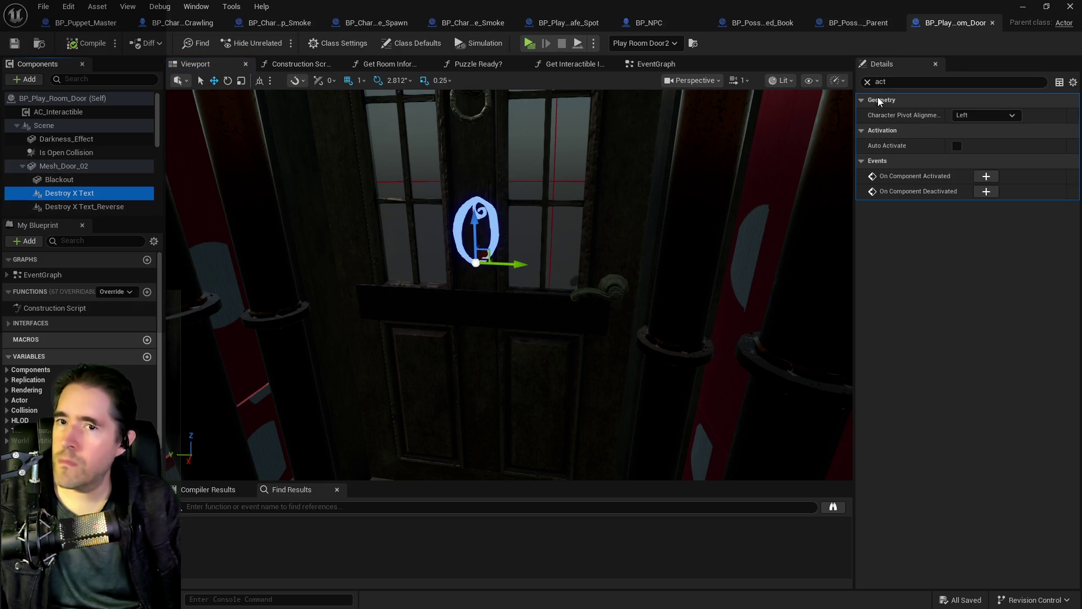
left_click(867, 82)
left_click(908, 280)
mouse_move(684, 313)
left_mouse_down()
mouse_move(660, 276)
mouse_move(710, 282)
mouse_move(733, 316)
mouse_move(533, 310)
left_mouse_up()
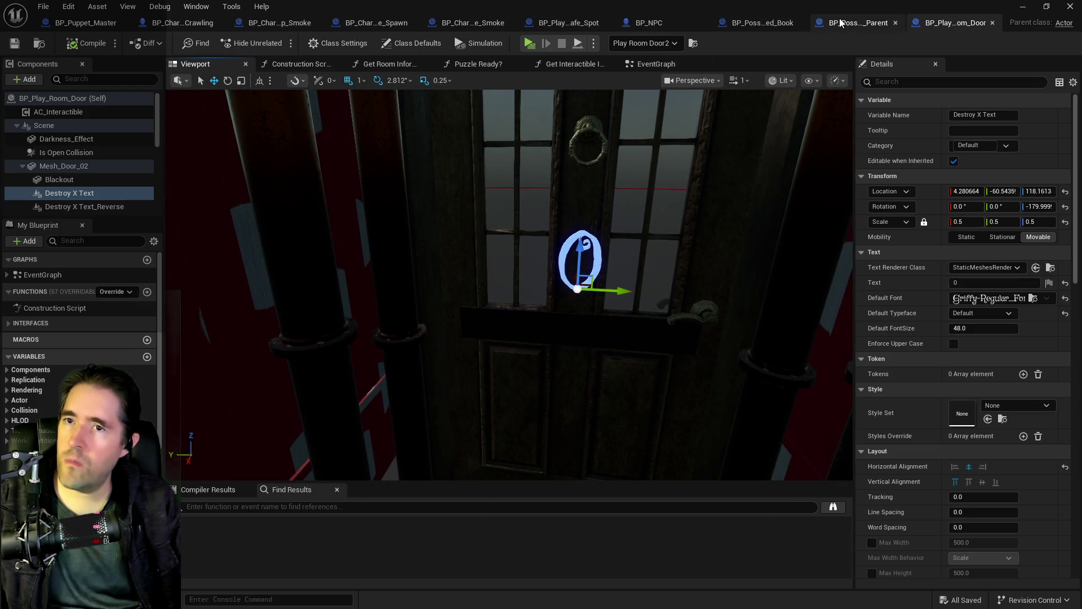
Toggle Auto Activate on Destroy X Text_Reverse, undo it, and recompile the door Blueprint
left_click(891, 81)
type("aut")
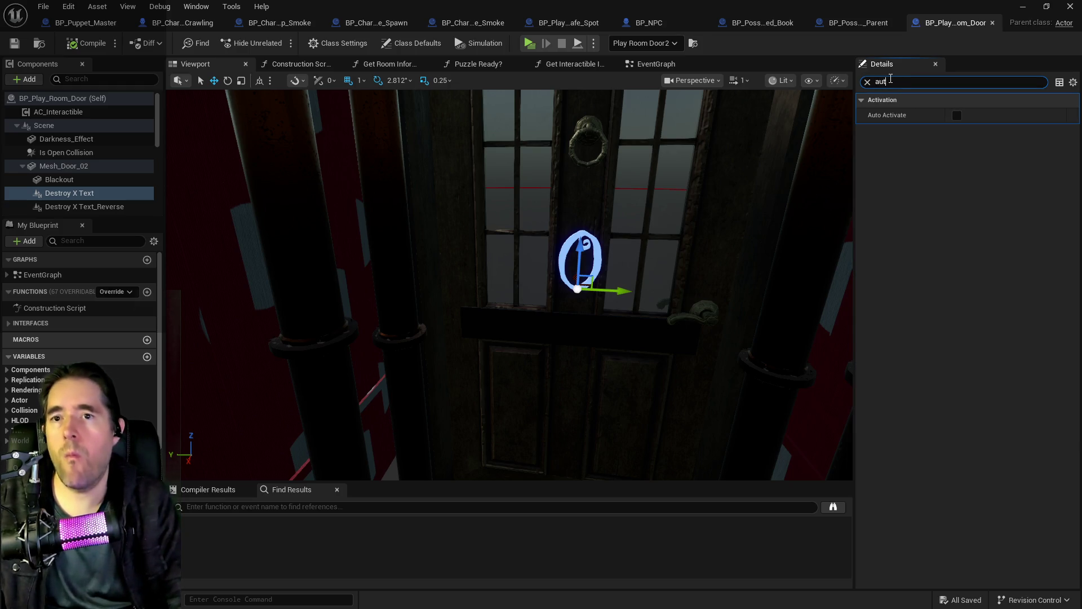
left_click(98, 207)
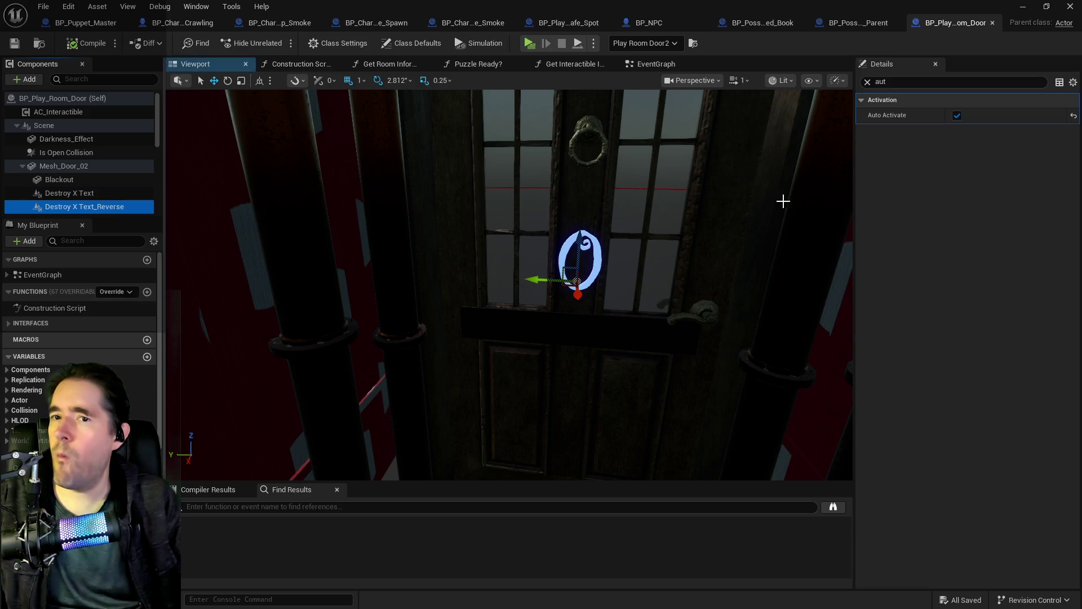
left_click(954, 118)
key("ctrl+z")
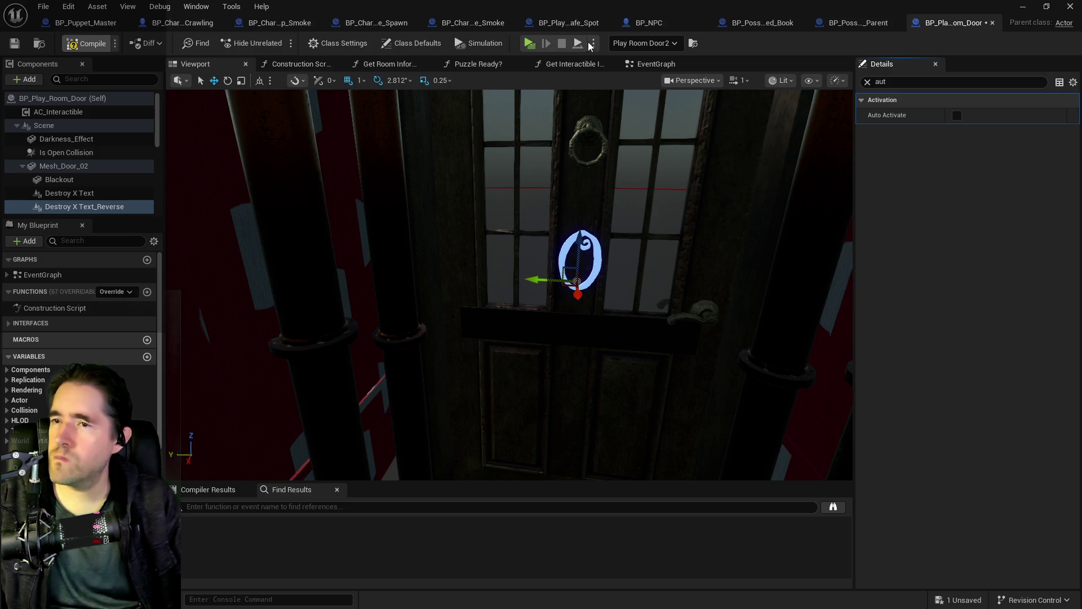
key("F7")
left_click(627, 62)
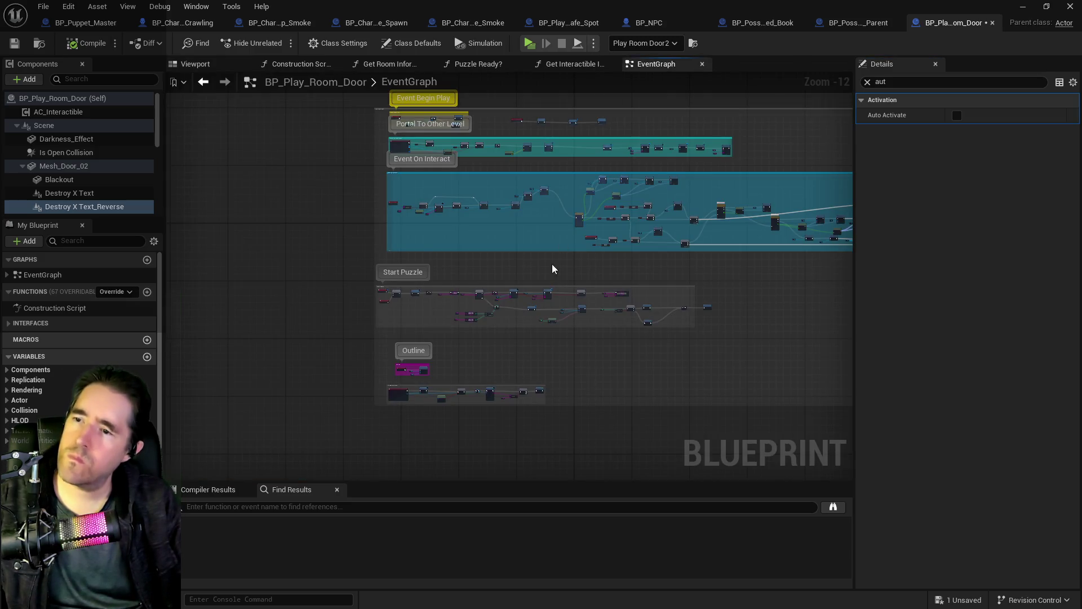
Select Message_1_N on the door and show all its properties, including text TEXT and font size 48.0
left_click(297, 63)
scroll(79, 169, "down", 3)
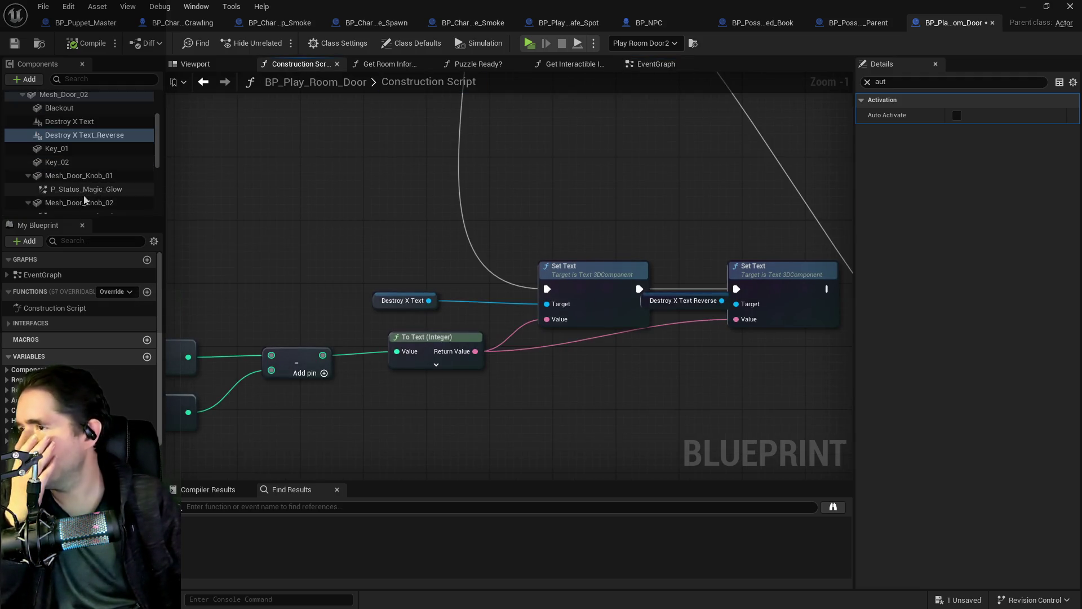
scroll(79, 191, "down", 3)
left_click(79, 167)
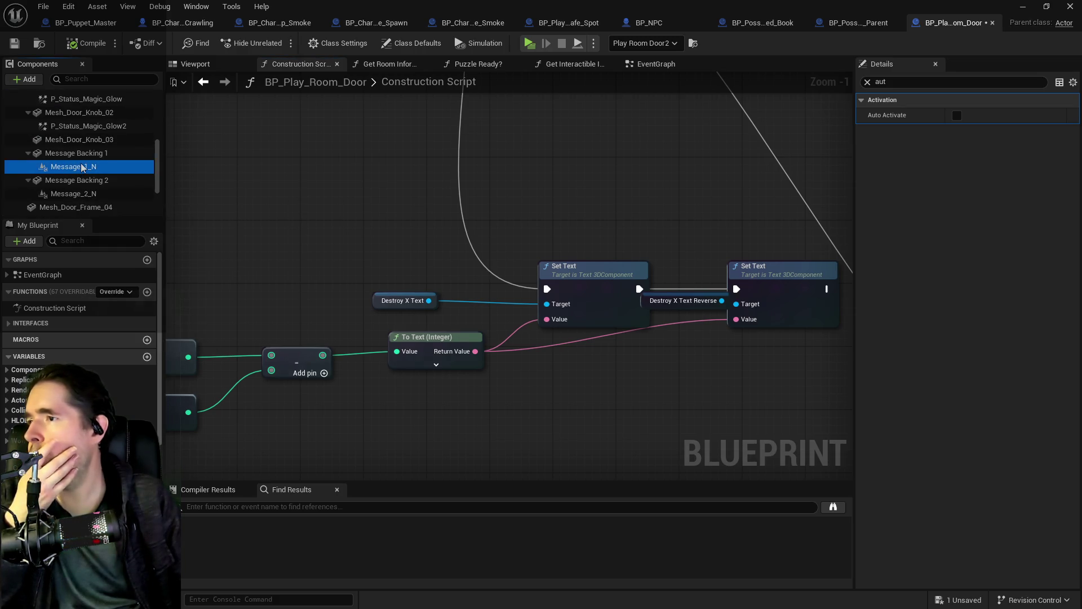
left_click_drag(467, 316, 497, 274)
left_click(868, 82)
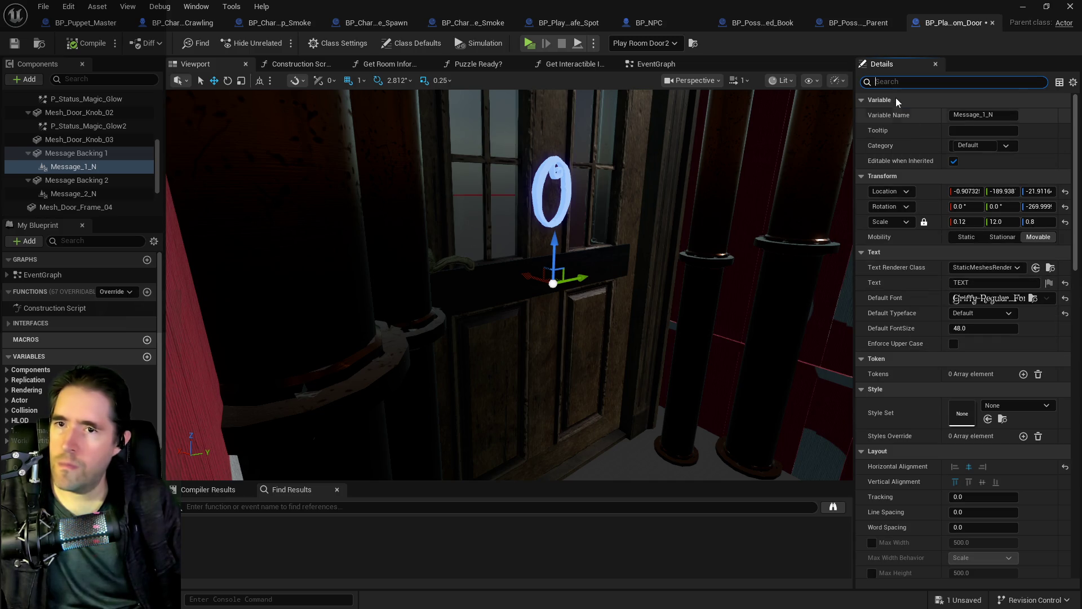
Enable Auto Activate on Message_1_N and compile the door Blueprint, viewing the door's crossbar
type("act")
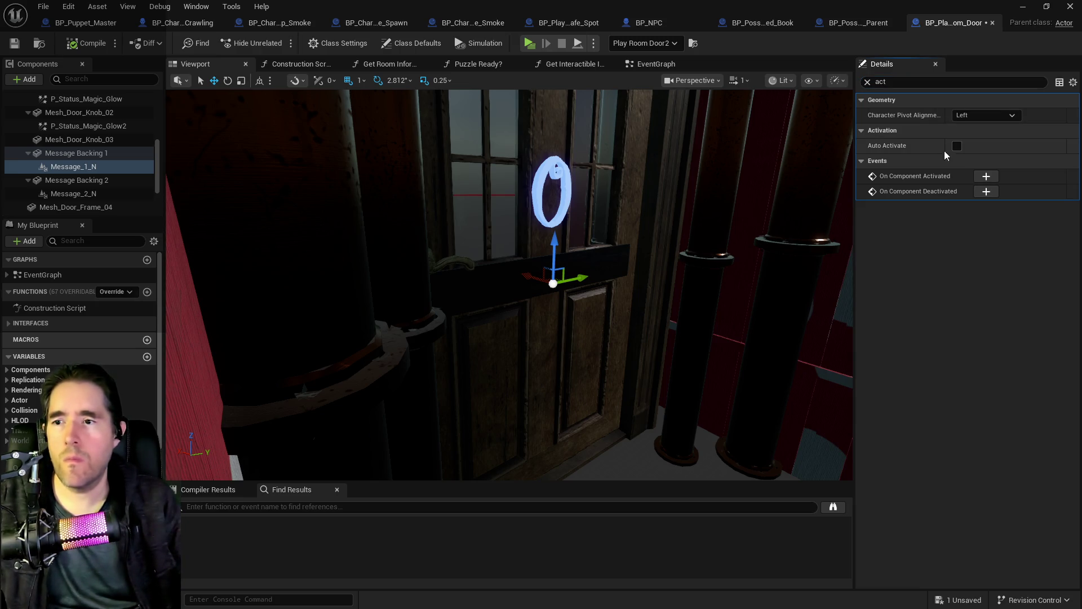
mouse_move(681, 273)
left_mouse_down()
mouse_move(451, 322)
mouse_move(564, 265)
mouse_move(629, 250)
left_mouse_up()
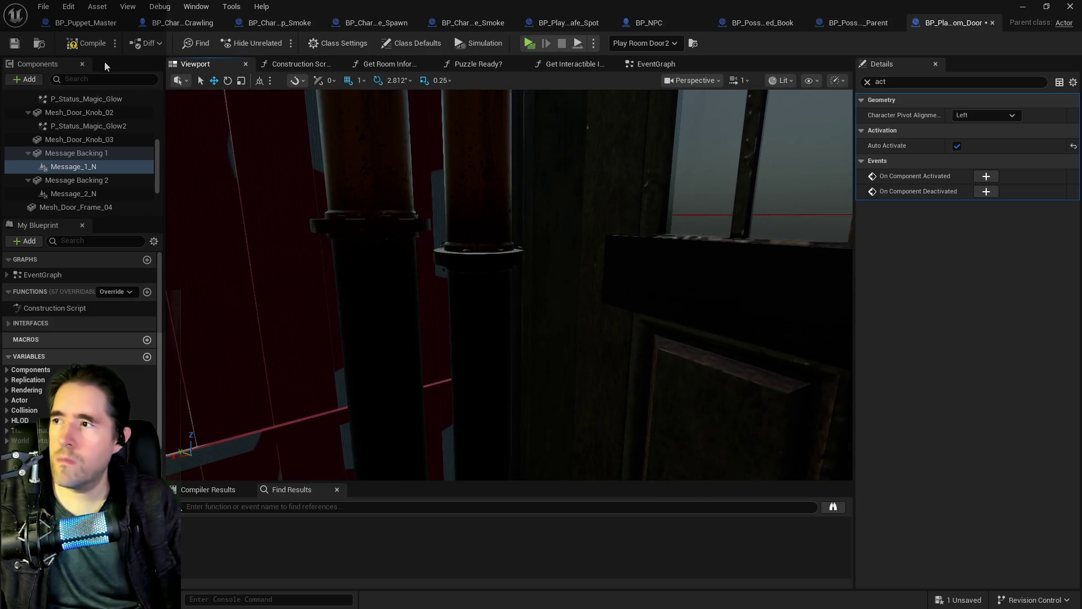
key("F7")
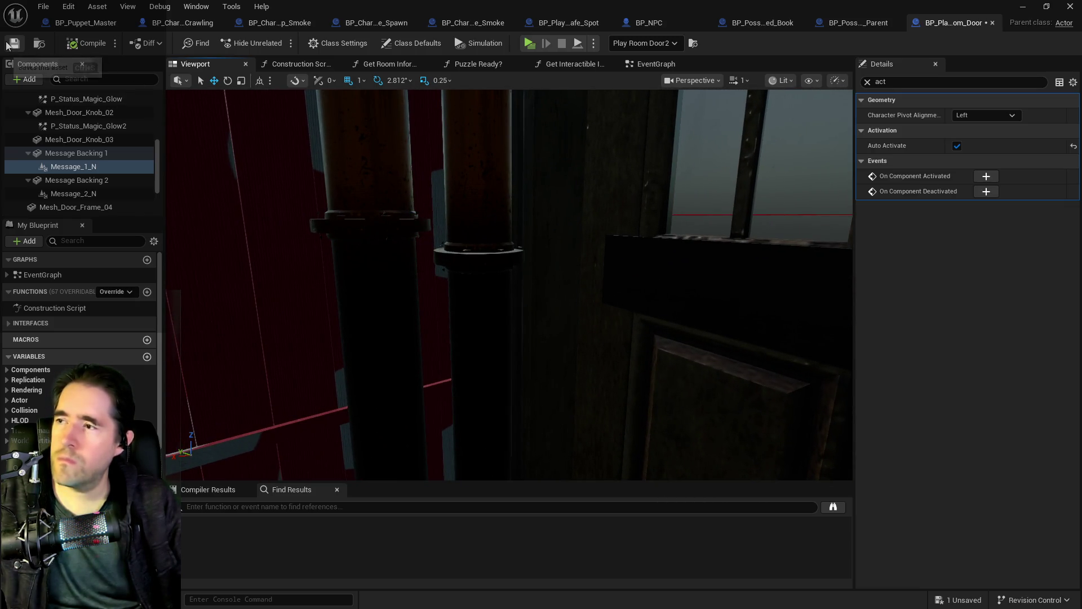
left_click_drag(395, 222, 395, 222)
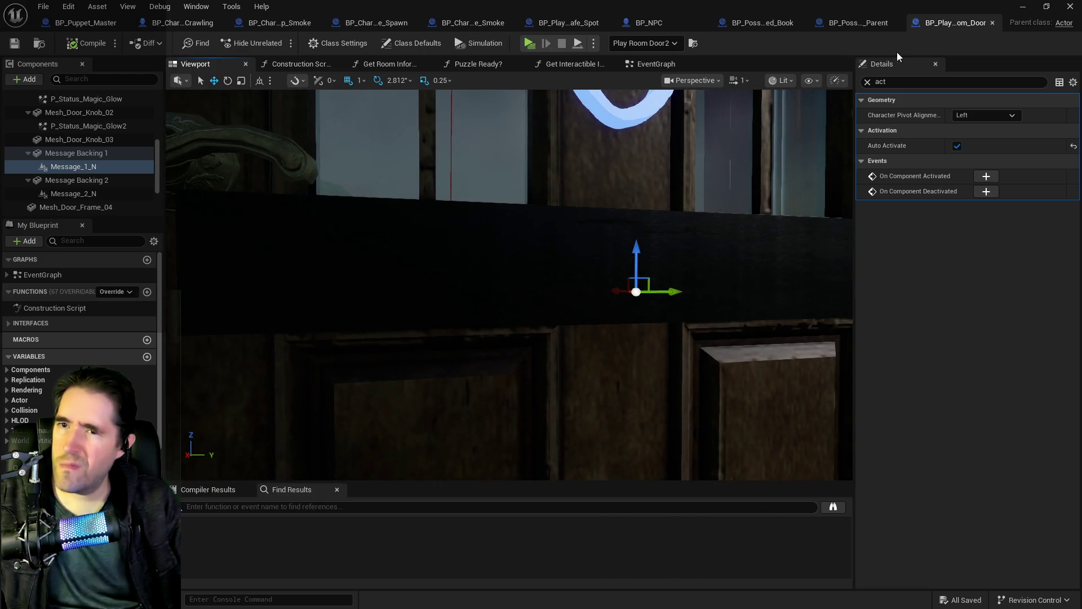
Clear the property filter, search 'is', browse the properties, then bring up the Construction Script graph
left_click(868, 83)
type("is")
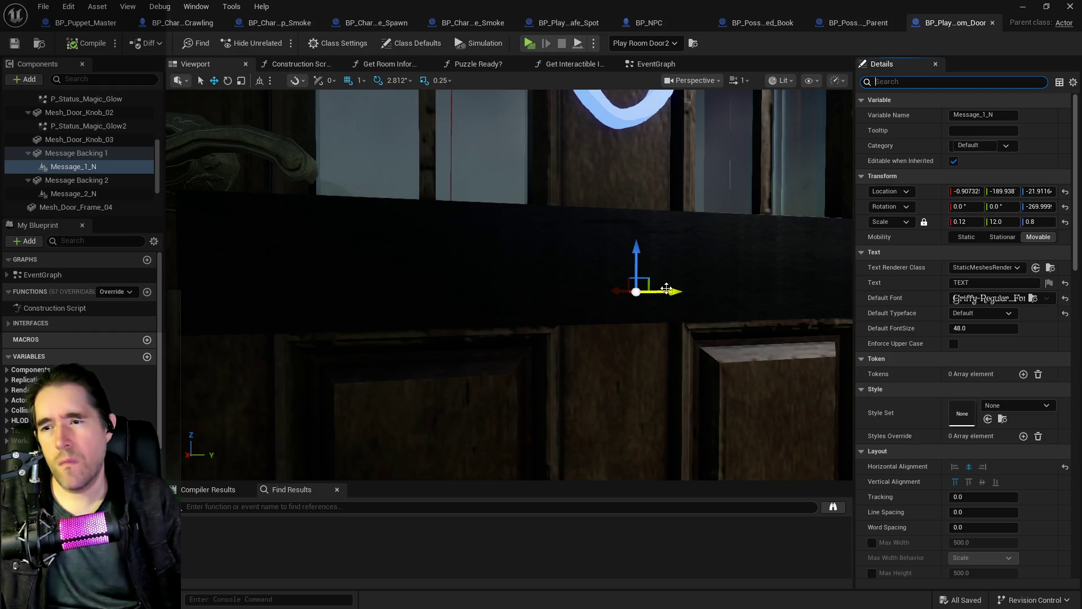
left_click_drag(374, 253, 405, 255)
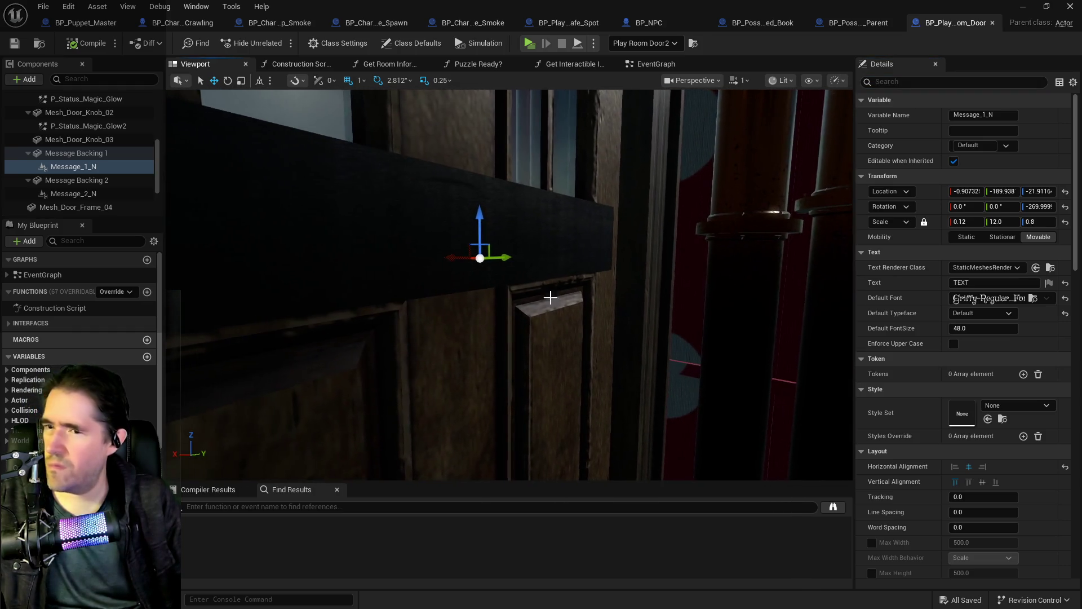
scroll(891, 423, "down", 5)
scroll(892, 422, "down", 3)
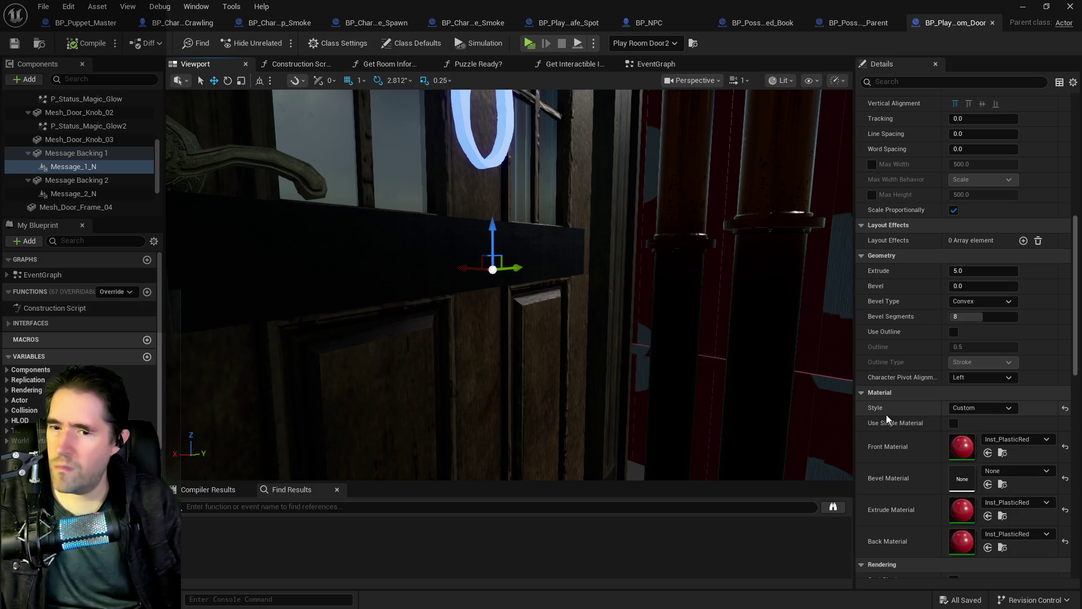
scroll(971, 328, "up", 8)
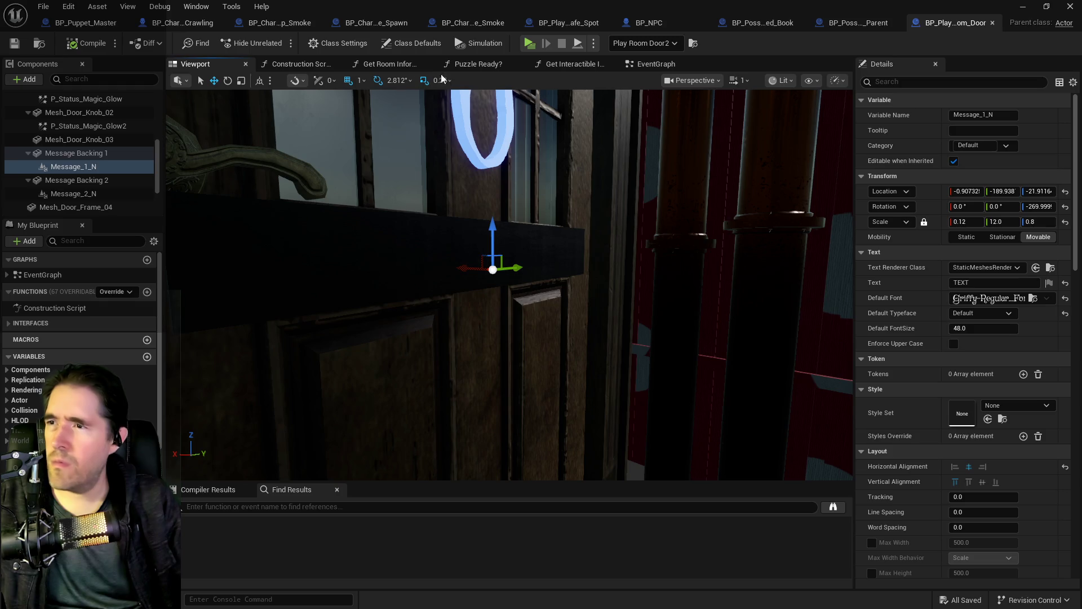
left_click(300, 65)
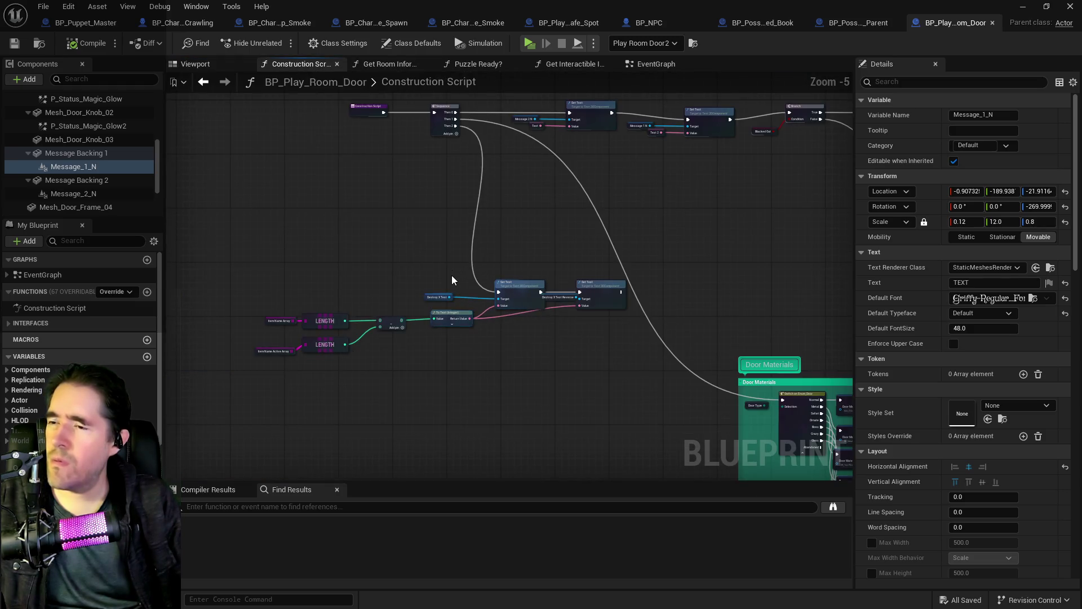
Pan the construction script past the Set Text and Branch nodes to Door Materials, then return to the level editor
scroll(452, 280, "up", 2)
scroll(608, 304, "down", 3)
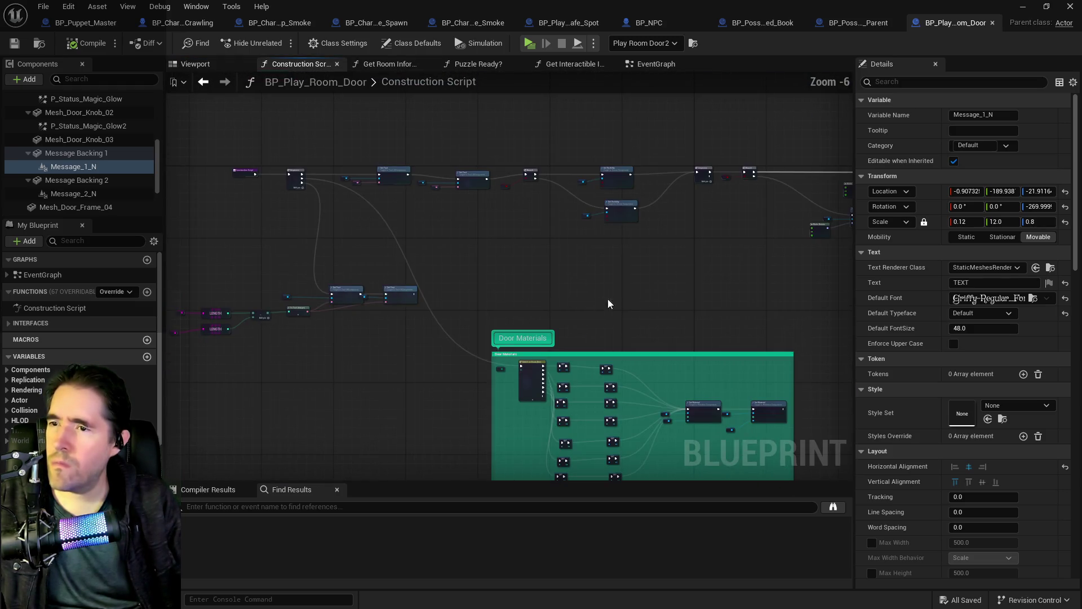
scroll(584, 193, "up", 4)
mouse_move(624, 207)
left_mouse_down()
mouse_move(665, 236)
mouse_move(801, 254)
mouse_move(581, 265)
mouse_move(707, 296)
left_mouse_up()
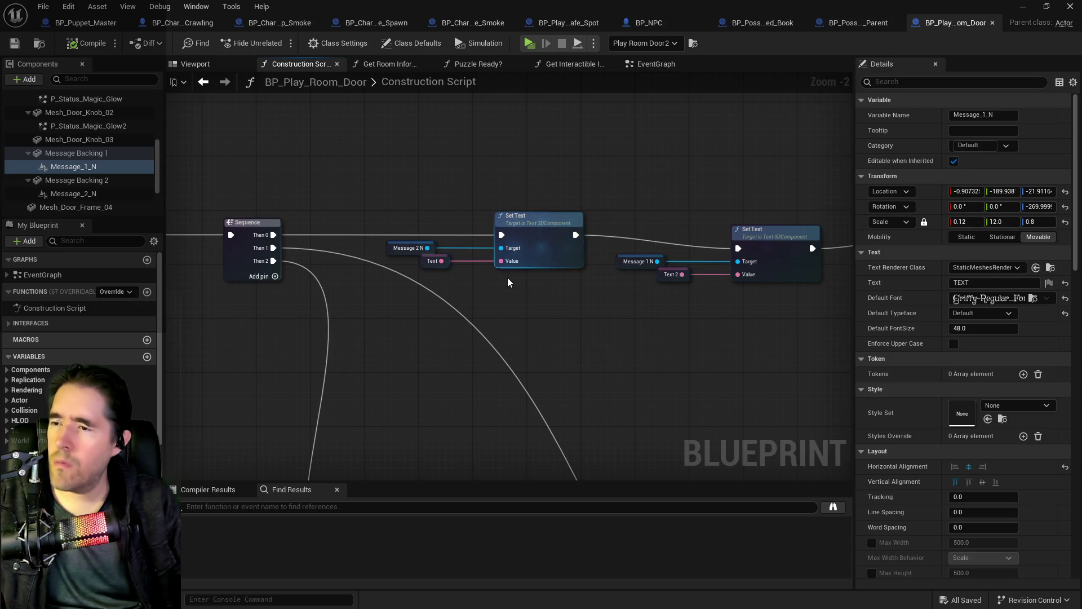
mouse_move(509, 277)
left_mouse_down()
mouse_move(695, 282)
mouse_move(460, 297)
mouse_move(357, 278)
mouse_move(564, 282)
mouse_move(705, 326)
mouse_move(479, 275)
mouse_move(582, 245)
mouse_move(733, 259)
left_mouse_up()
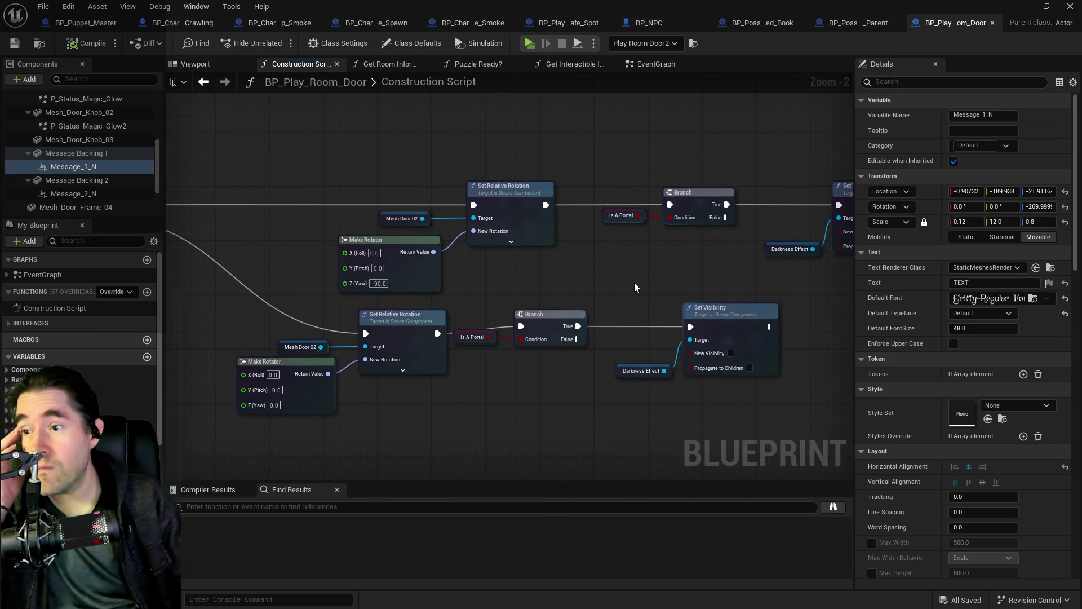
scroll(620, 285, "down", 3)
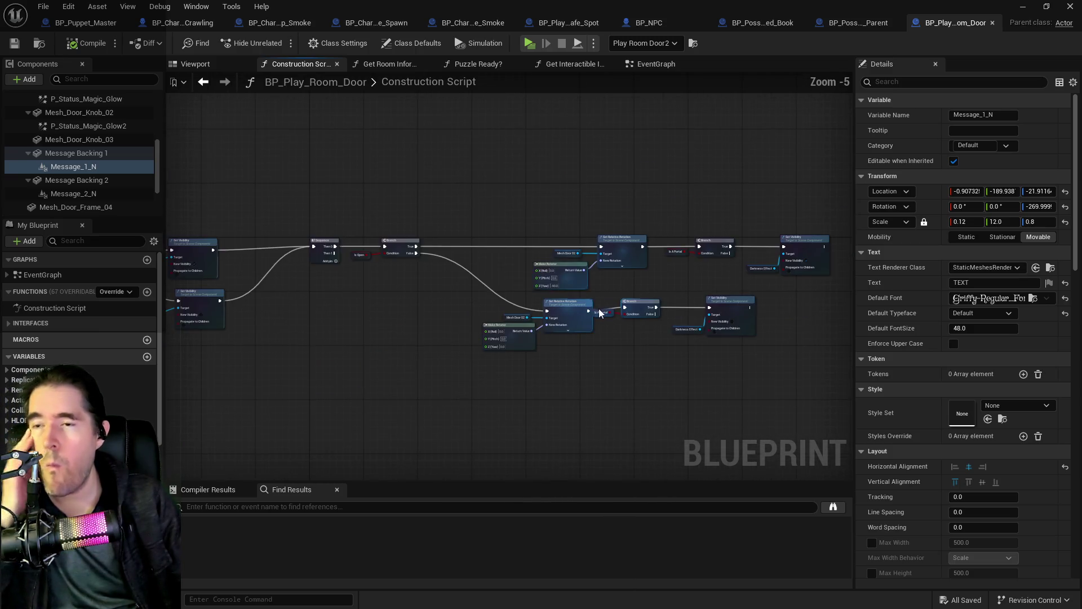
left_click_drag(599, 313, 508, 197)
mouse_move(322, 322)
left_mouse_down()
mouse_move(512, 201)
mouse_move(306, 353)
left_mouse_up()
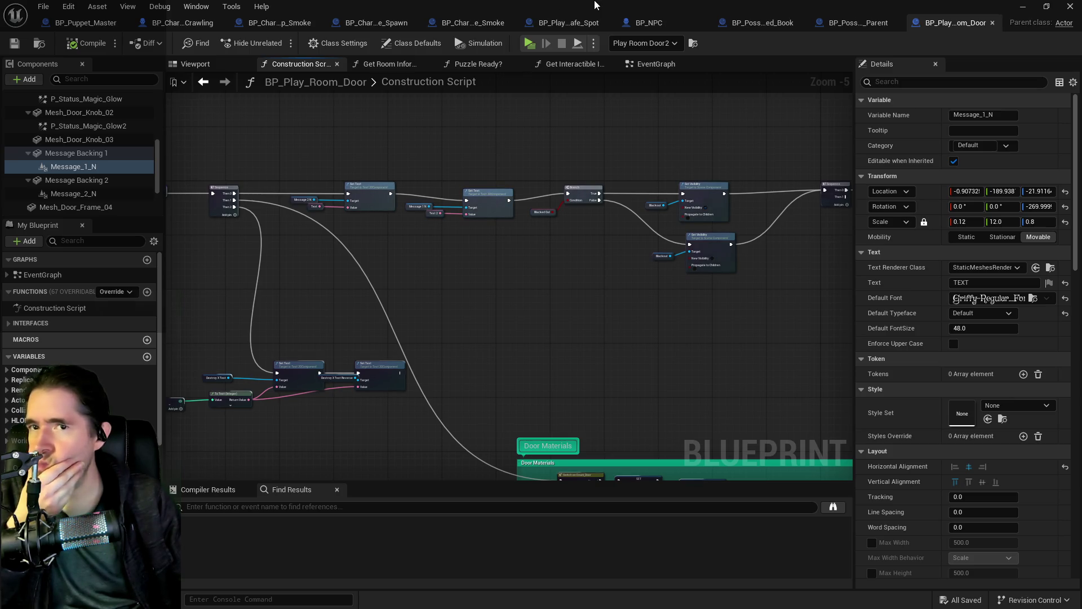
key("alt+Tab")
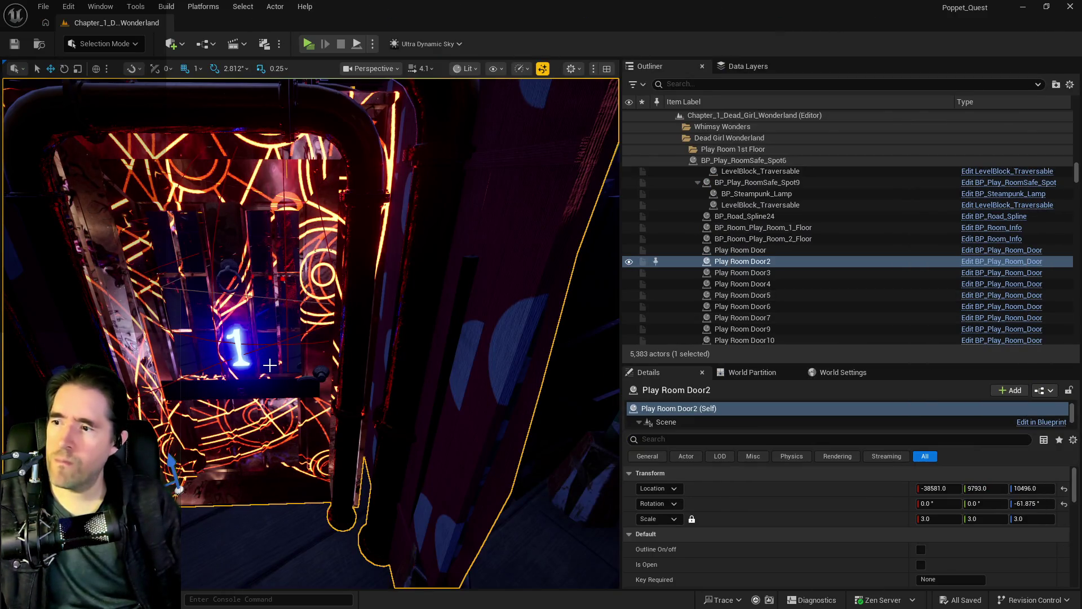
Reopen BP_Play_Room_Door, search 'aut', uncheck Message_1_N's Auto Activate, and compile
scroll(270, 365, "up", 5)
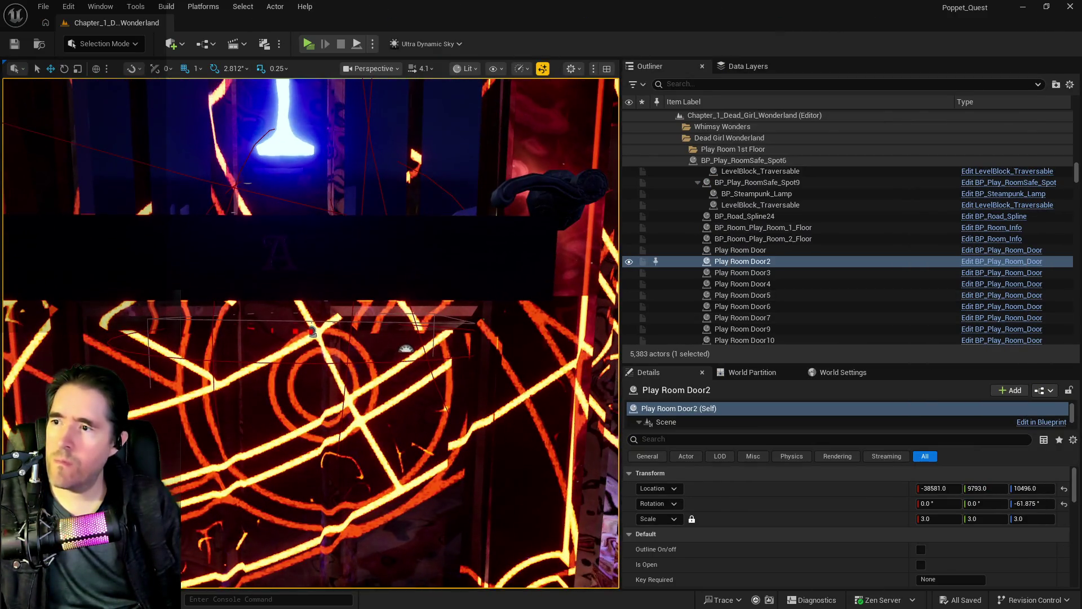
scroll(270, 365, "down", 8)
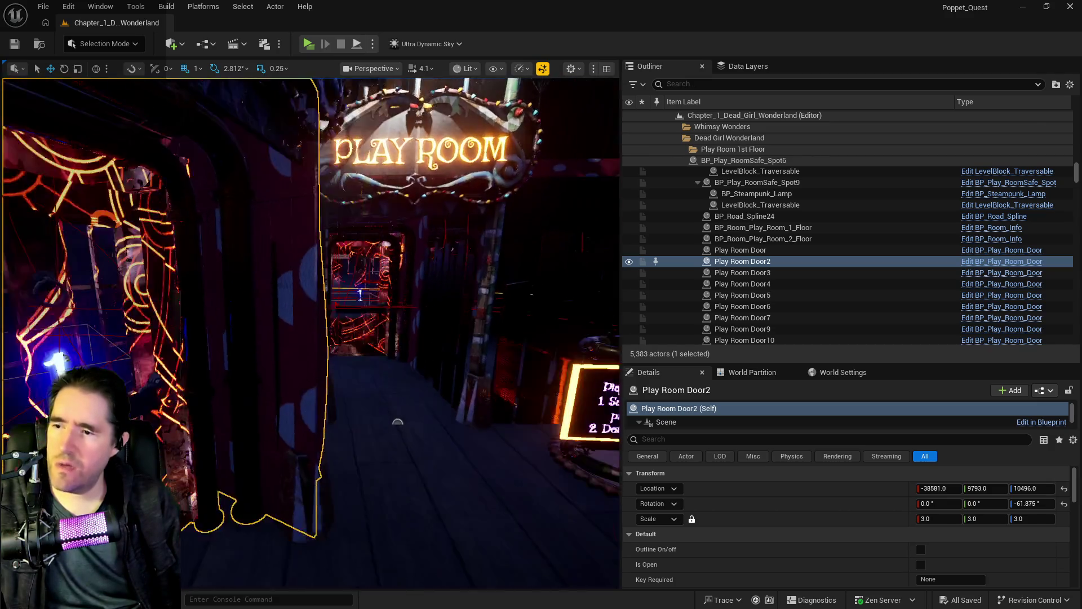
key("d")
key("ctrl+e")
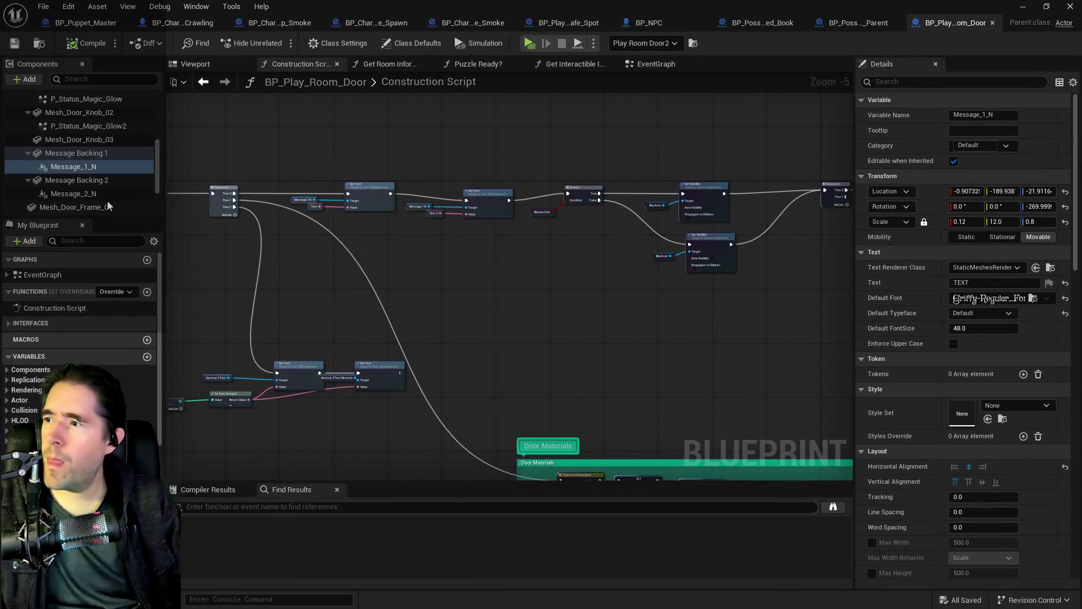
left_click(928, 82)
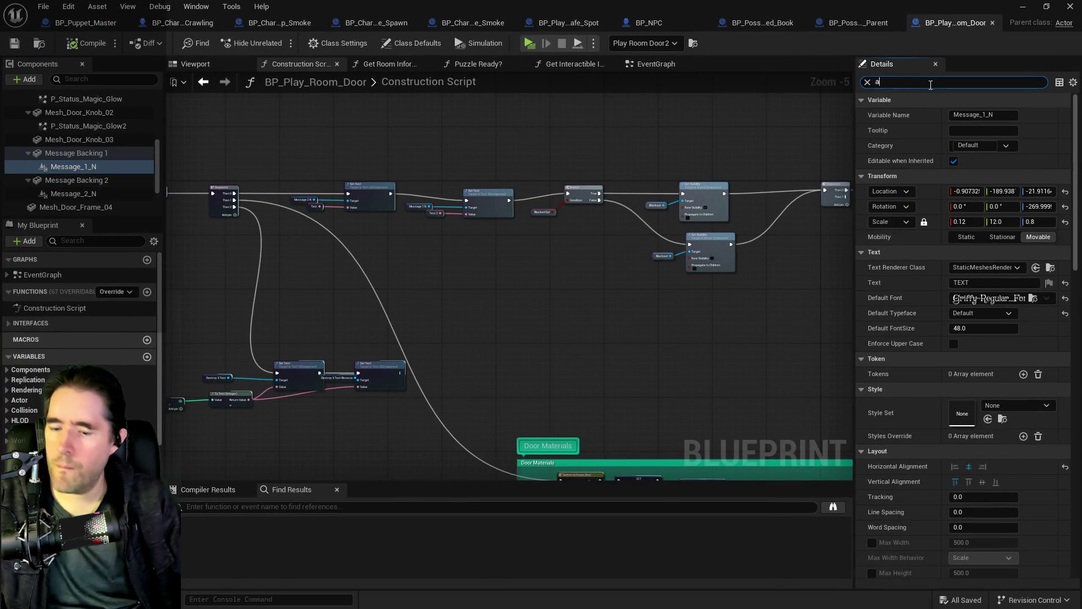
type("ut")
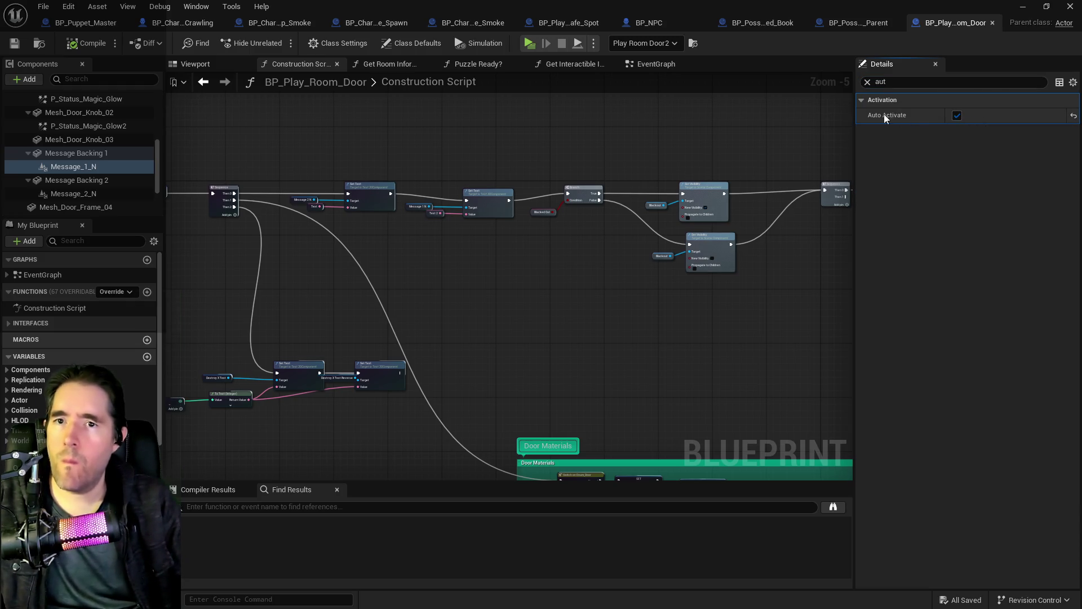
key("space")
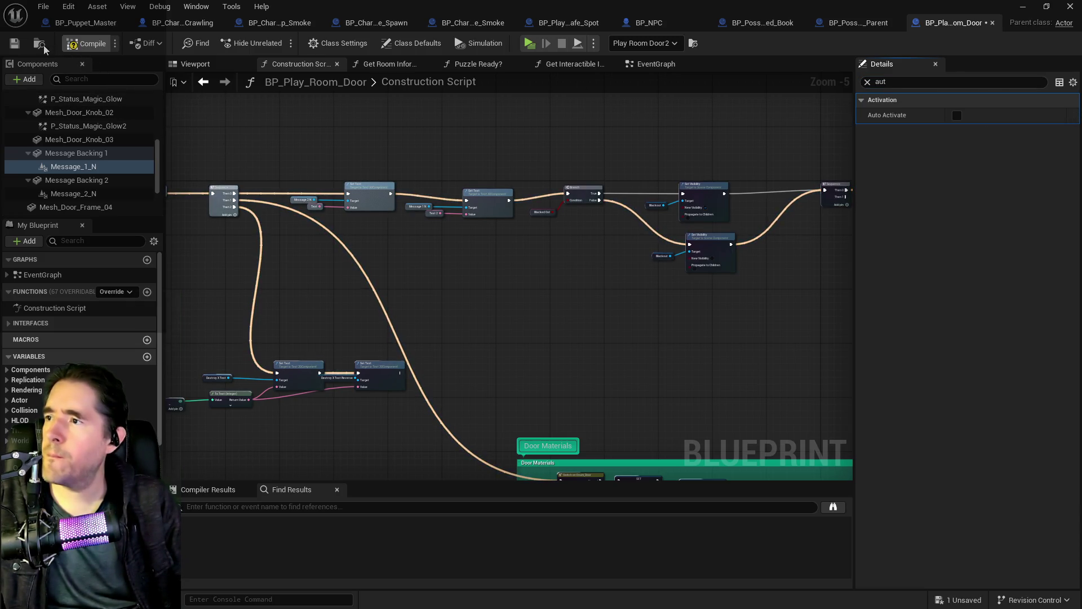
key("F7")
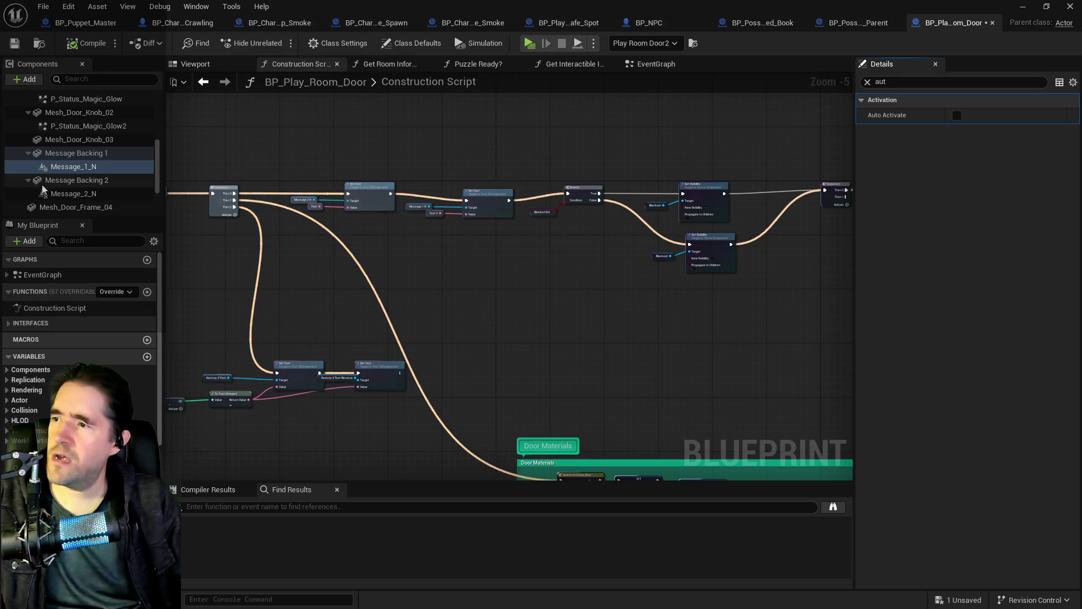
Bring up the Google Docs playtest notes document
scroll(44, 208, "down", 5)
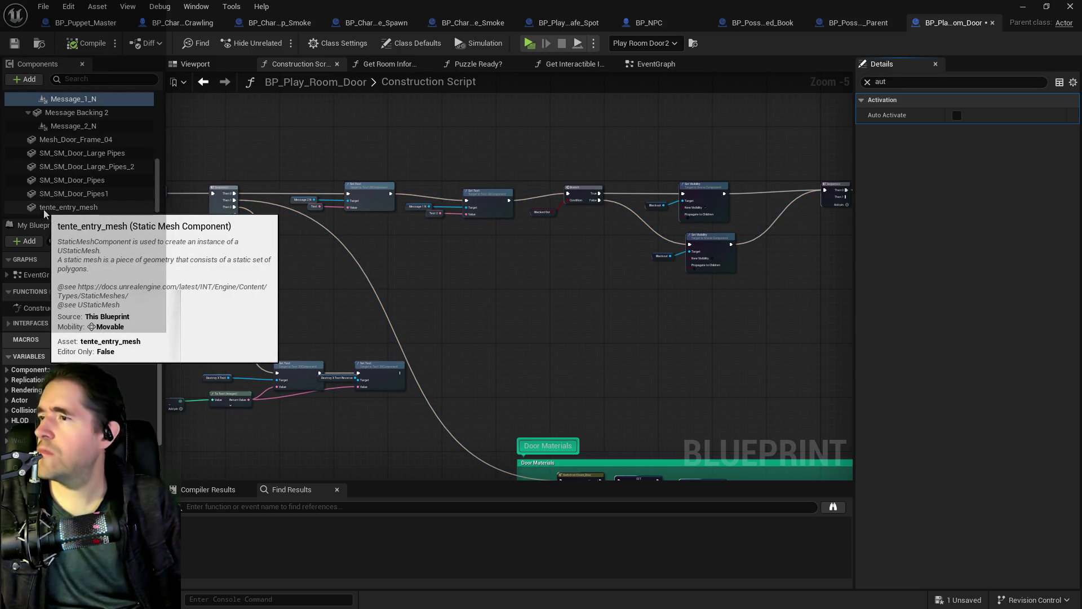
scroll(44, 212, "up", 5)
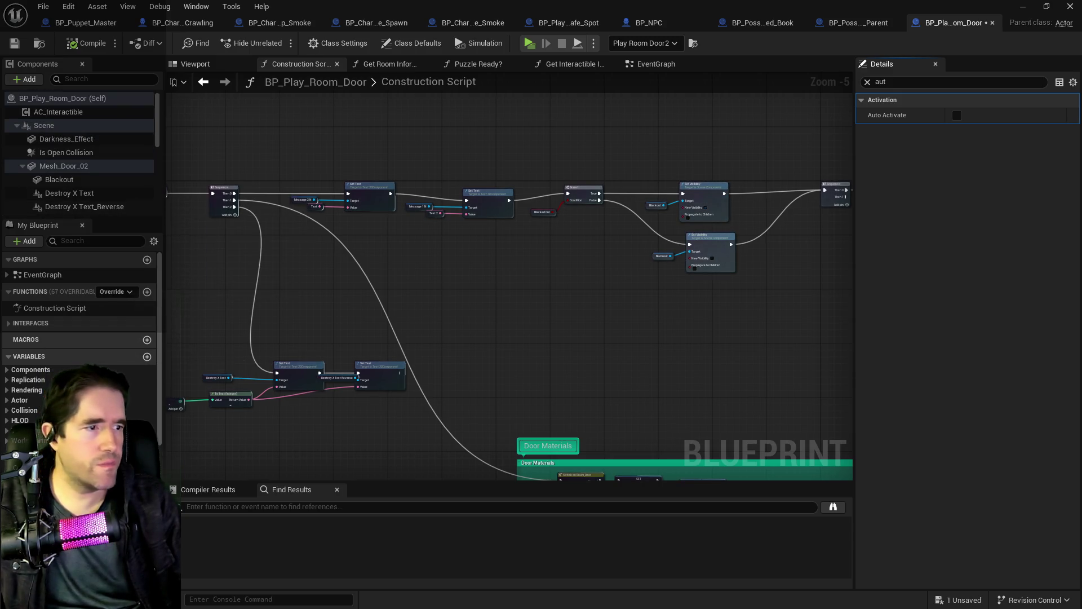
key("alt+Tab")
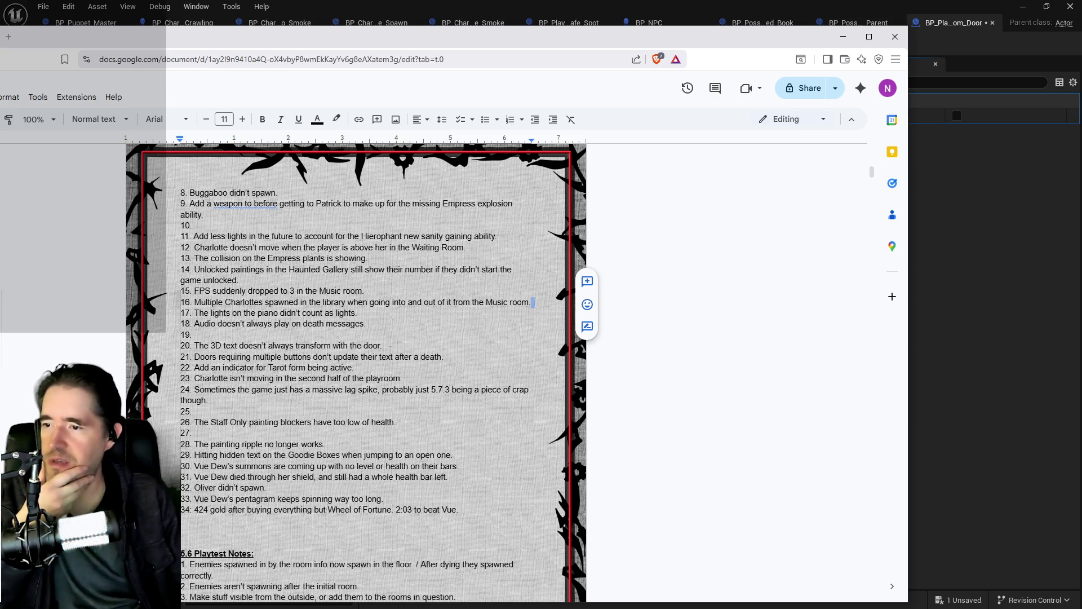
Delete the 3D-text note from item 20 and remove item 34 entirely from the bug list
left_click_drag(248, 345, 382, 345)
key("BackSpace")
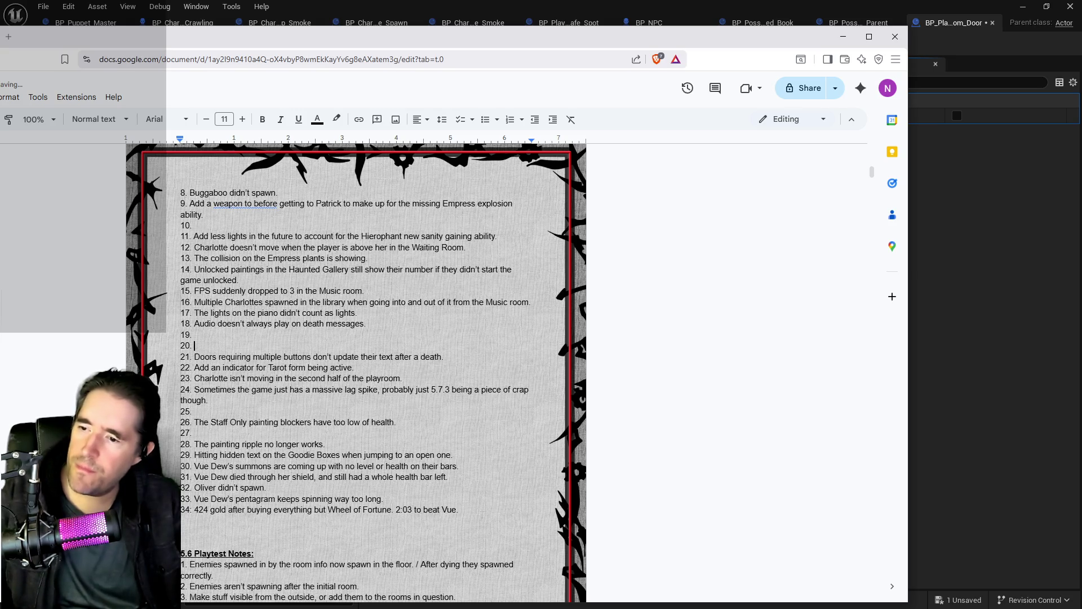
left_click_drag(458, 510, 241, 510)
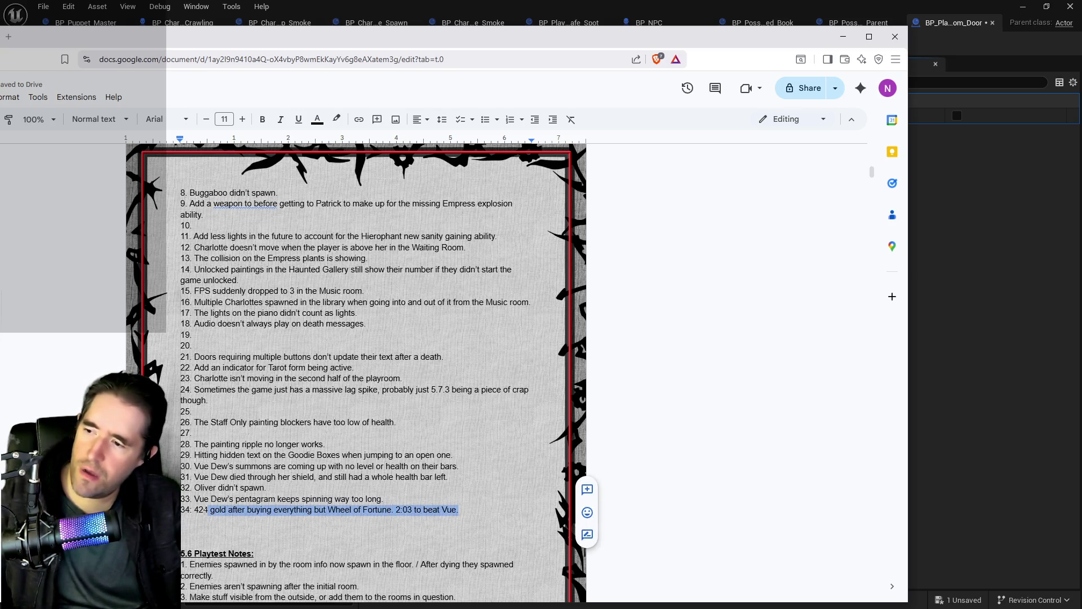
key("BackSpace")
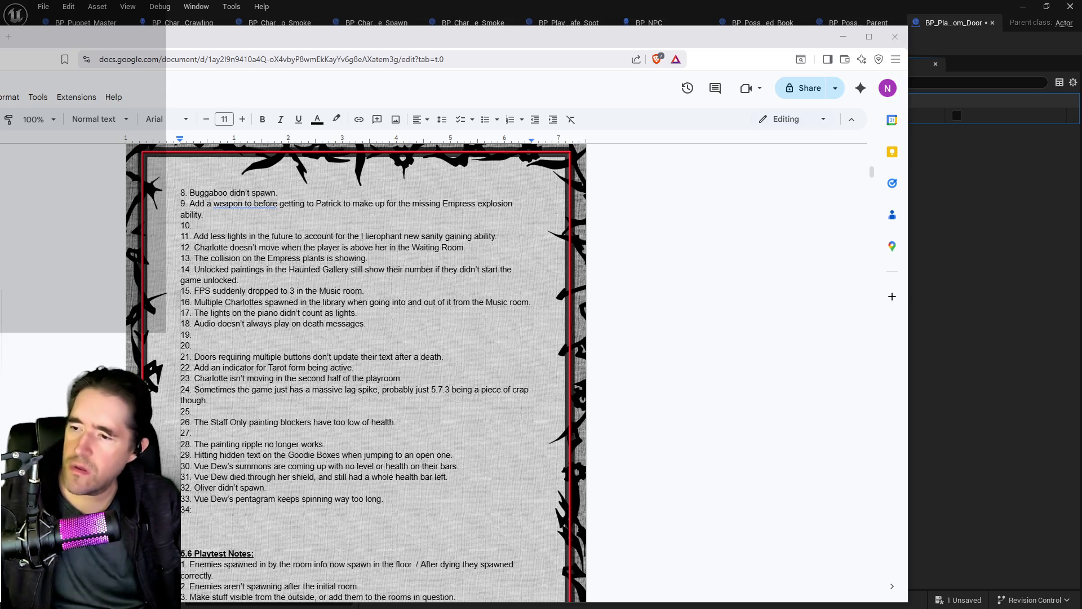
key("shift+Home")
key("BackSpace")
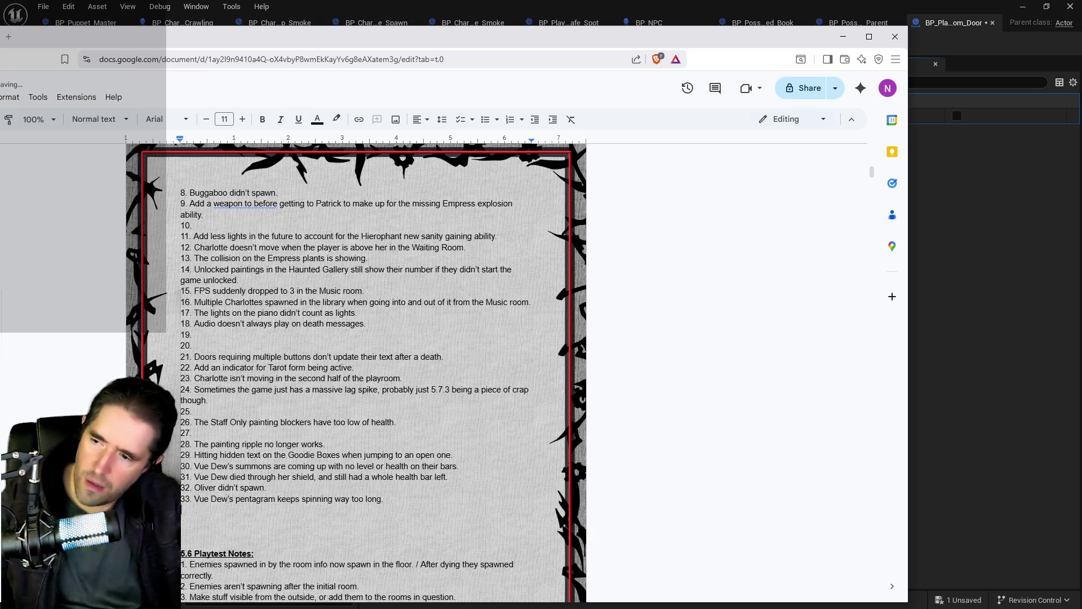
left_click_drag(270, 488, 202, 488)
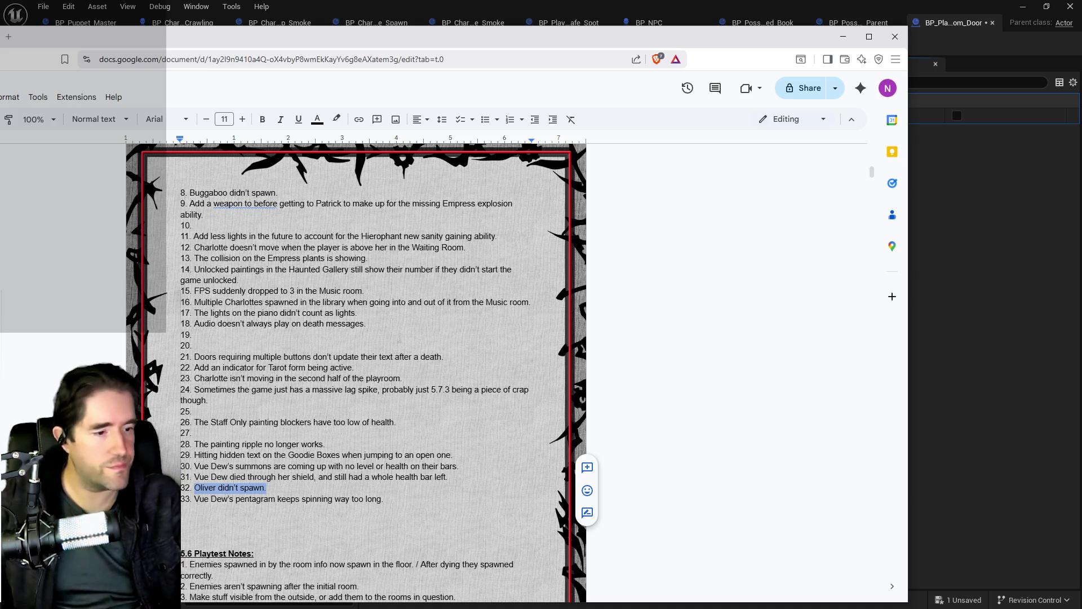
key("alt+Tab")
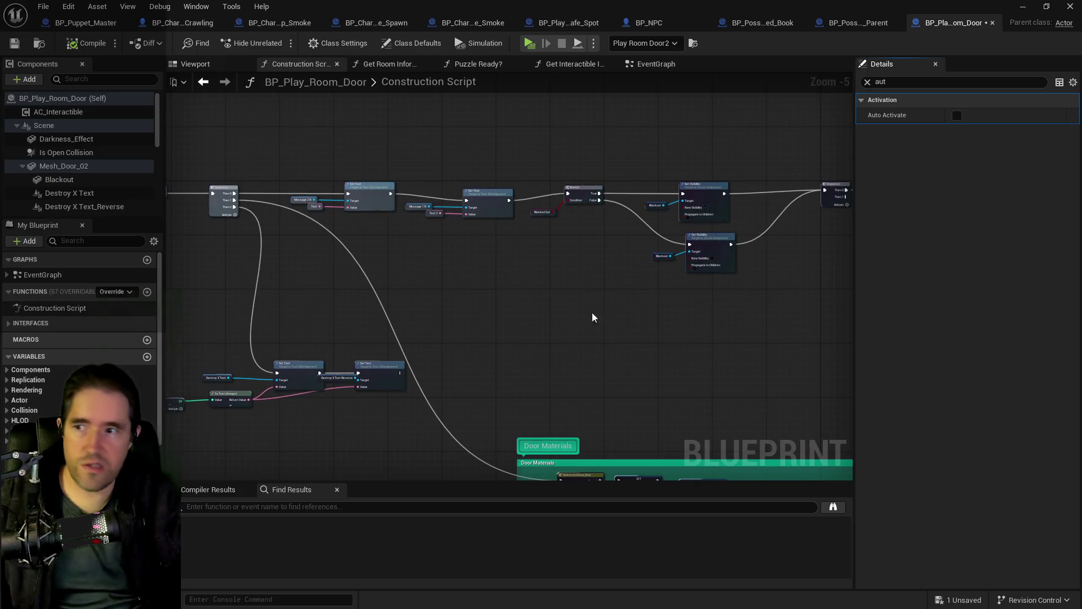
Open BP_Buggaboo_Boss from the Characters/Bosses/Buggaboo folder in the Content Browser
key("ctrl+space")
left_click_drag(747, 130, 277, 94)
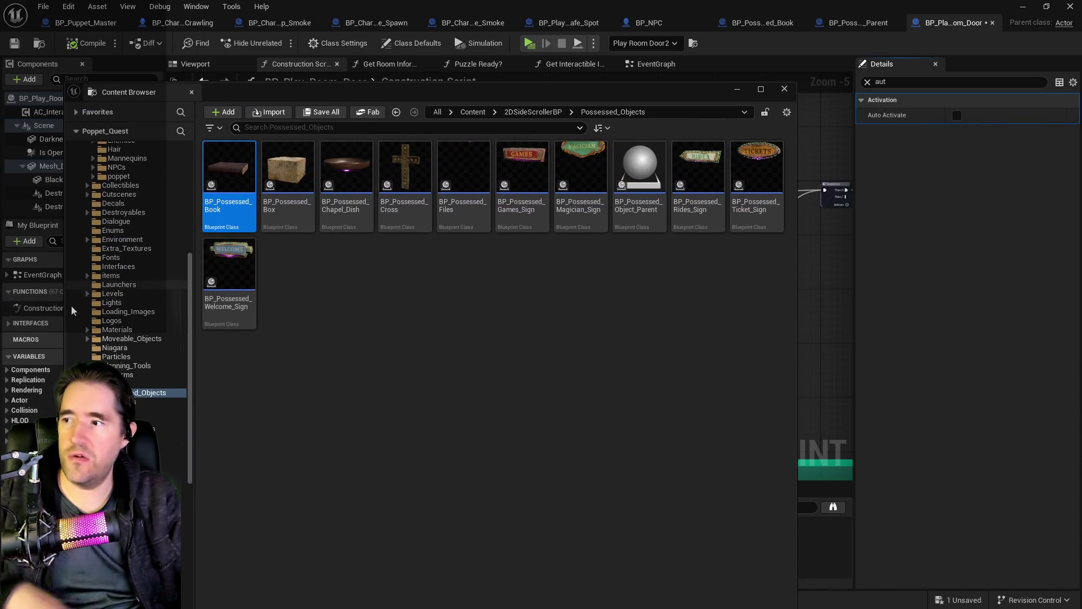
scroll(90, 325, "up", 8)
scroll(90, 325, "up", 3)
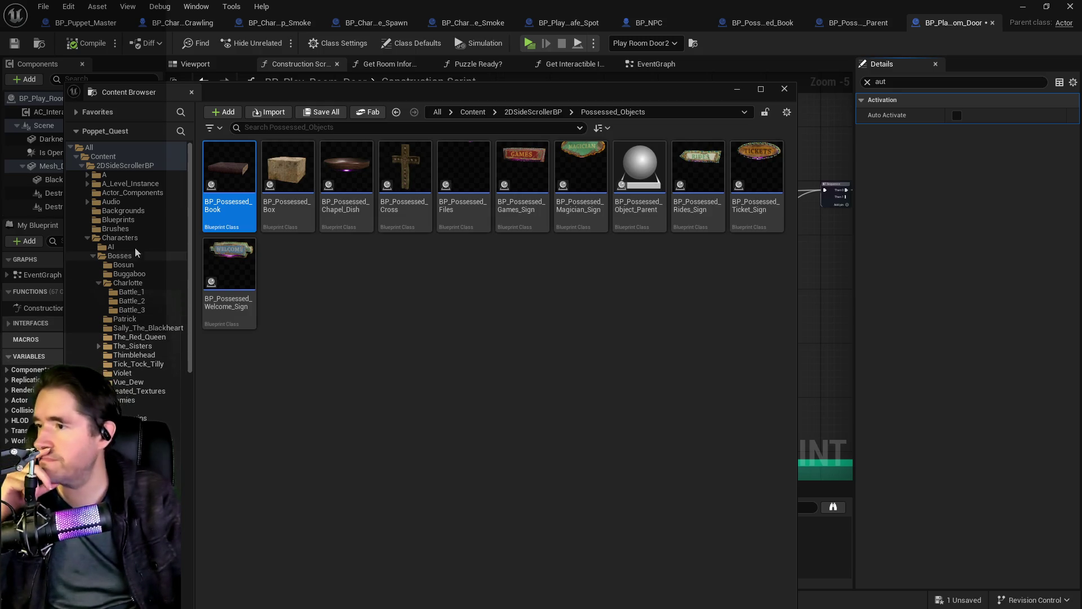
left_click(129, 274)
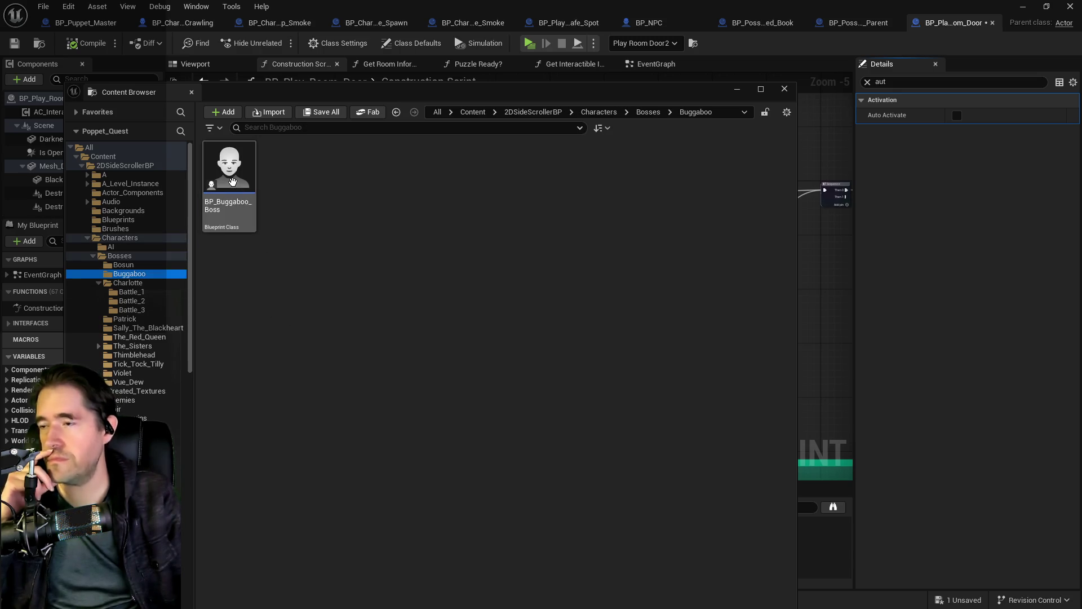
double_click(233, 181)
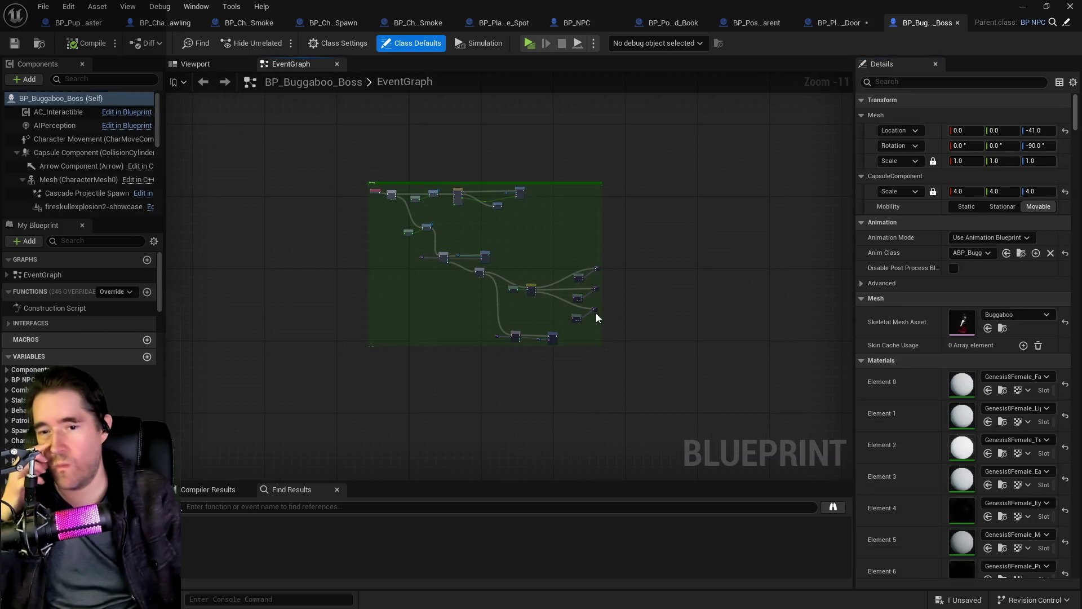
Filter My Blueprint by 'tag' and inspect the Gameplay Tags variable's default tags
left_click(112, 238)
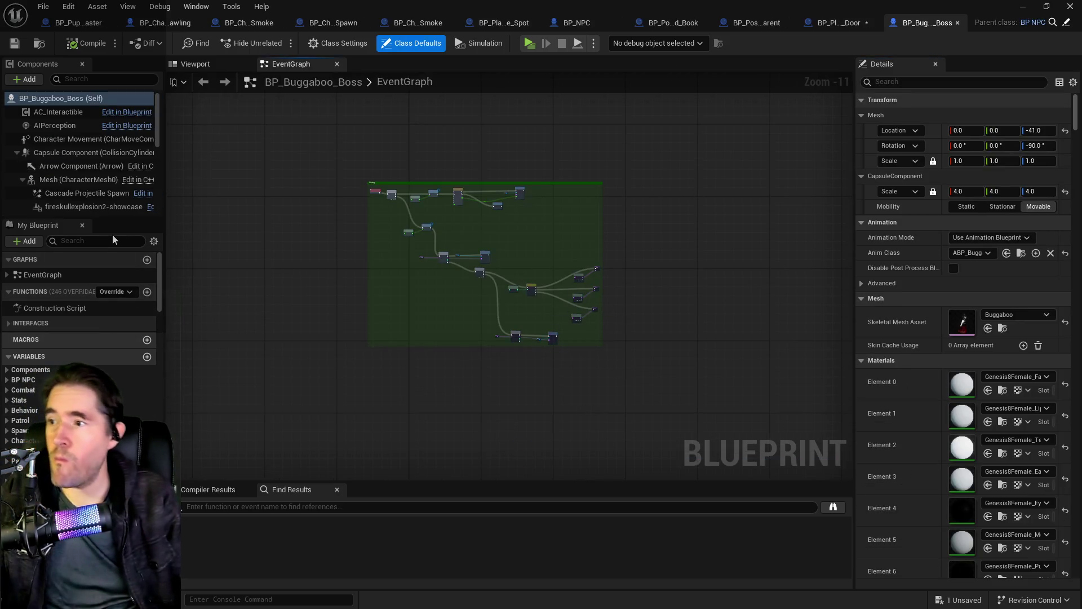
type("tag")
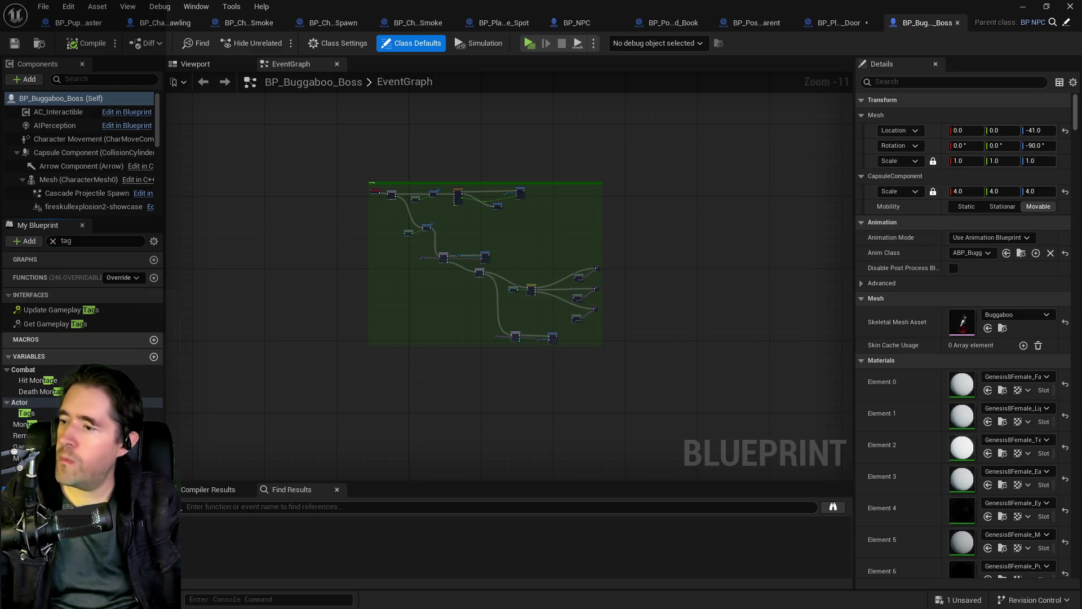
left_click(40, 510)
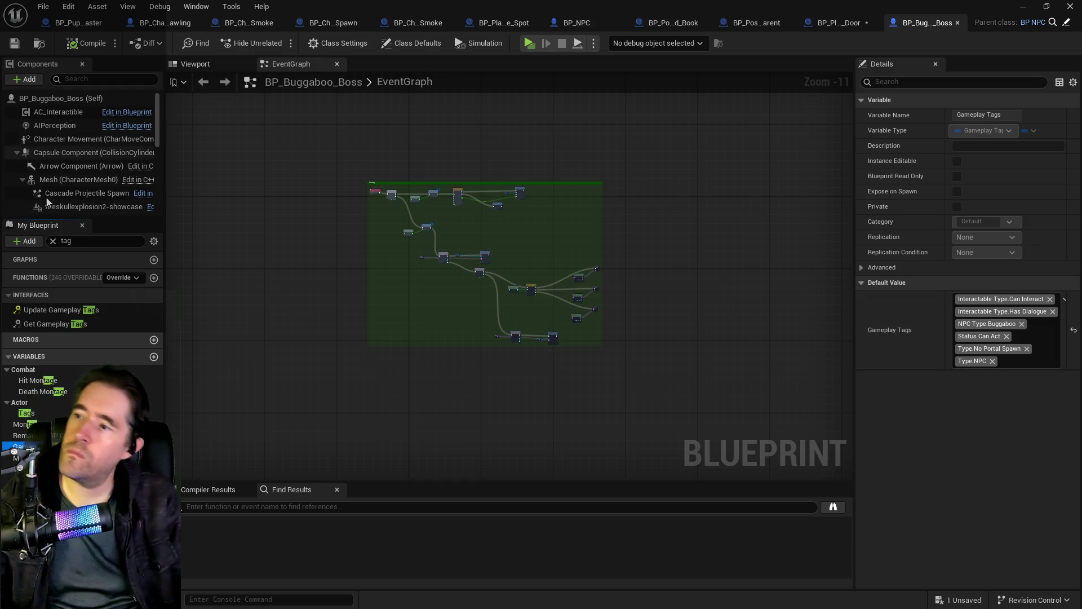
Review the 'movement' variables (Default Movement Mode Flying, Temporary Movement Speed 0.0) and select Character Movement
left_click(53, 241)
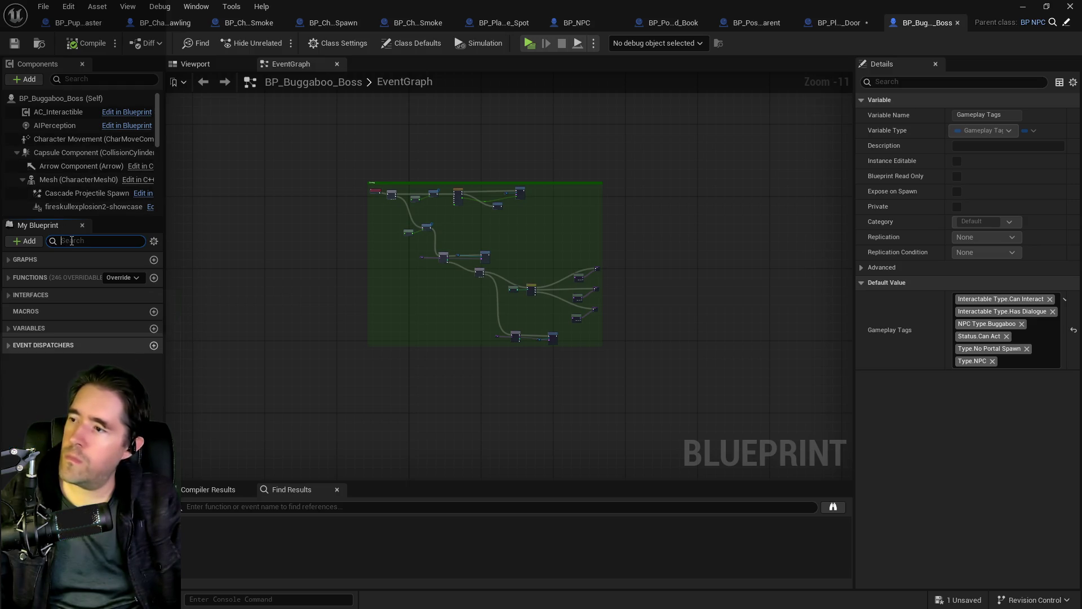
type("movement")
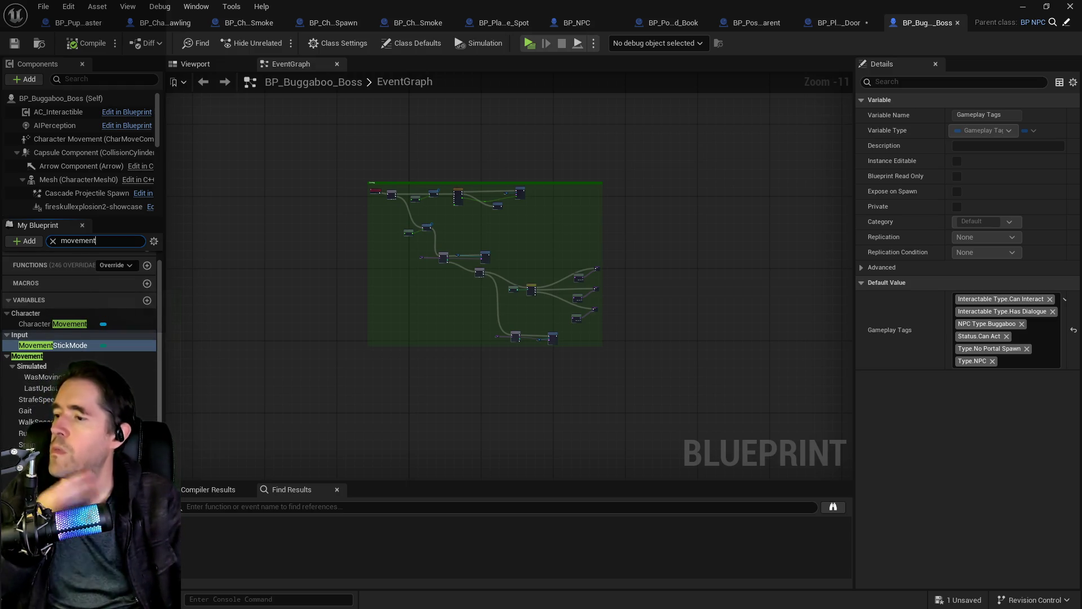
left_click(67, 508)
left_click(73, 523)
left_click(73, 546)
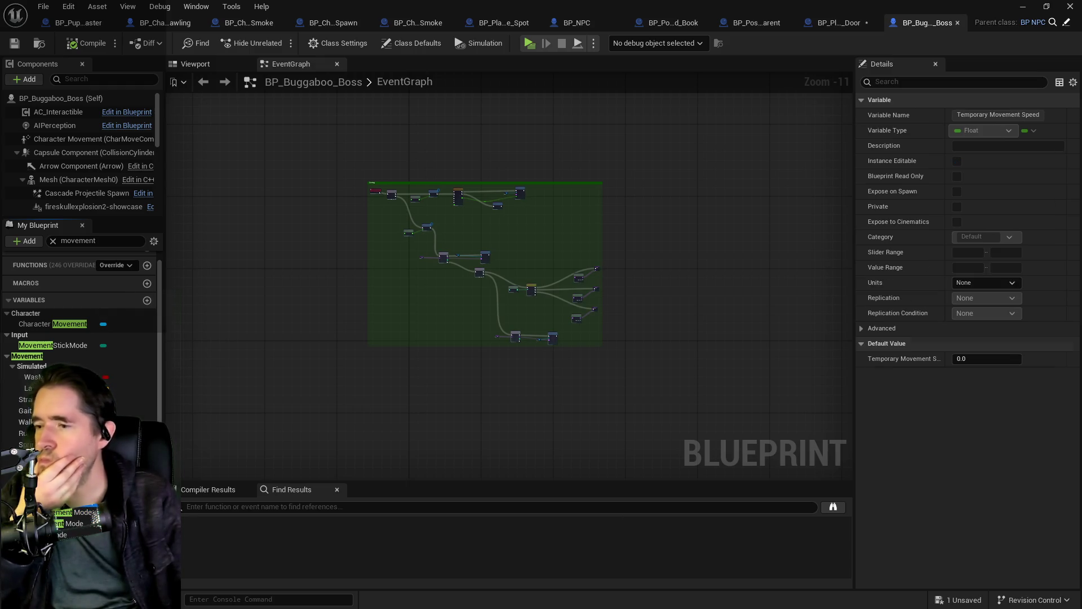
scroll(75, 183, "down", 10)
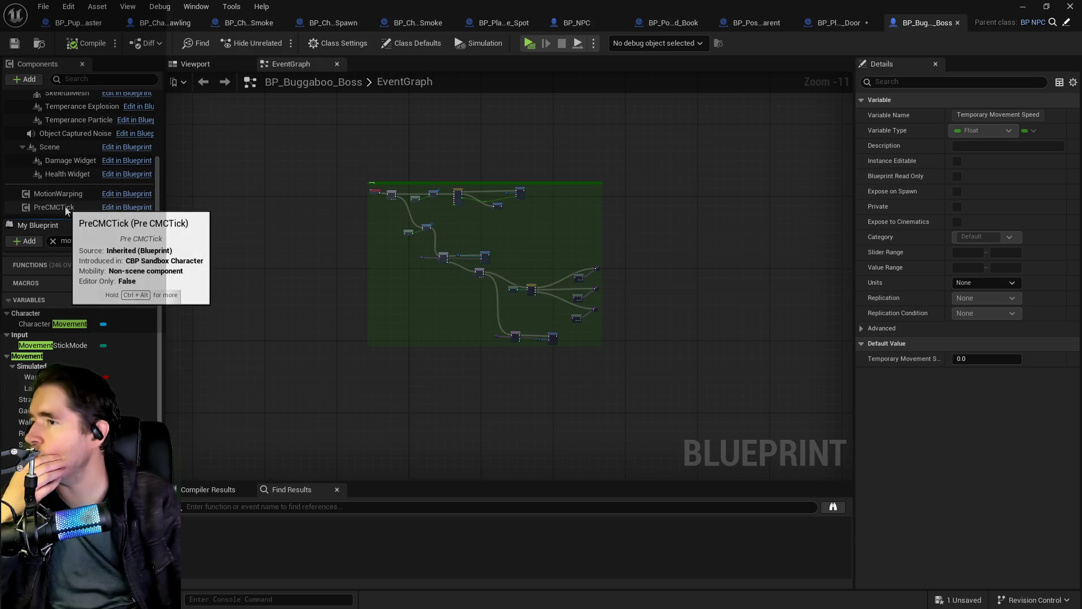
scroll(66, 207, "up", 3)
scroll(66, 206, "up", 3)
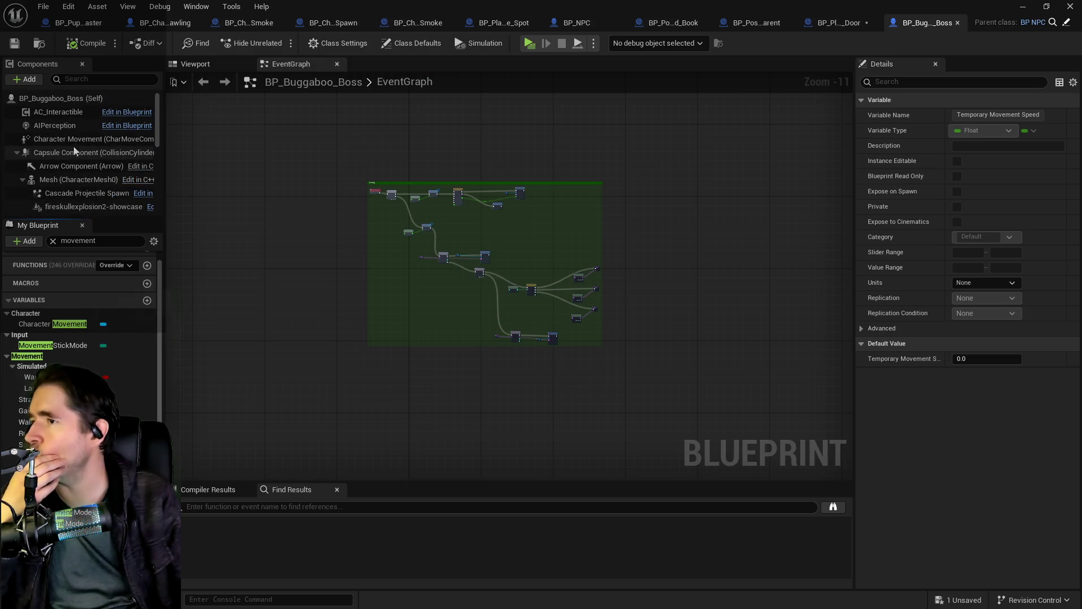
left_click(74, 141)
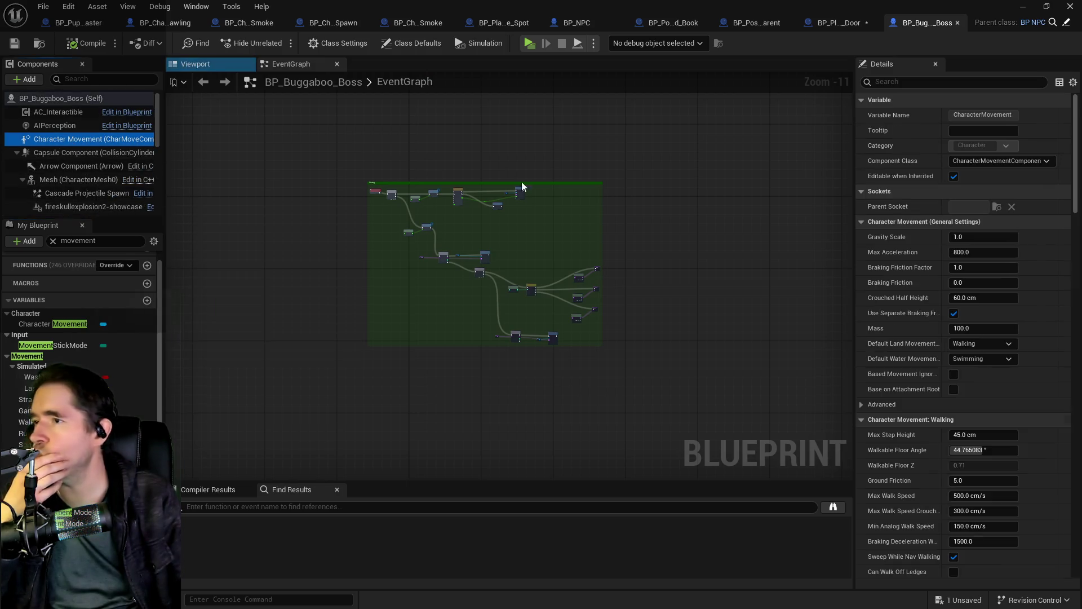
Set Character Movement's Default Land Movement Mode to Flying and save BP_Buggaboo_Boss
left_click(967, 342)
left_click(971, 386)
left_click(970, 359)
left_click(971, 343)
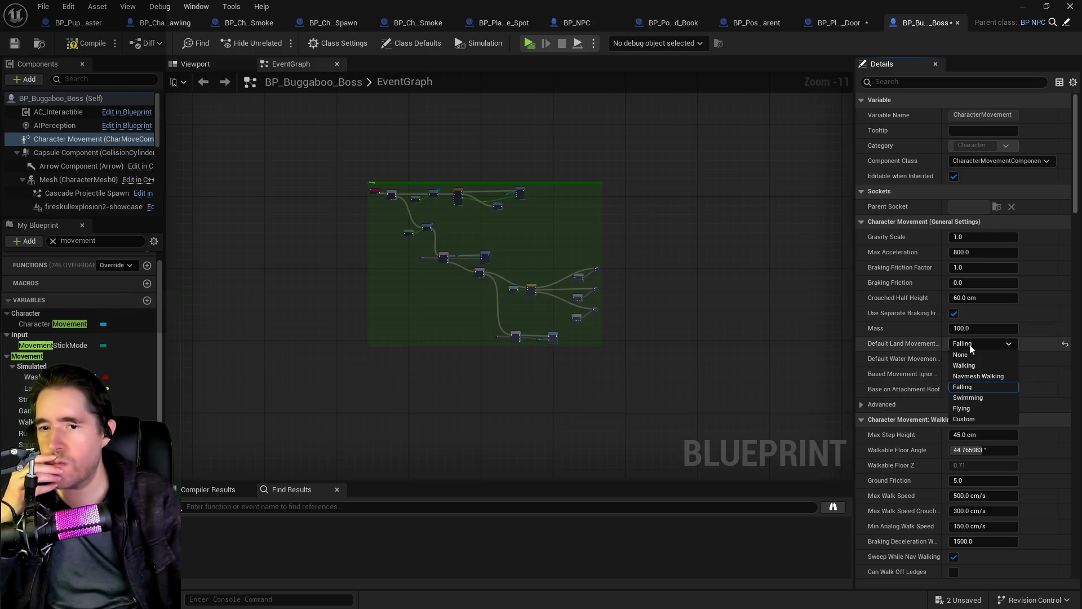
left_click(967, 408)
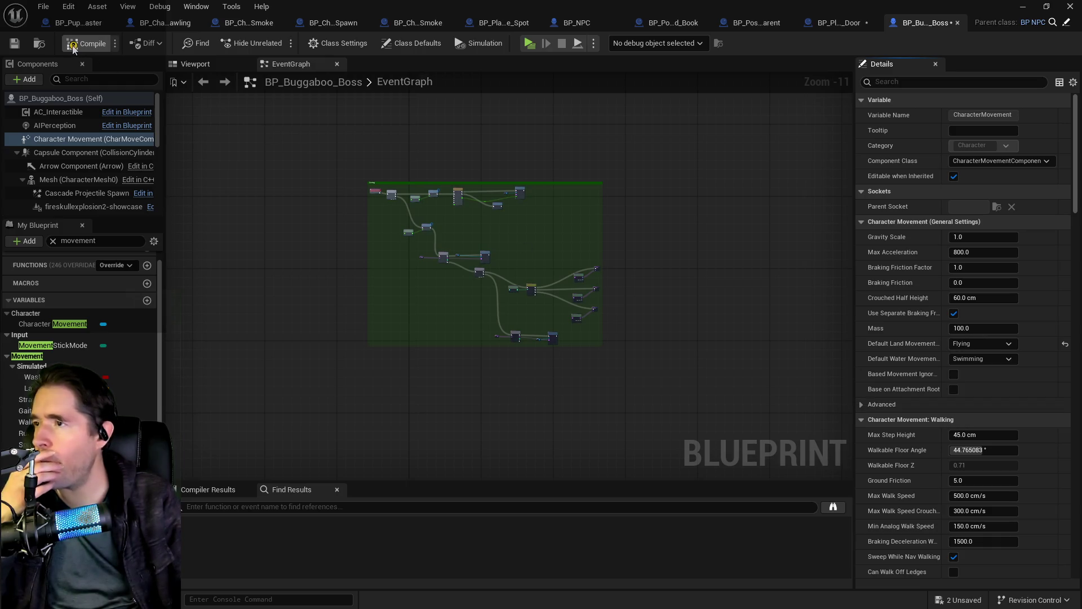
left_click(15, 46)
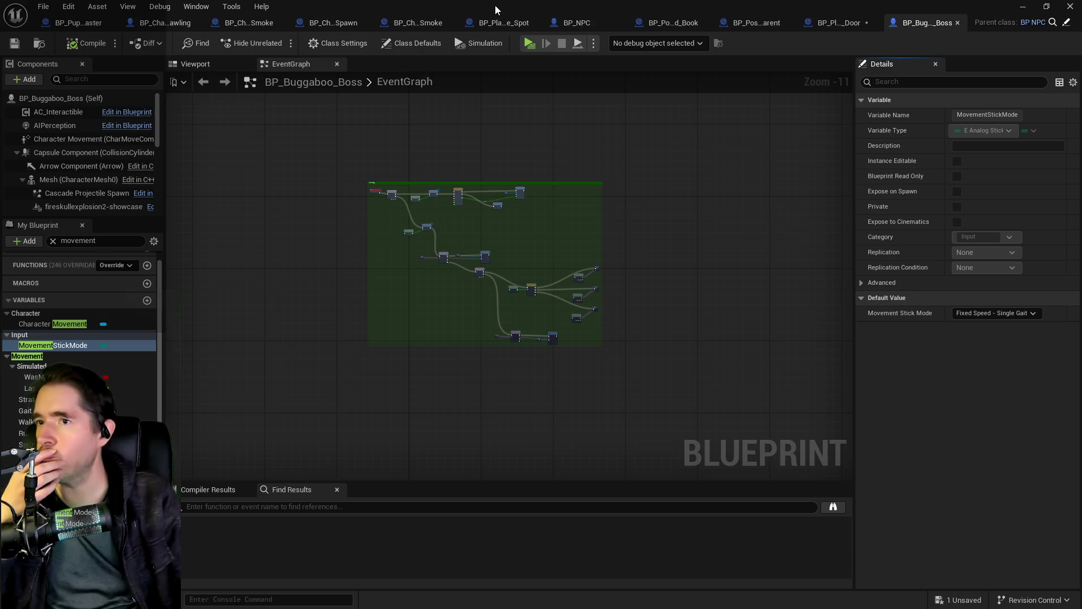
key("ctrl+b")
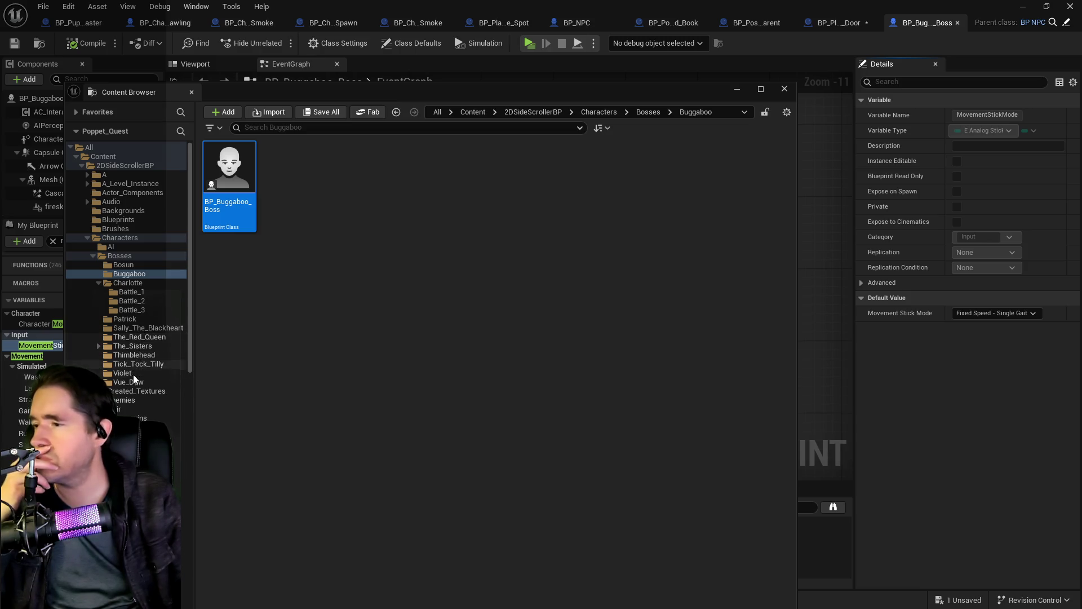
Open BP_Oliver from the NPCs folder and filter its members by 'movement'
left_click(172, 428)
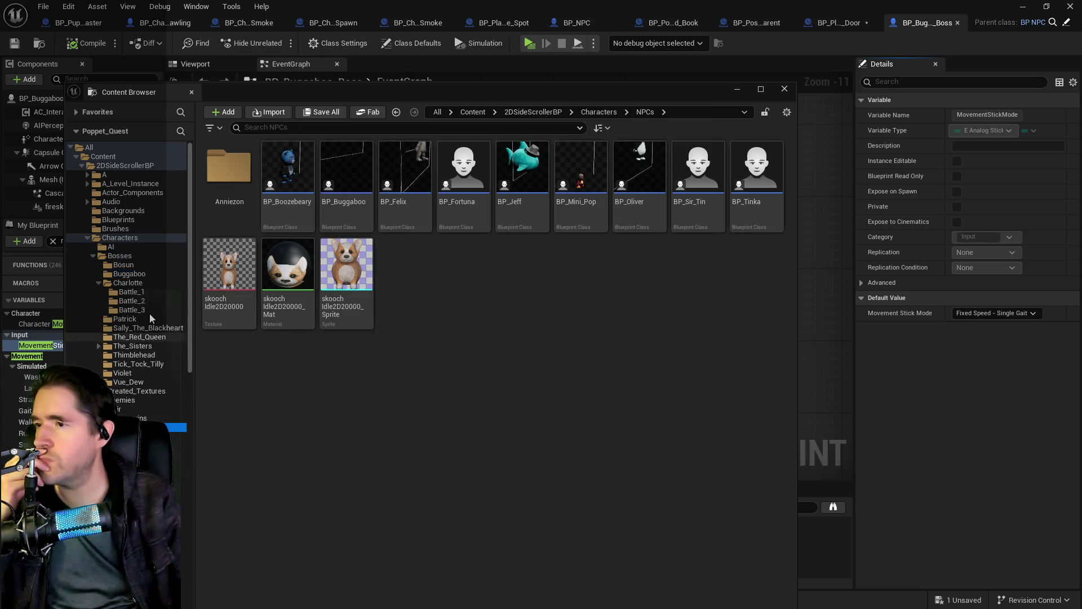
double_click(642, 186)
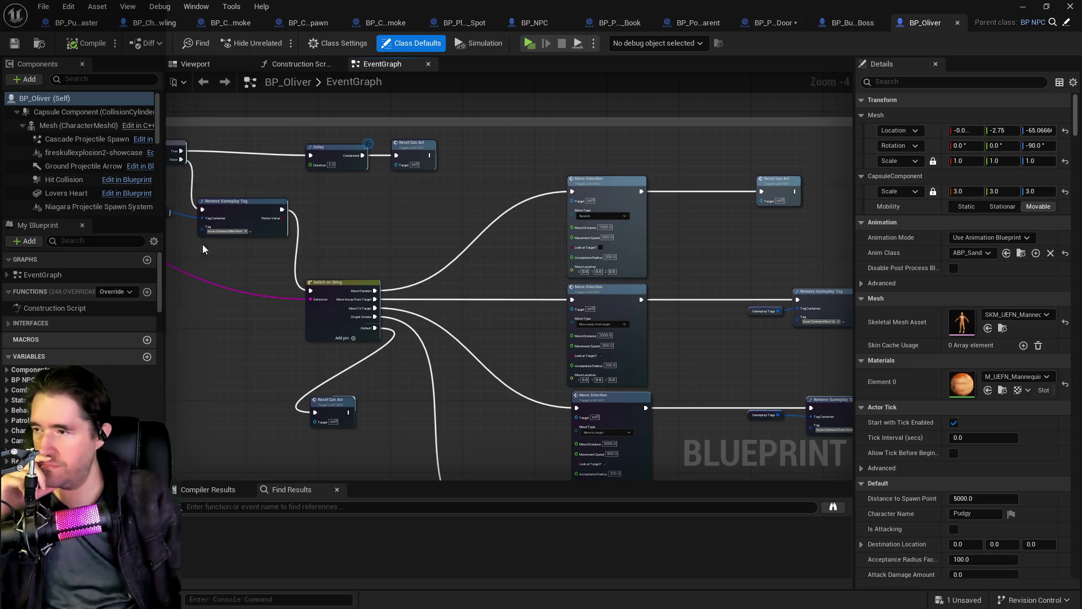
left_click(87, 239)
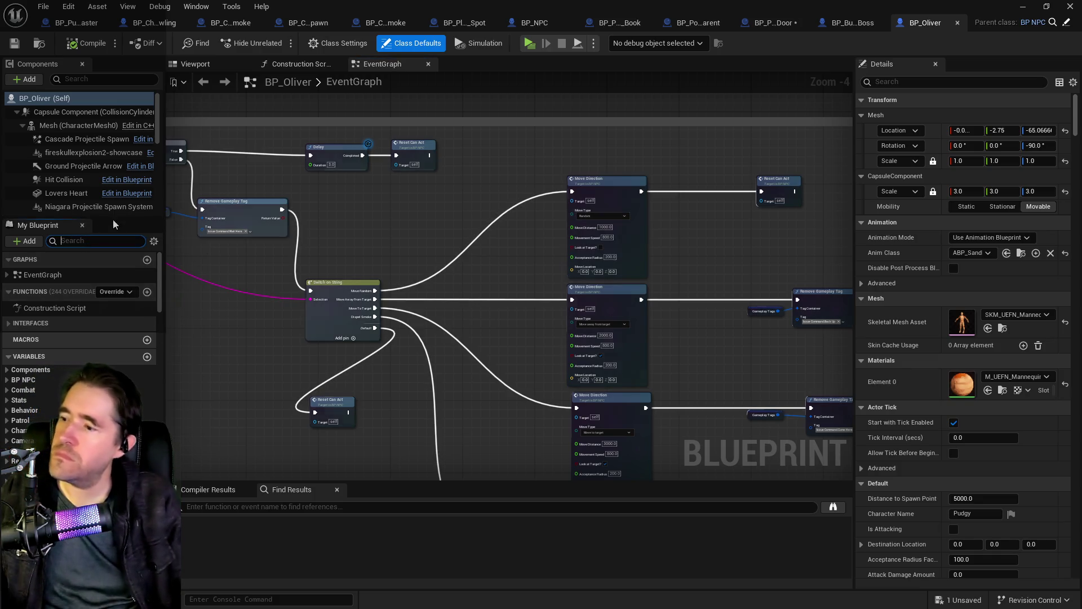
type("movement")
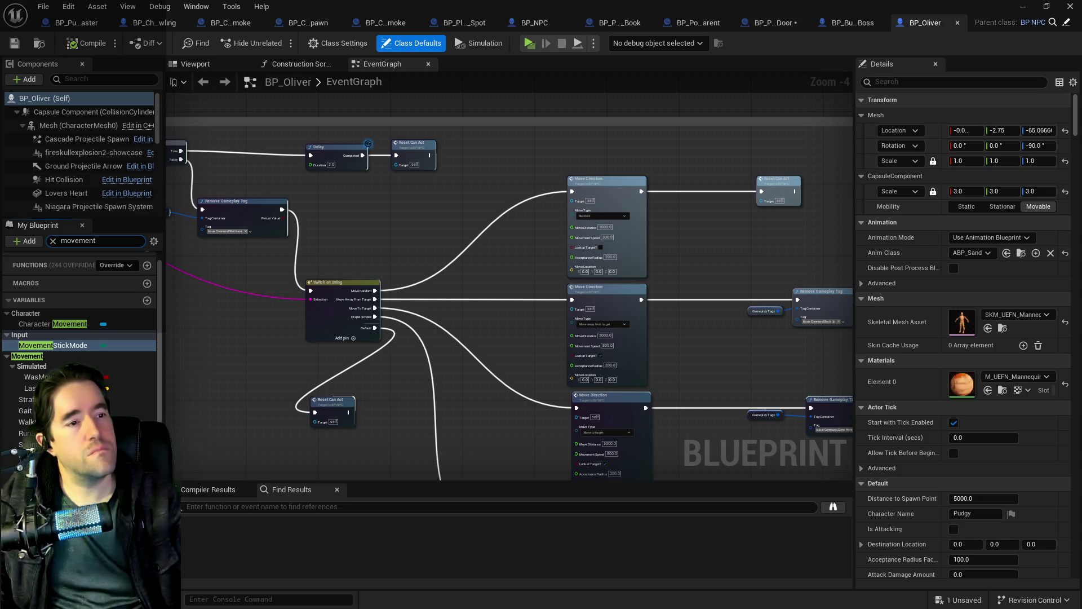
Inspect MovementStickMode, Movement Mode, Default Movement Mode and Character Movement, then return to BP_Buggaboo_Boss
mouse_move(490, 289)
left_mouse_down()
mouse_move(658, 273)
mouse_move(482, 237)
left_mouse_up()
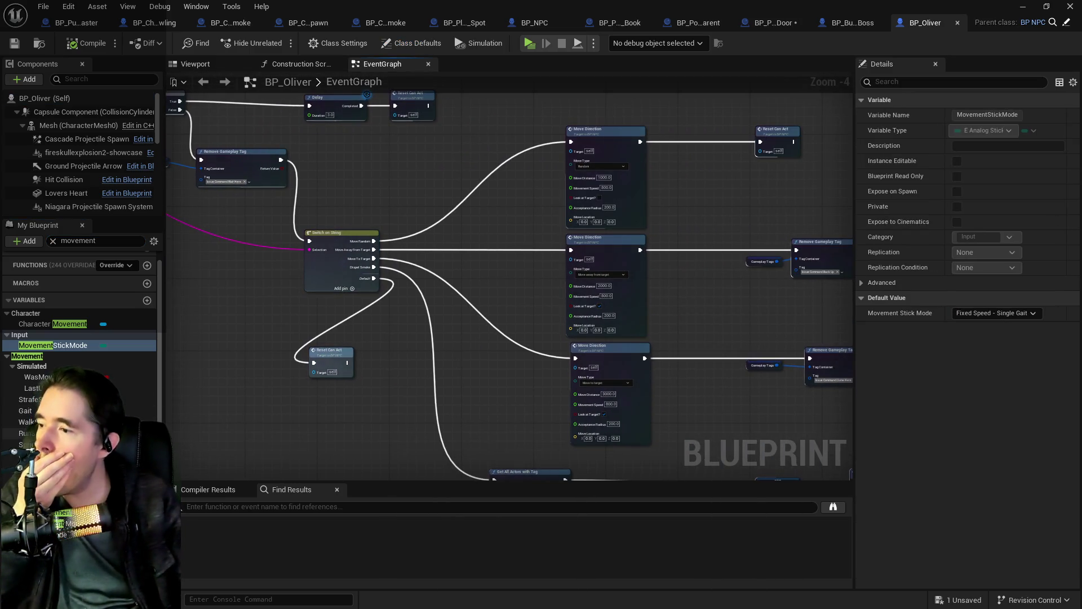
left_click(34, 455)
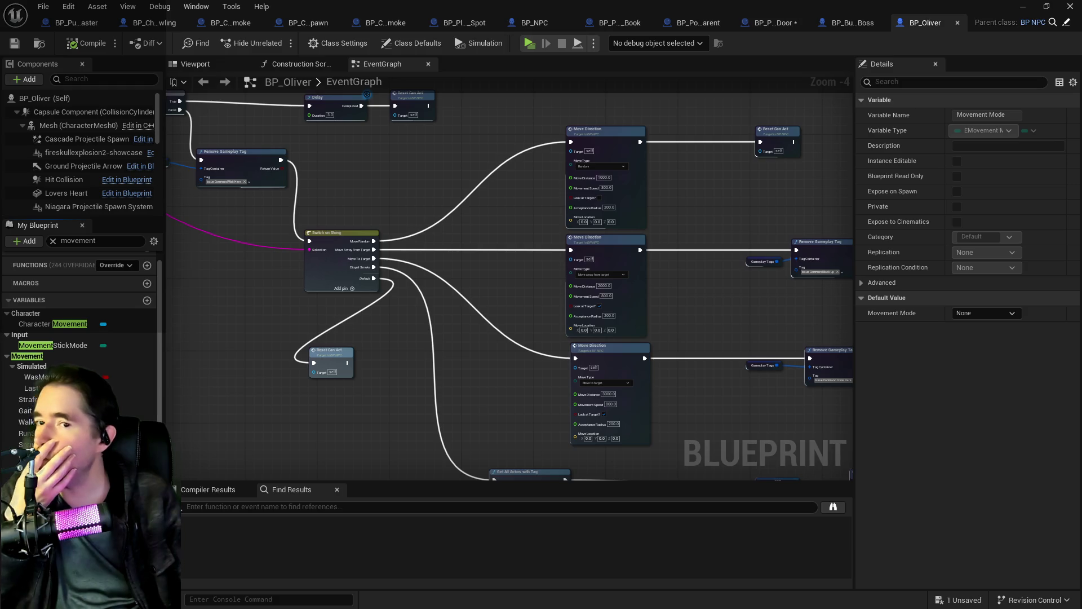
left_click(40, 466)
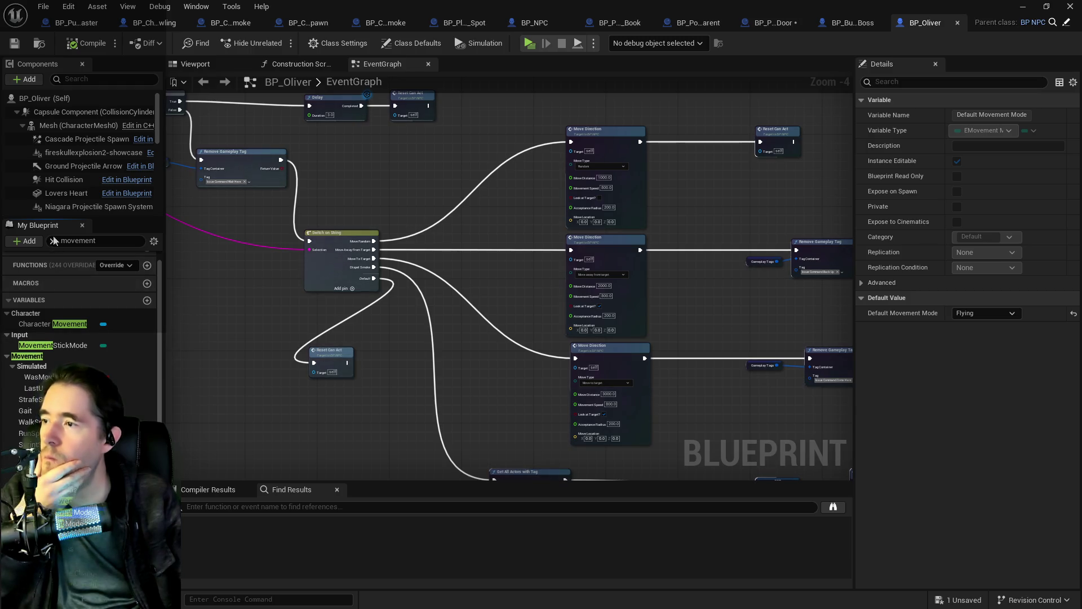
scroll(80, 135, "down", 3)
scroll(80, 133, "down", 4)
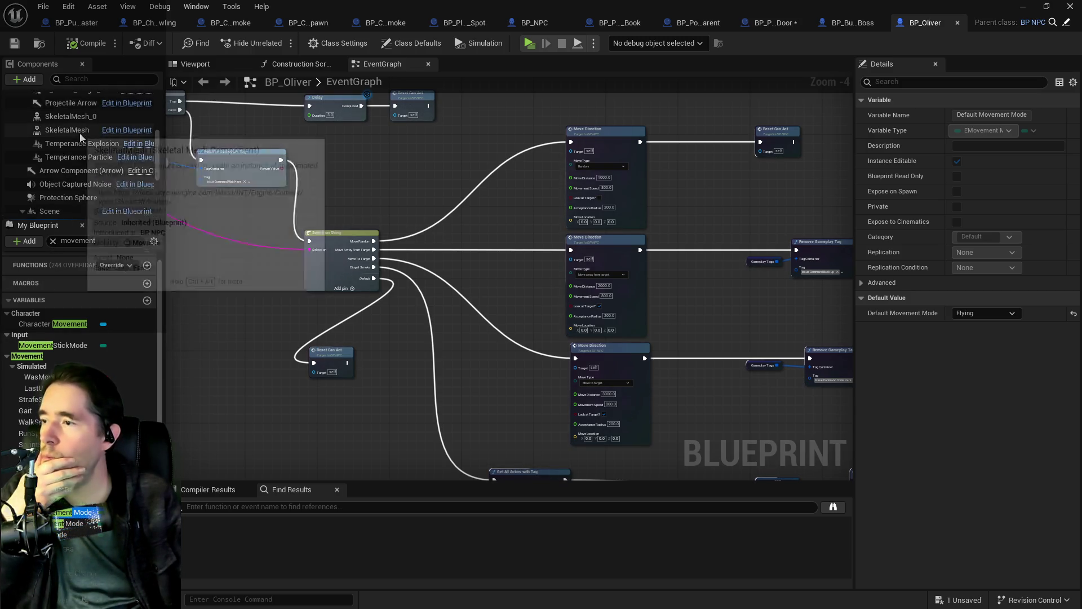
scroll(81, 136, "down", 3)
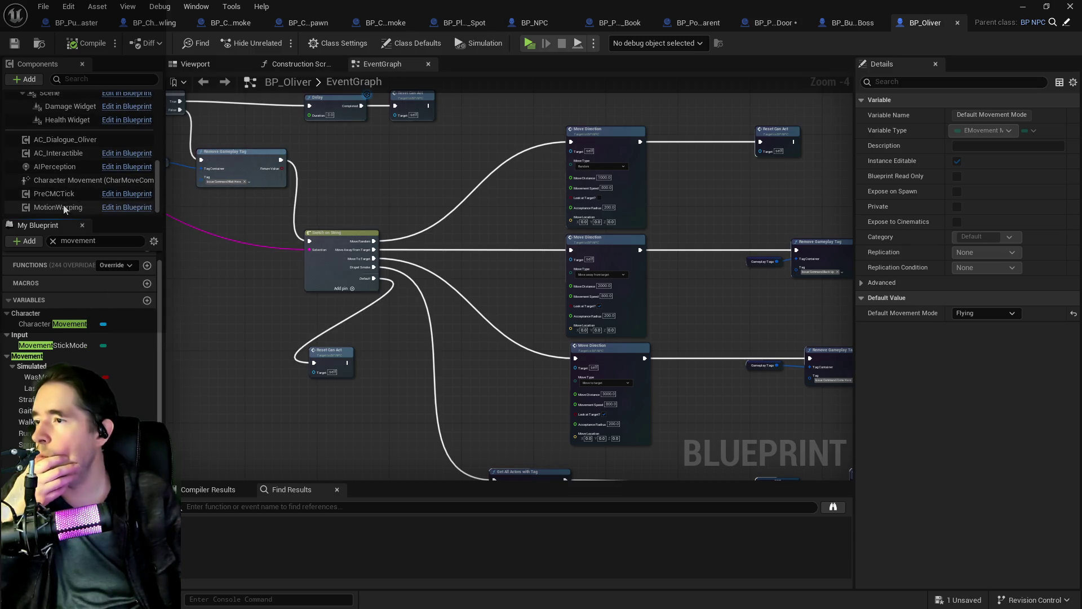
left_click(71, 182)
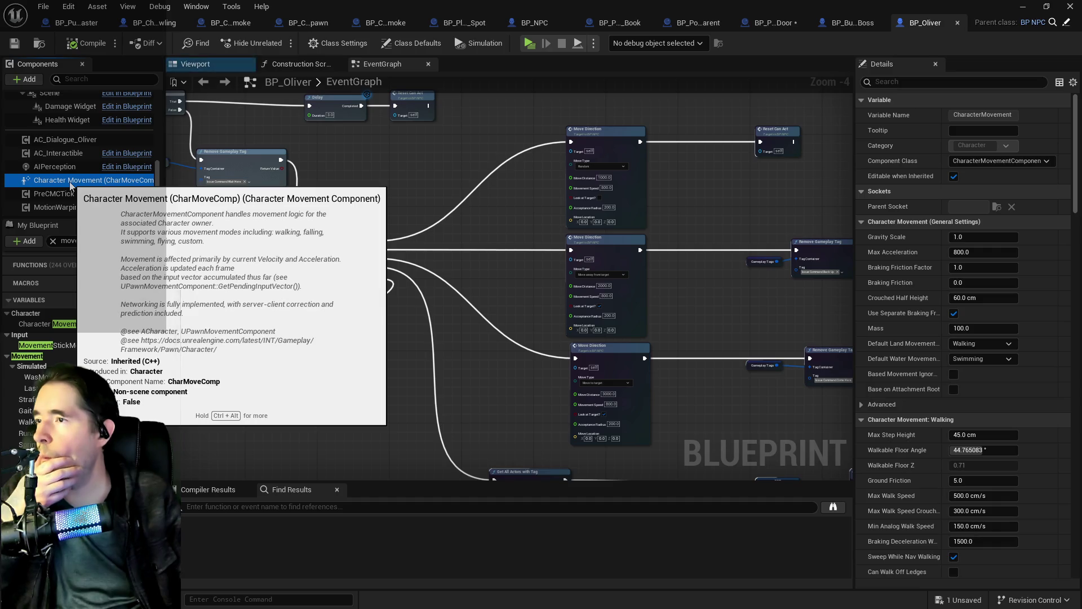
left_click(861, 24)
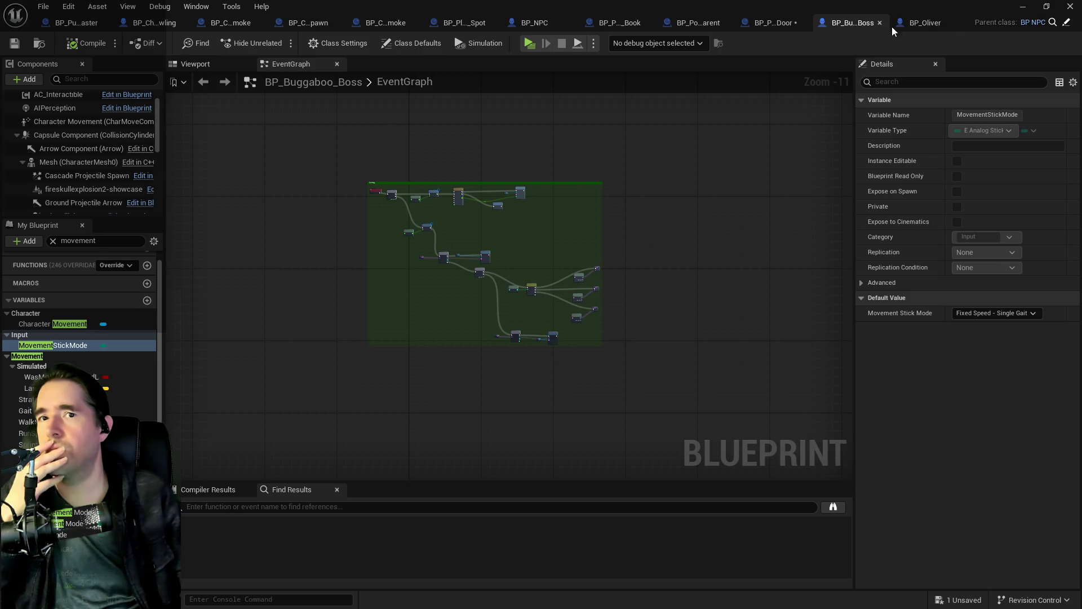
Review BP_Buggaboo_Boss's Character Movement settings for comparison with Oliver
left_click(914, 24)
left_click(846, 22)
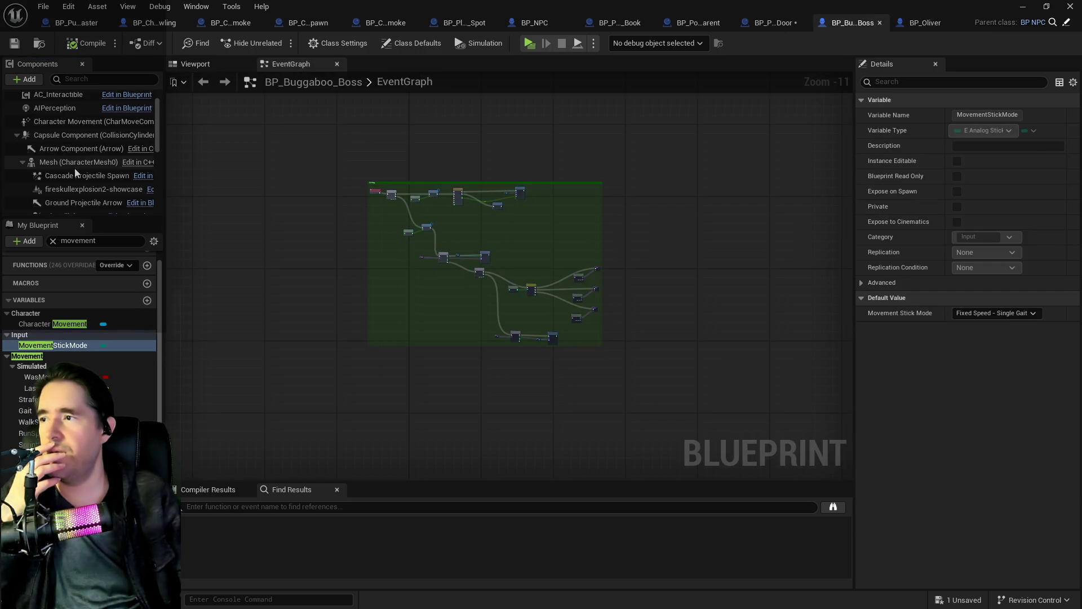
left_click(71, 122)
scroll(68, 168, "down", 2)
scroll(69, 168, "down", 5)
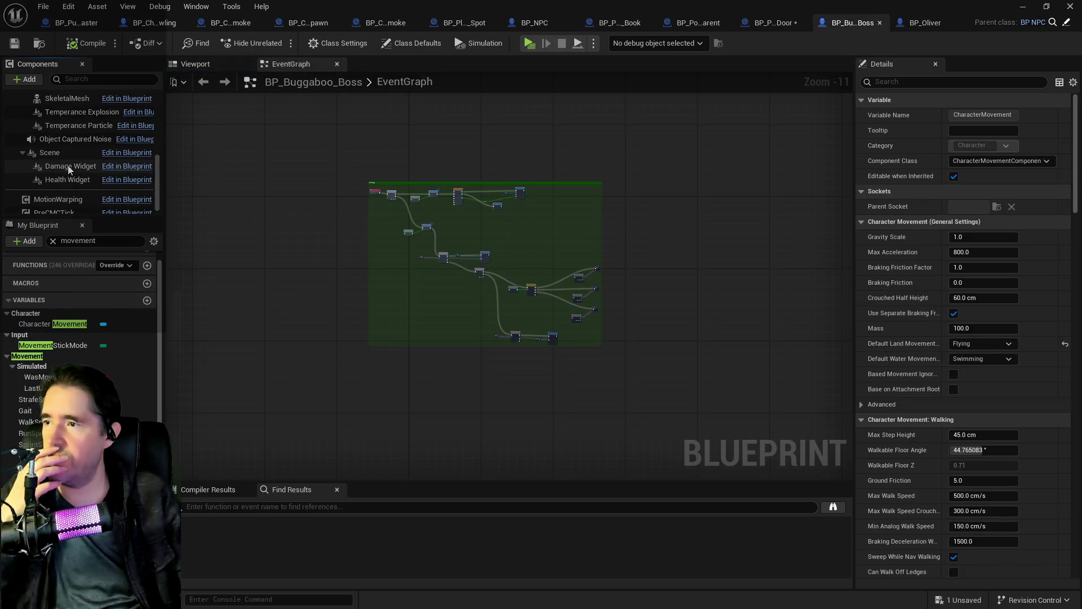
Set BP_Oliver's Default Land Movement Mode to Flying and save the blueprint
left_click(922, 25)
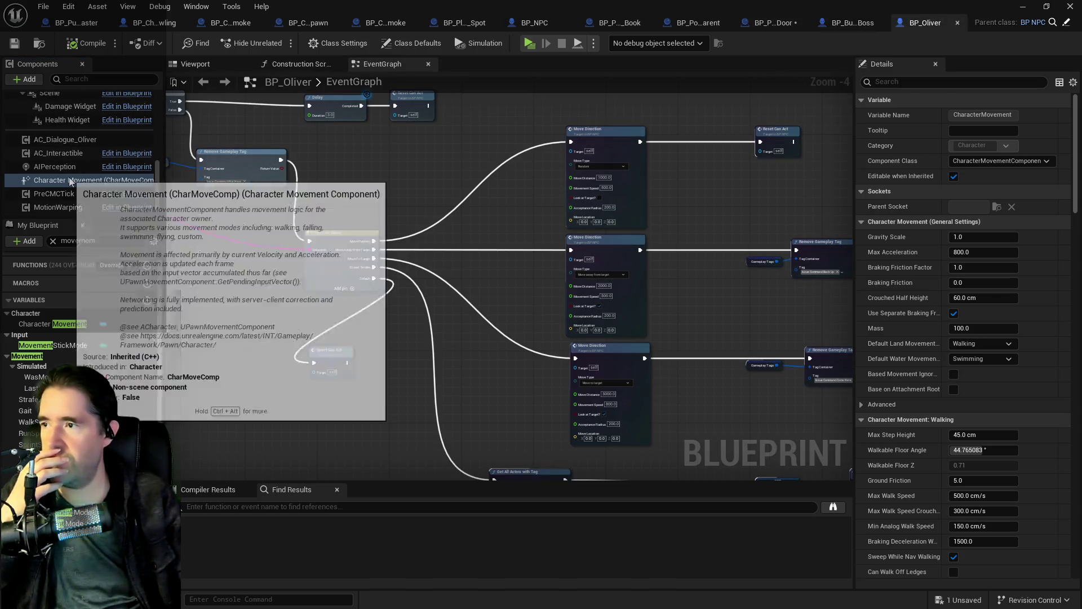
left_click(985, 345)
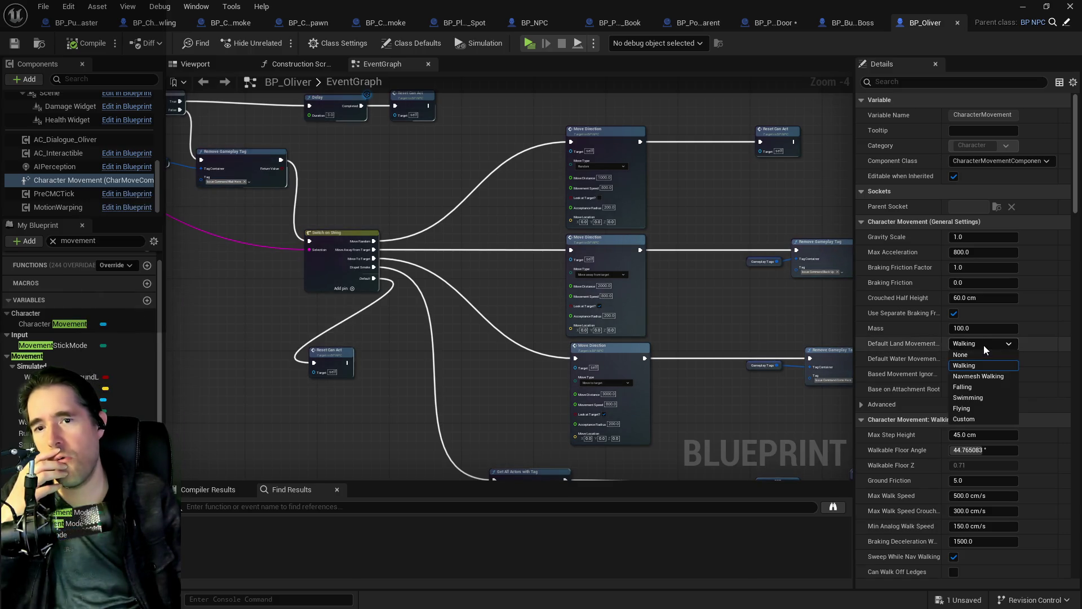
left_click(963, 408)
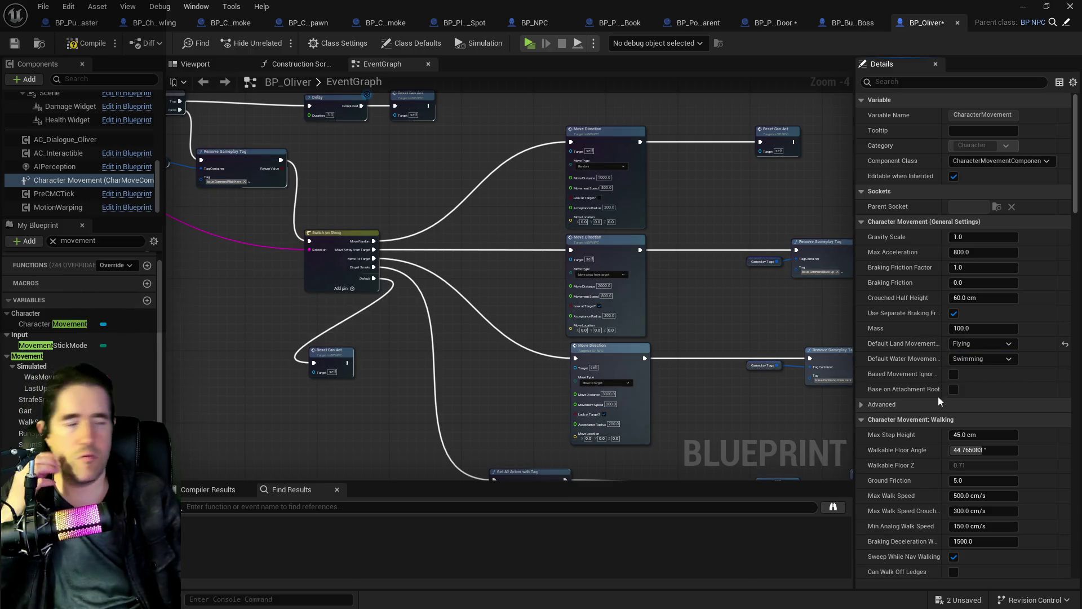
left_click(53, 345)
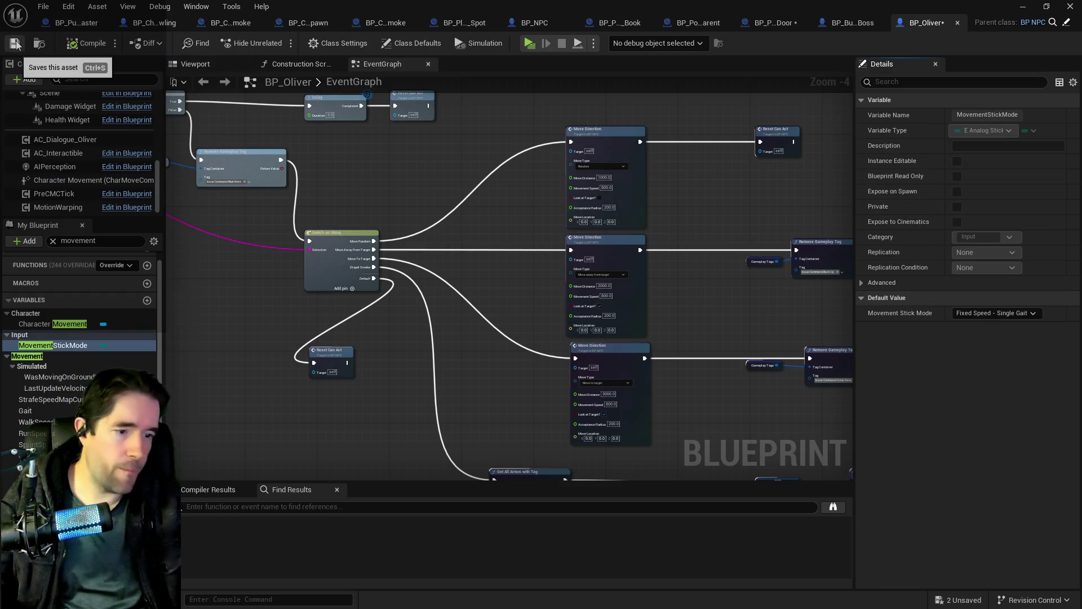
left_click(15, 44)
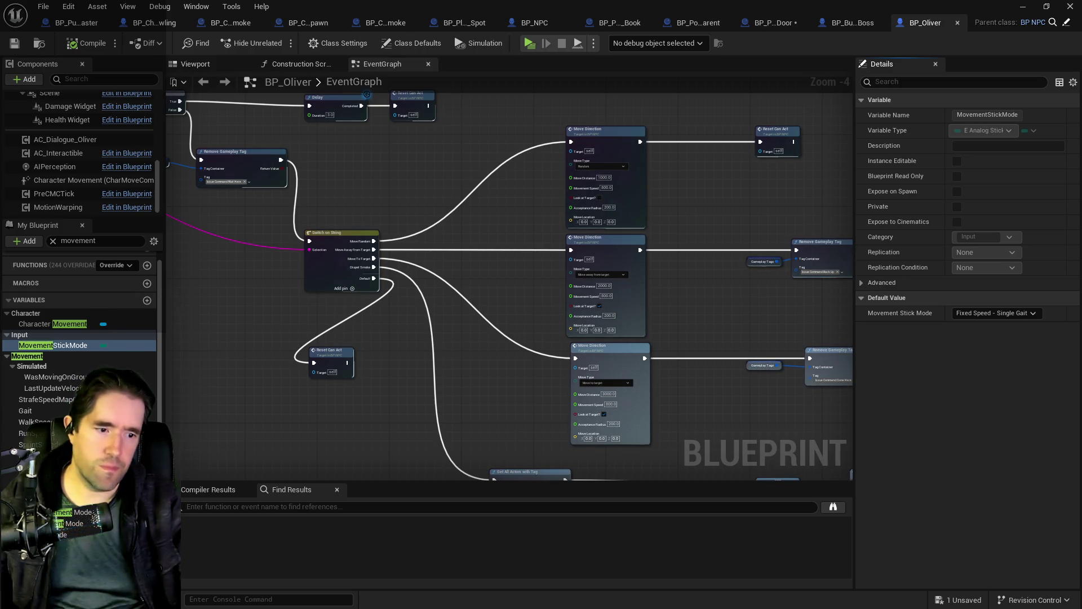
Bring up the Content Browser at BP_Oliver's Characters/NPCs folder and expand Audio
key("ctrl+b")
left_click(88, 202)
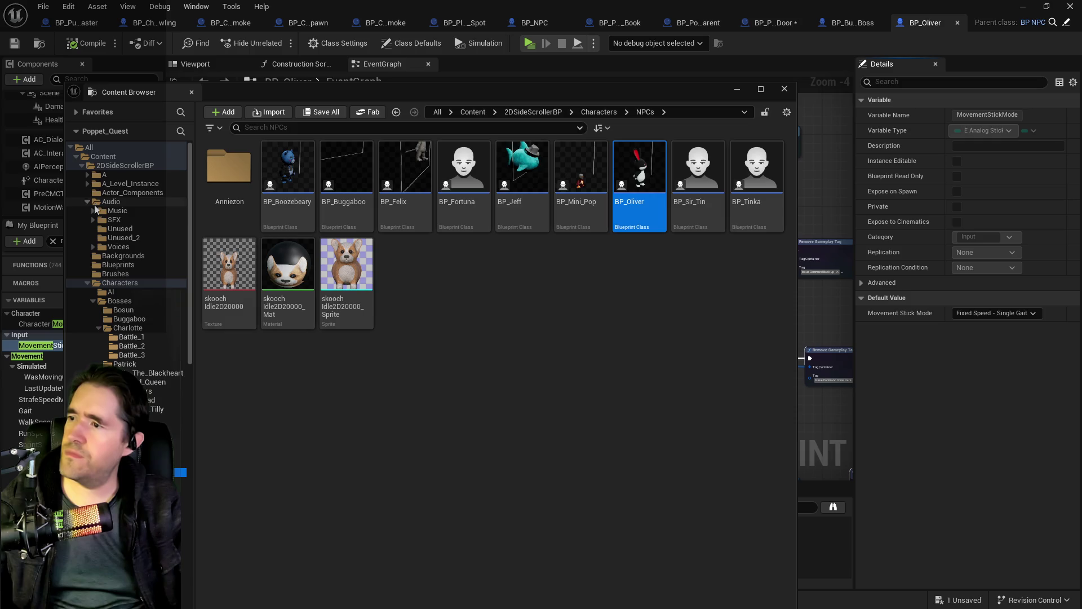
Search the Audio > Music folder for 'cursed', then close the Content Browser
left_click(112, 211)
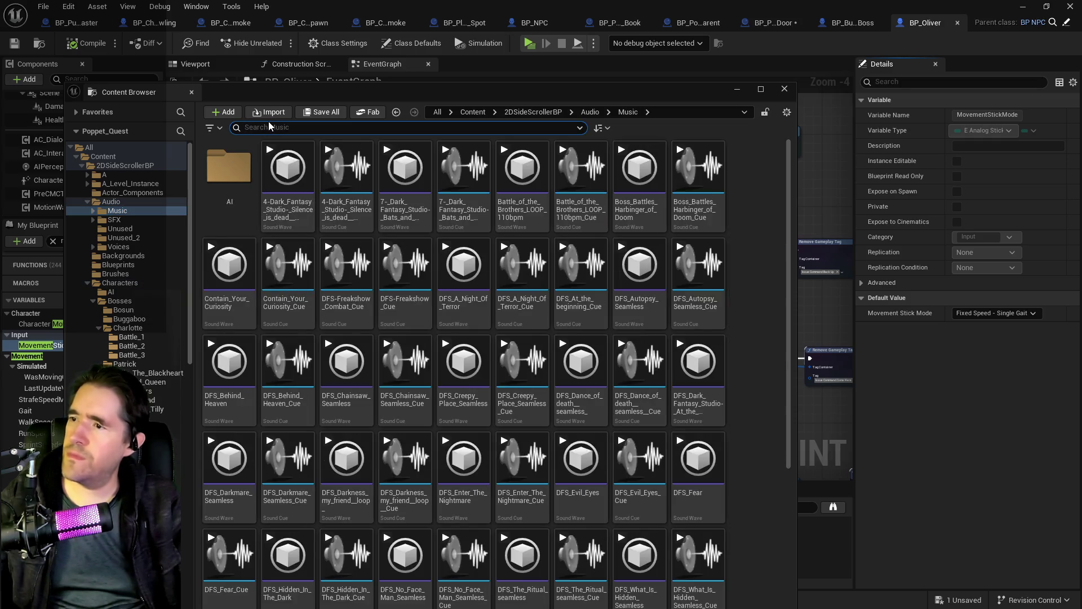
type("cursed")
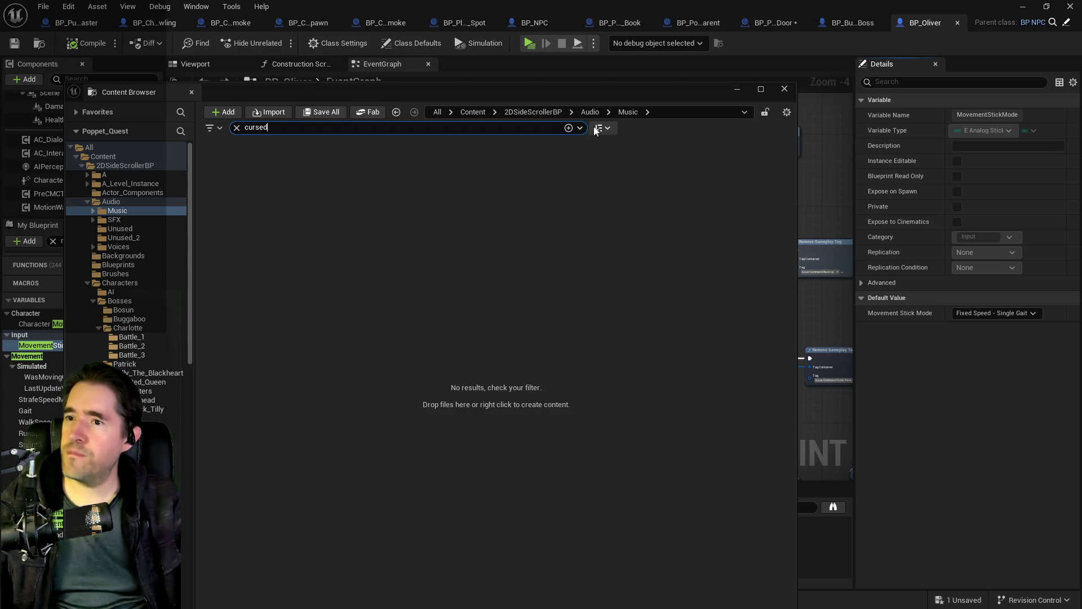
key("ctrl+space")
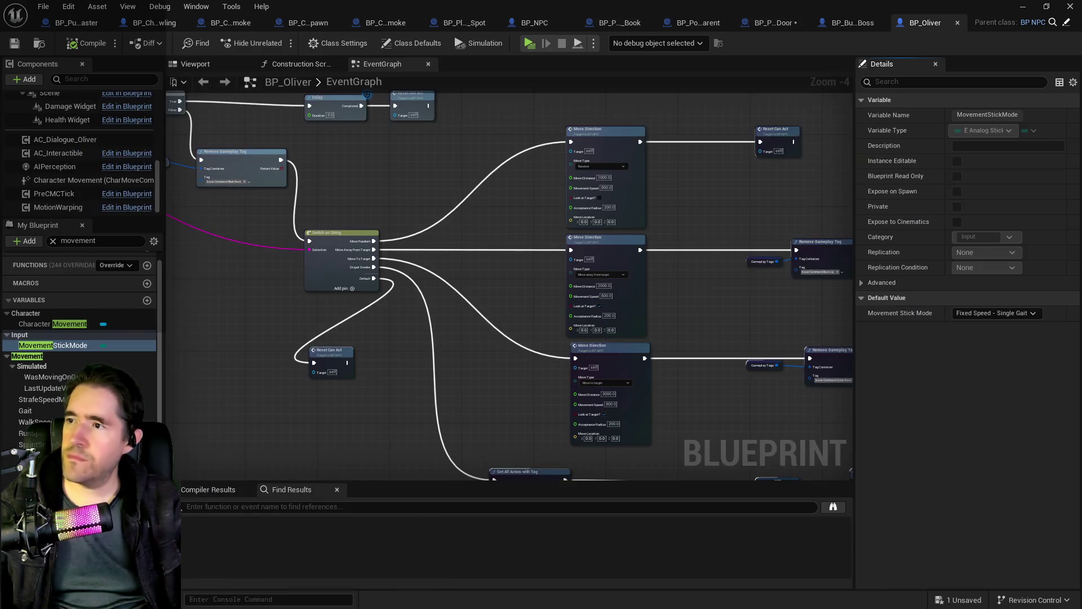
Pan BP_Oliver's EventGraph to reveal upper nodes, then return to the level editor
left_click(237, 292)
left_click_drag(237, 292, 319, 396)
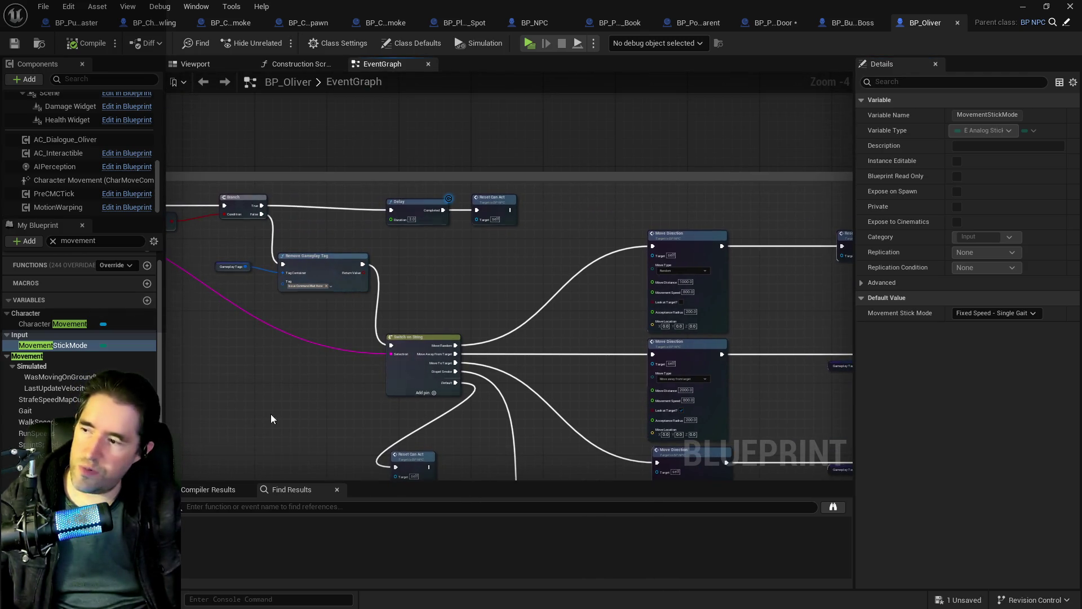
key("alt+Tab")
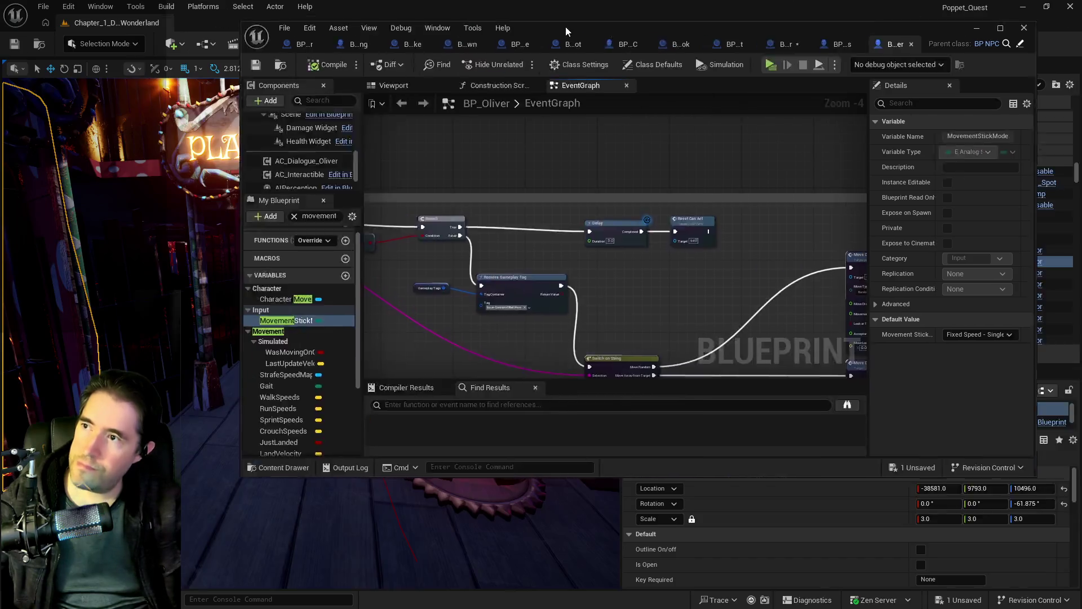
Enable Is Open on BP_Door_11 and BP_Door_70 so both doors start open
key("f")
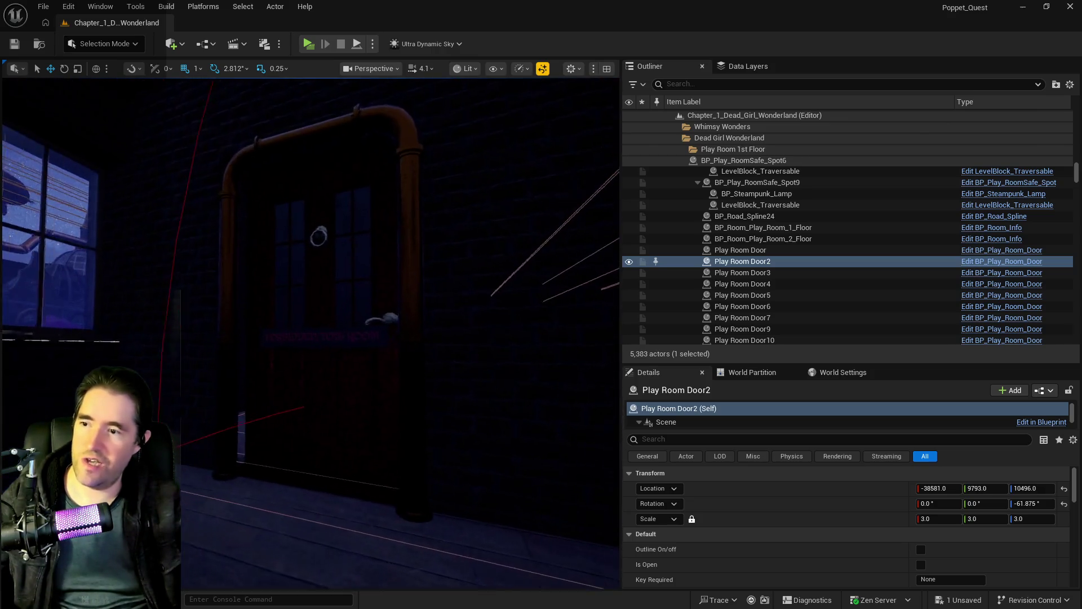
left_click(265, 454)
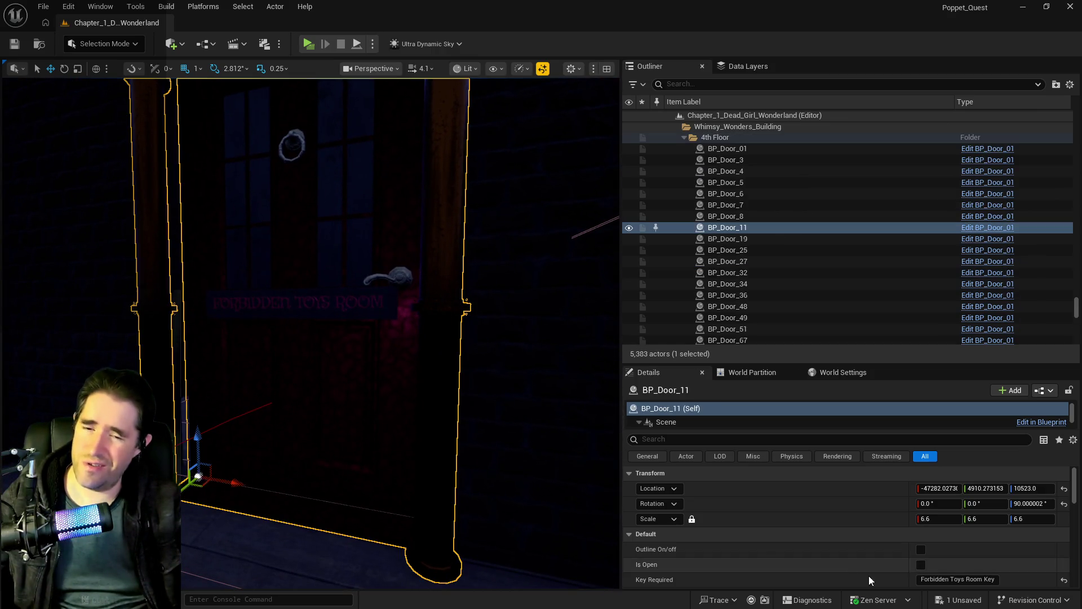
left_click(922, 564)
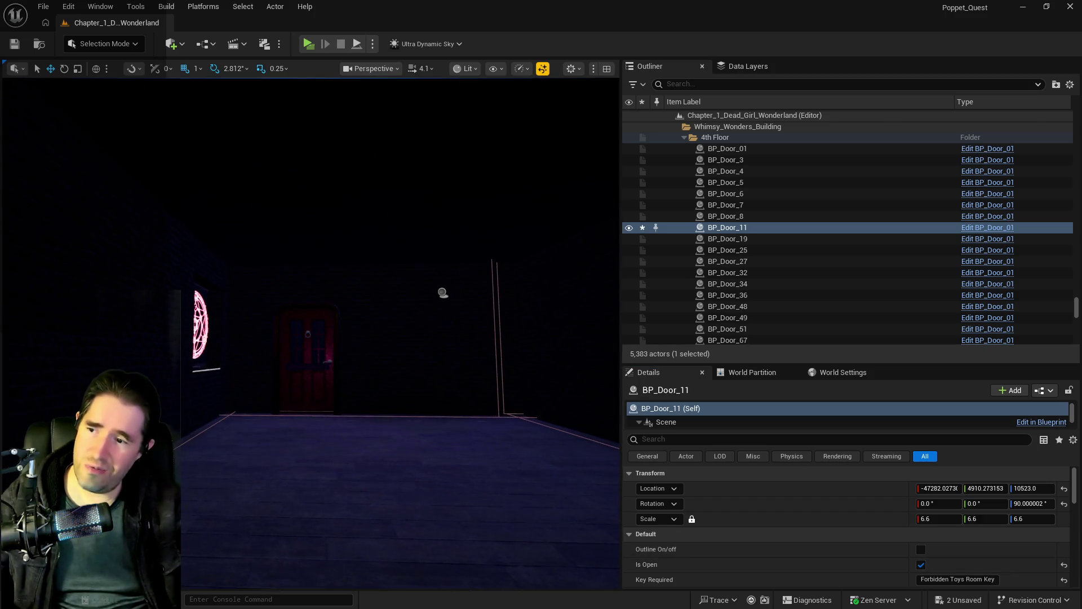
left_click(307, 361)
left_click(919, 565)
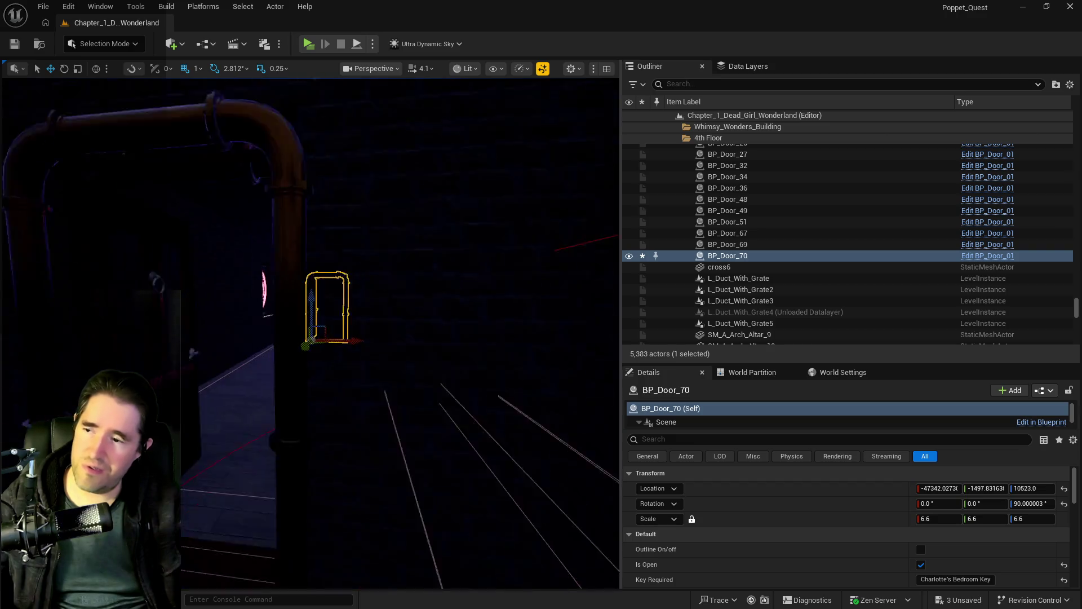
key("w")
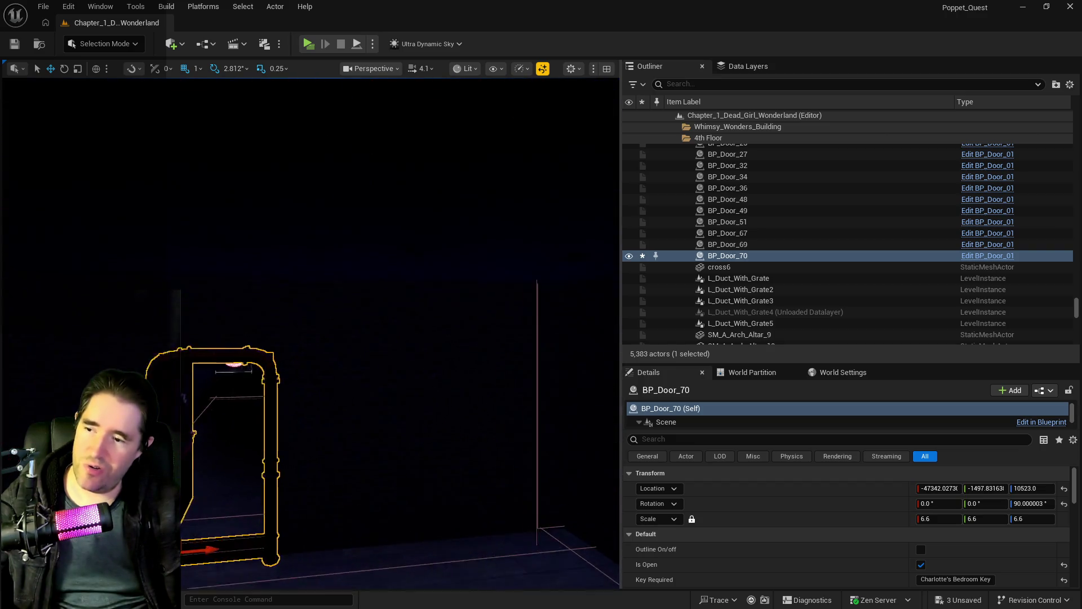
left_click_drag(357, 435, 357, 435)
left_click(315, 339)
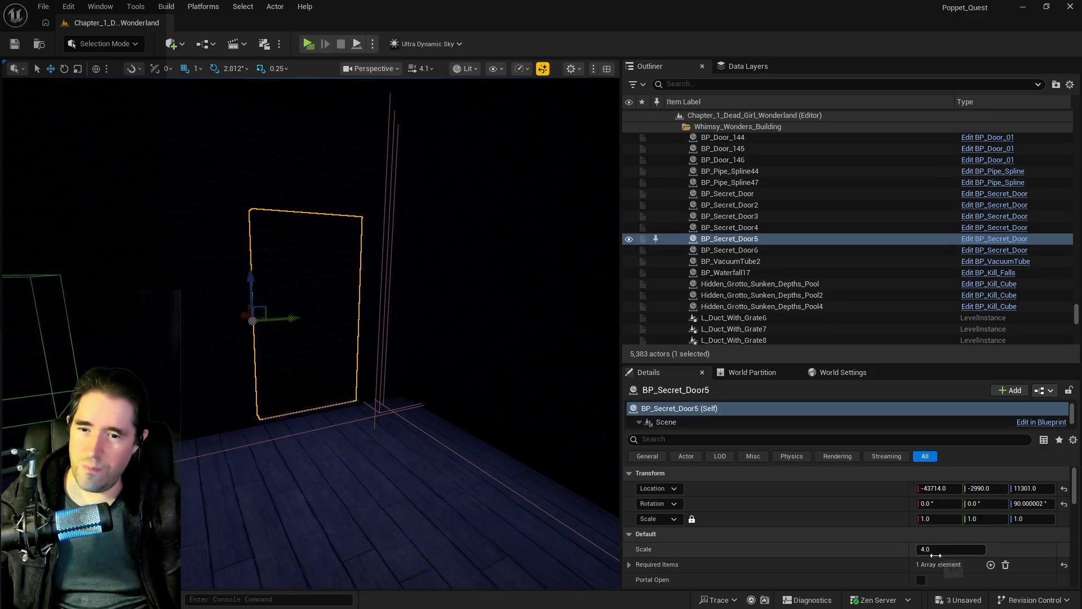
Change BP_Secret_Door5's required item Index [0] to Charlotte's Bedroom Key and save all
left_click(630, 565)
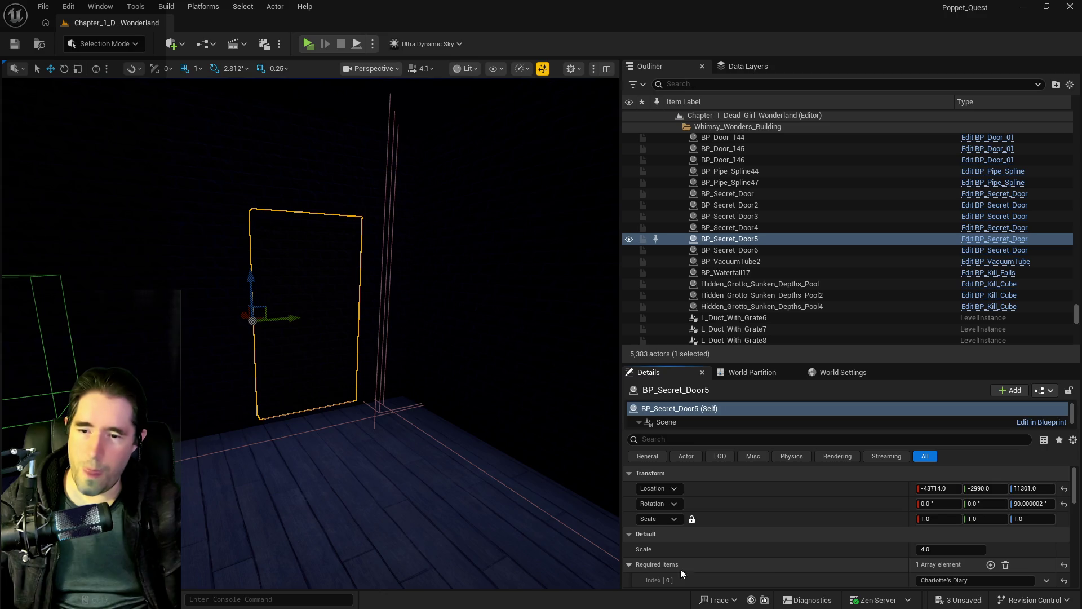
left_click_drag(387, 537, 387, 537)
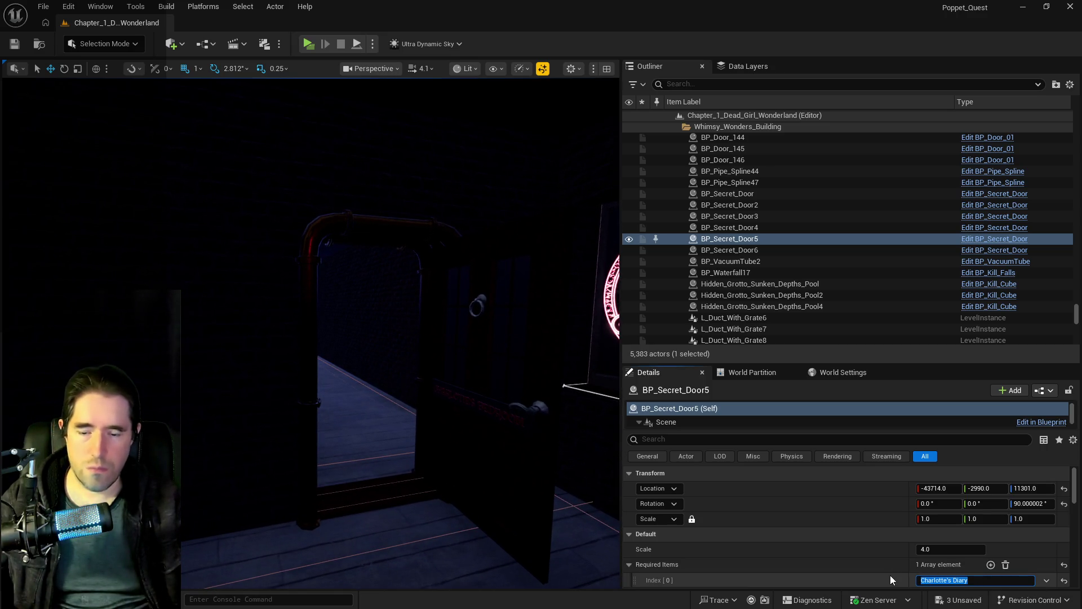
type("Charlotte's Bedroom Key")
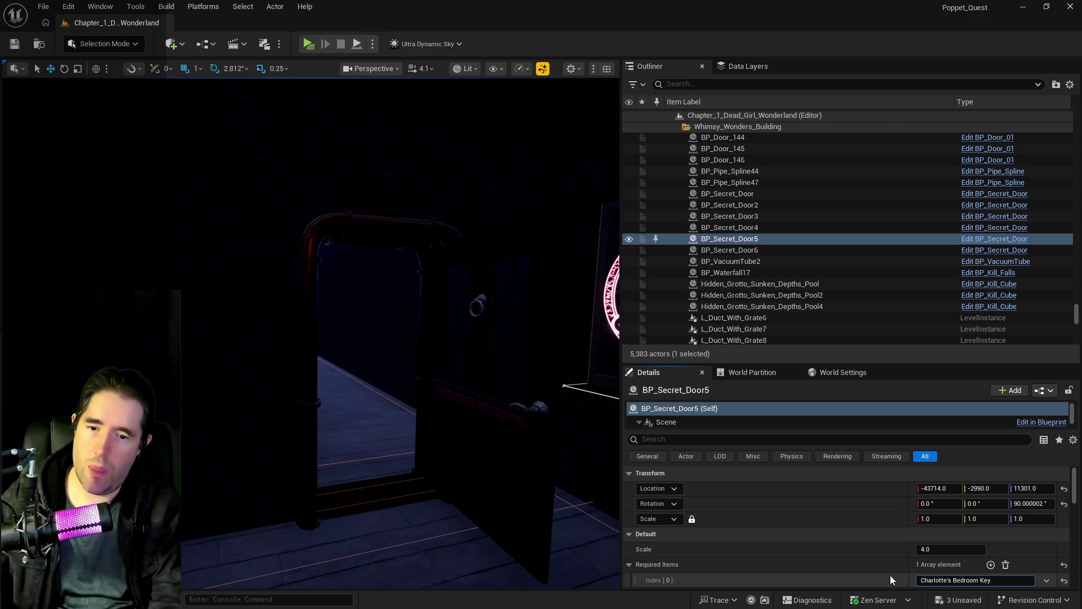
key("Return")
mouse_move(515, 561)
left_mouse_down()
mouse_move(504, 519)
mouse_move(534, 564)
left_mouse_up()
key("ctrl+s")
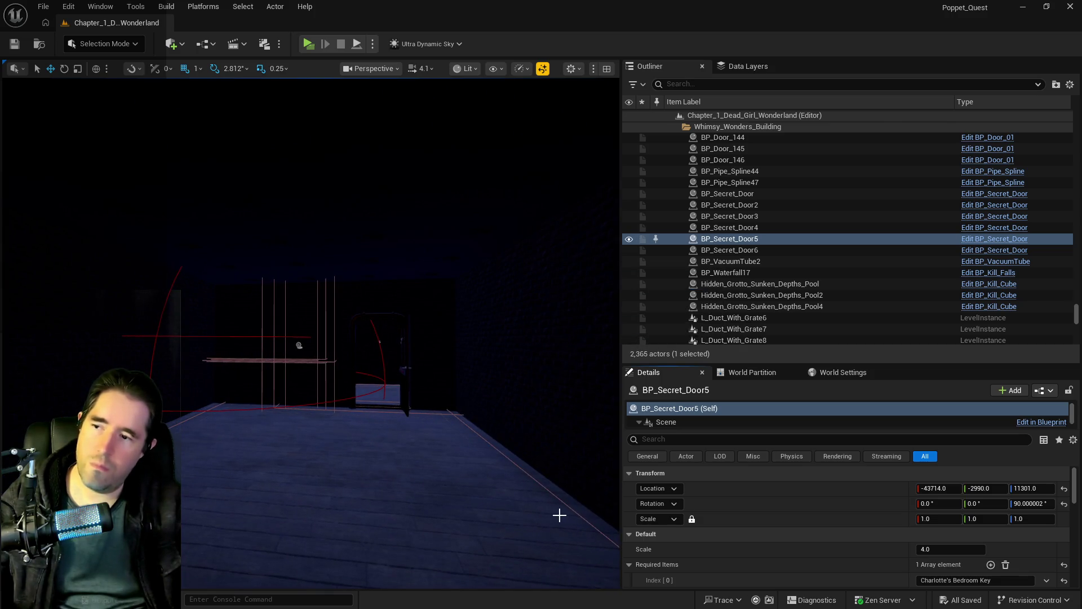
mouse_move(451, 507)
left_mouse_down()
mouse_move(446, 485)
mouse_move(440, 508)
mouse_move(451, 497)
mouse_move(458, 515)
left_mouse_up()
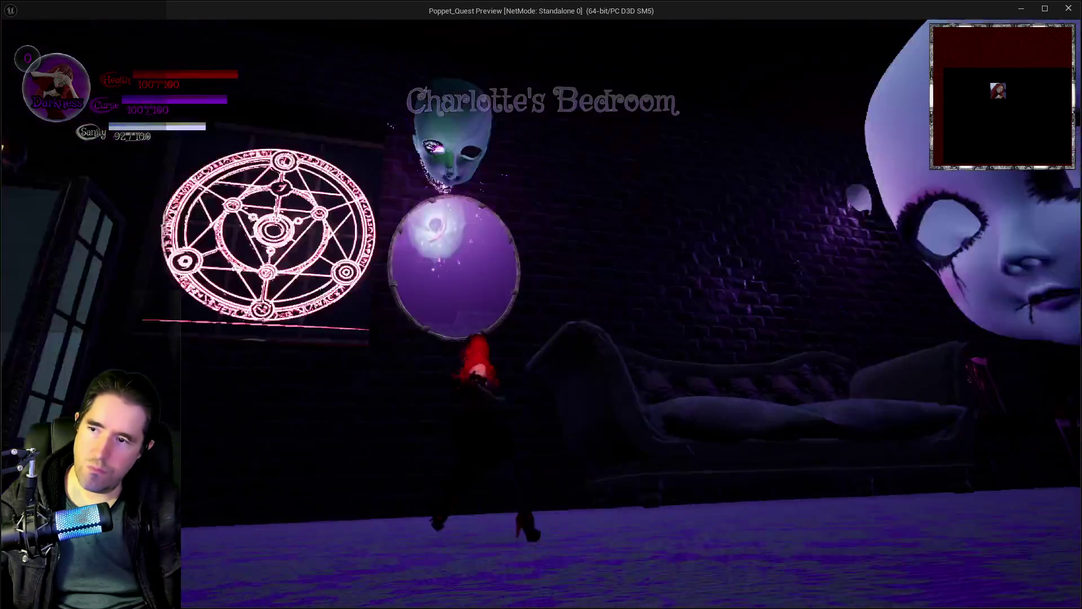
Run the character through the Forbidden Toys Room to the door under the warning poster
key("w")
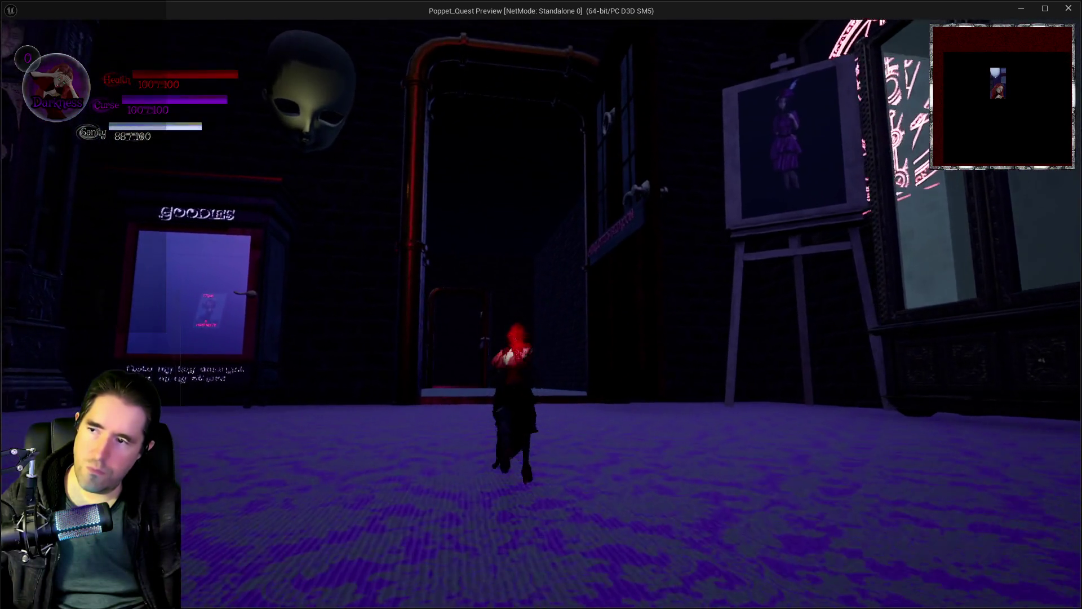
key("w")
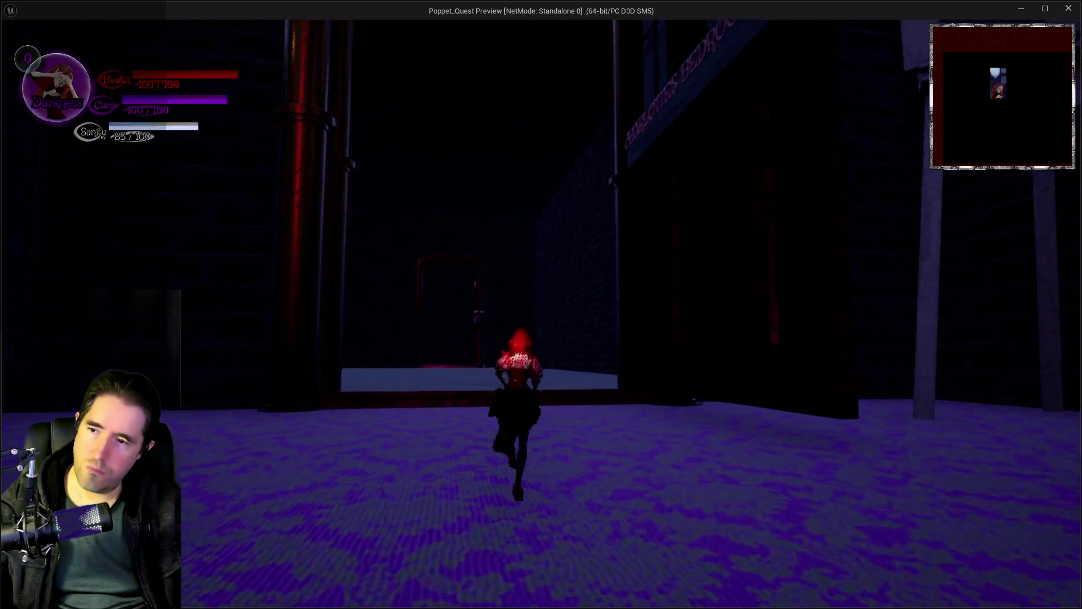
key("w")
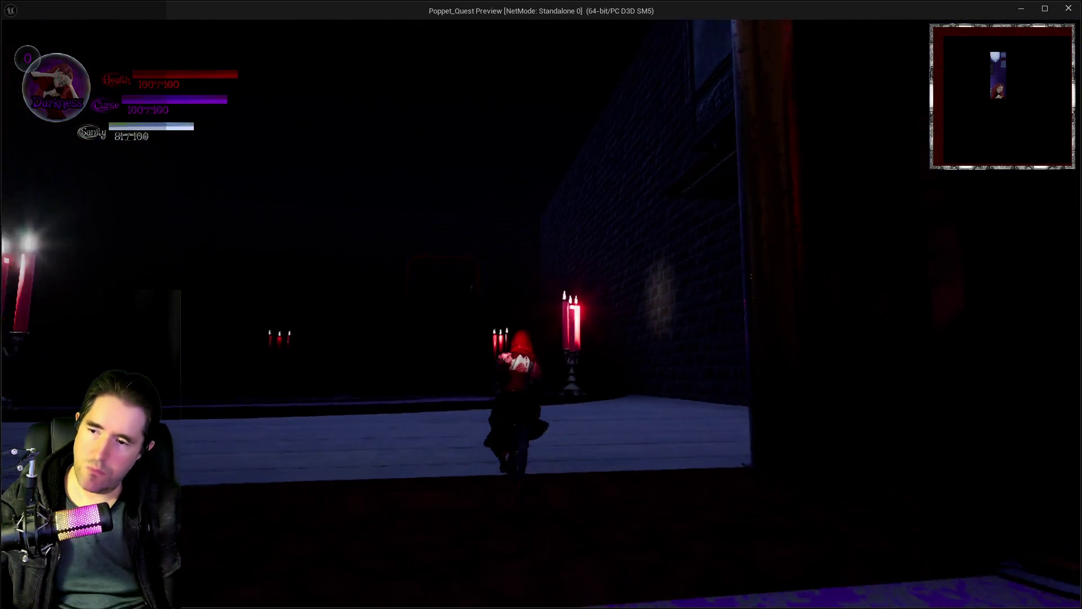
key("w")
key("e")
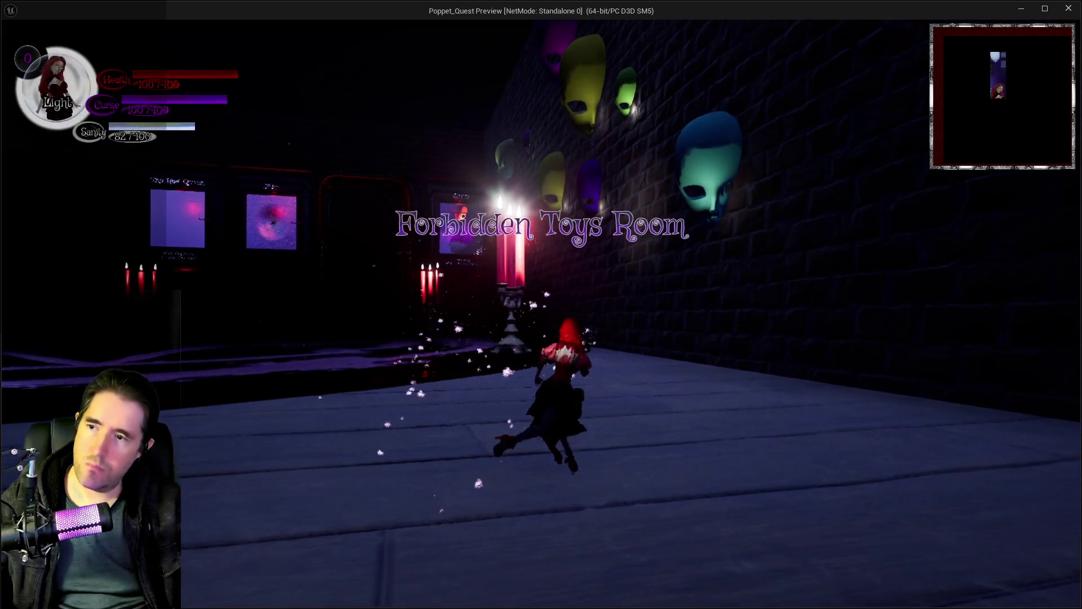
key("w")
key("e")
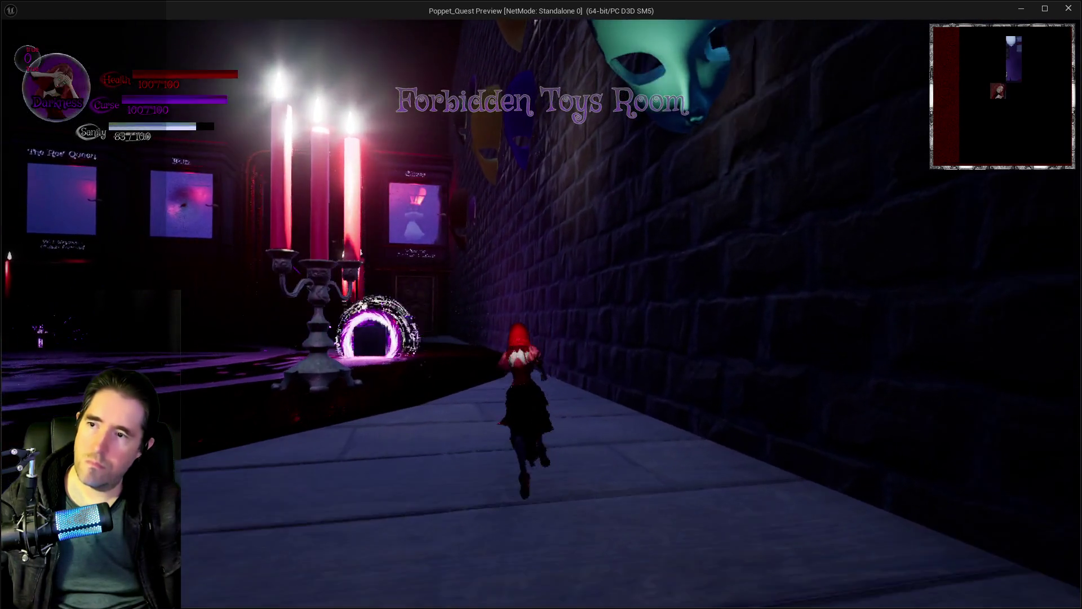
key("w")
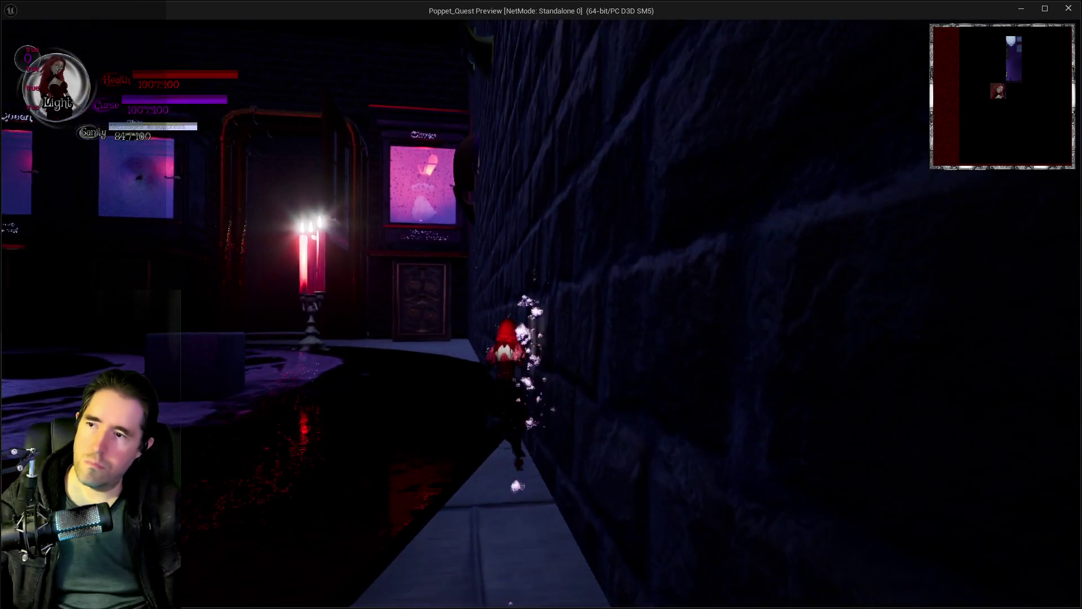
key("w")
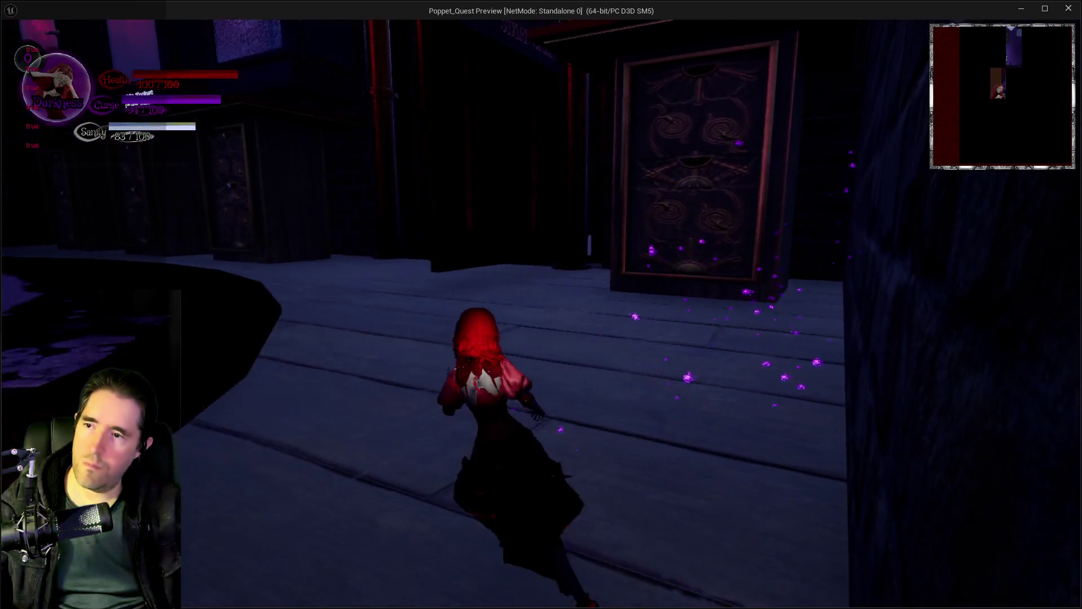
key("w")
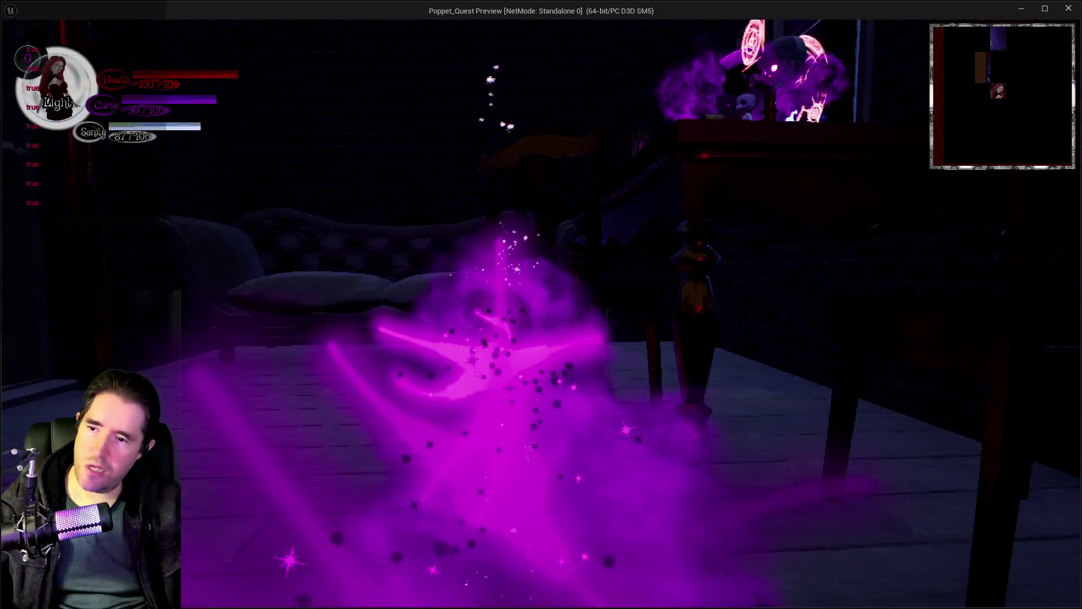
key("w")
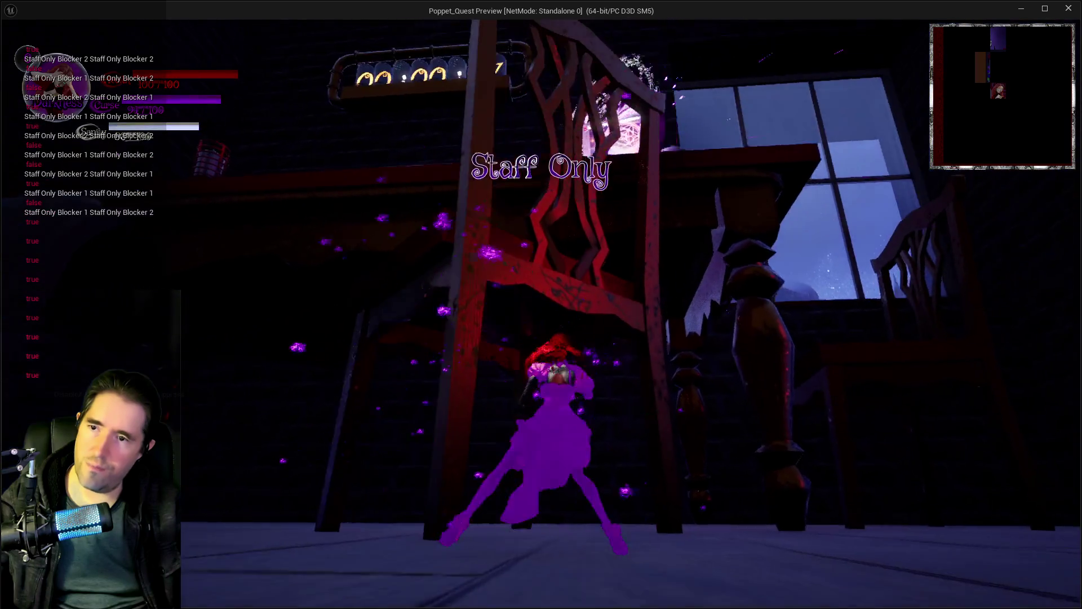
key("w")
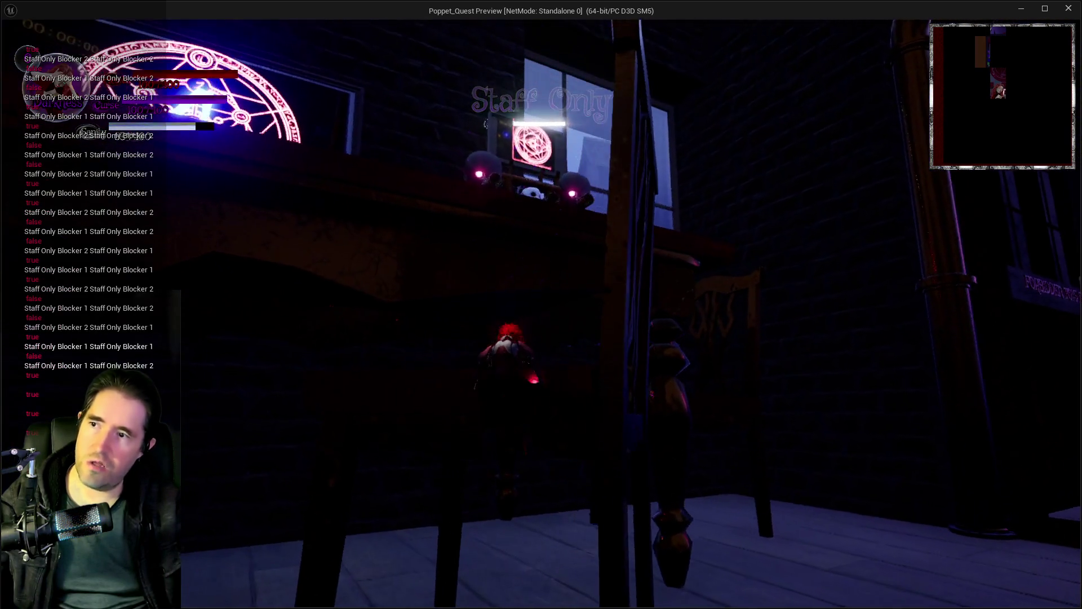
key("w")
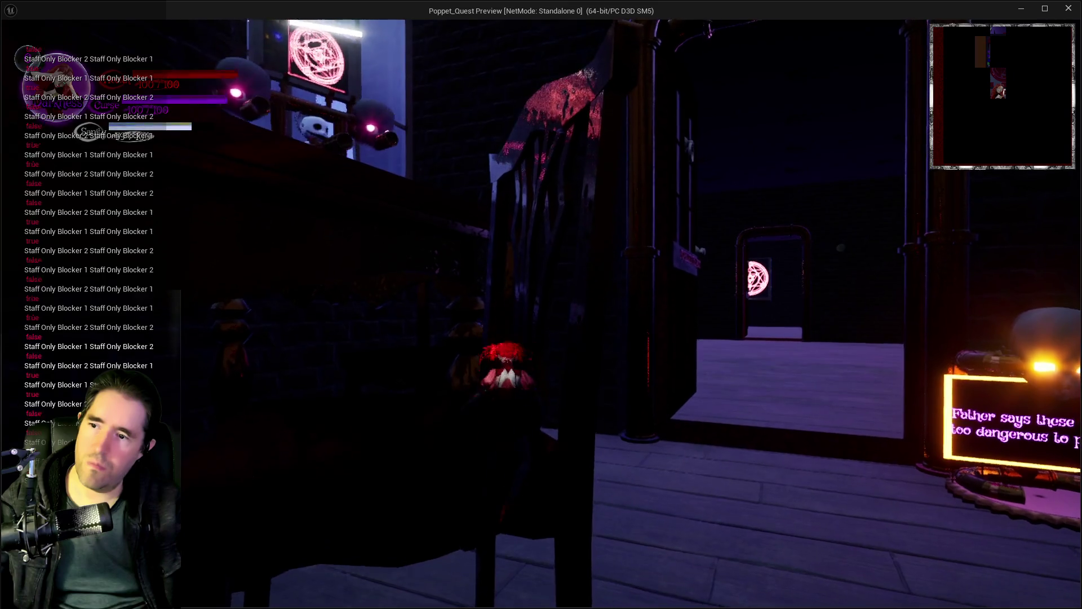
key("w")
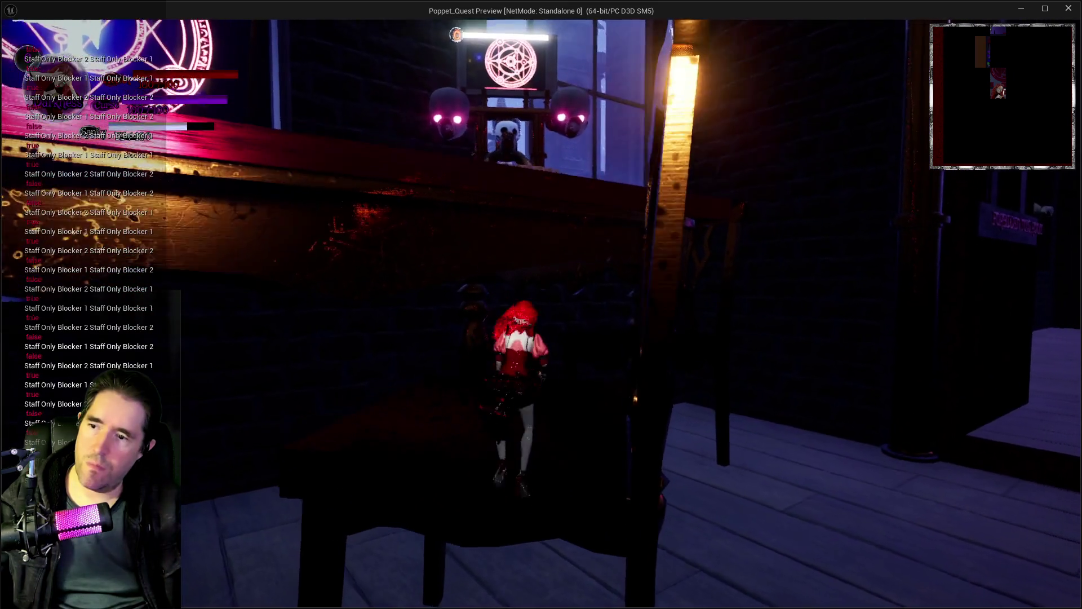
key("w")
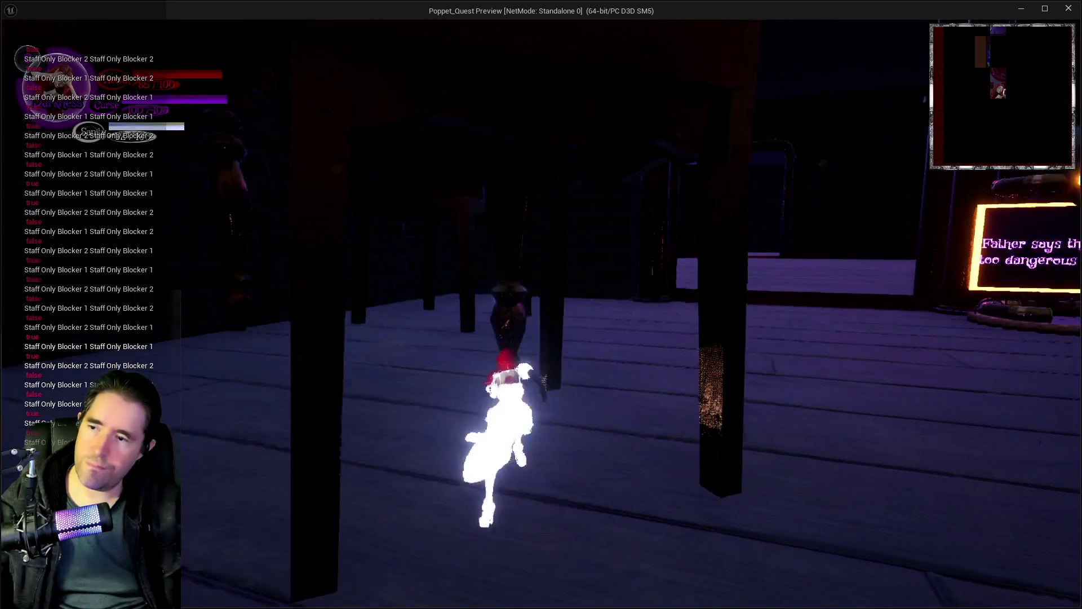
key("w")
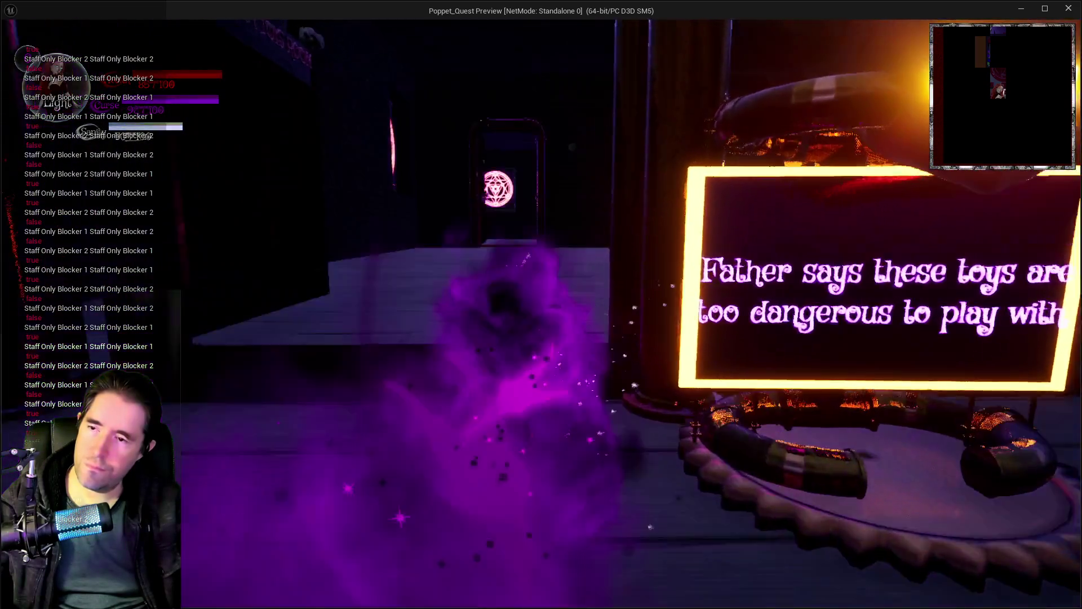
key("w")
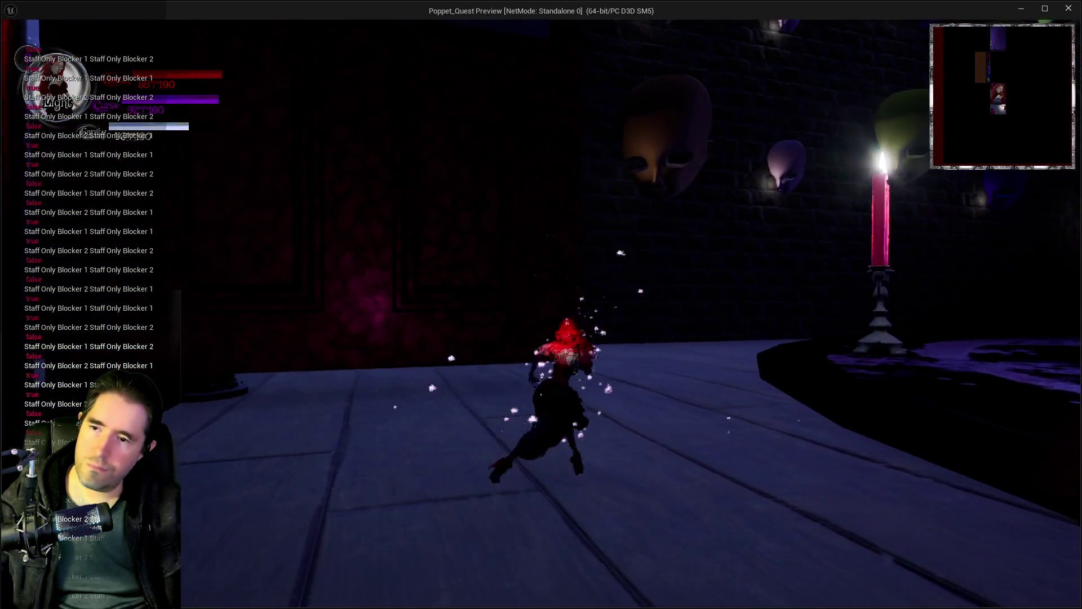
key("w")
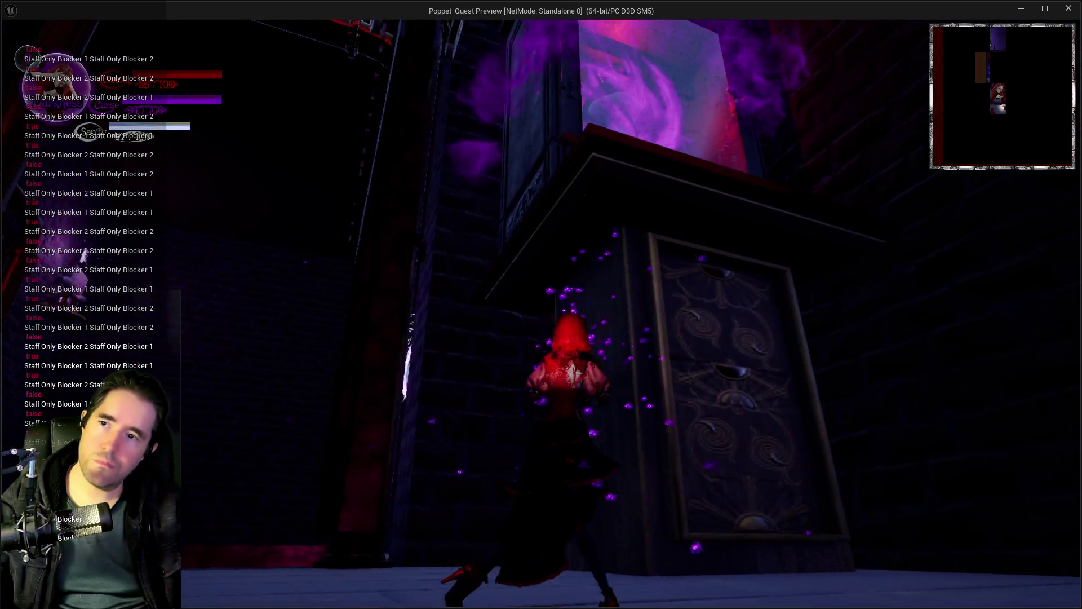
key("w")
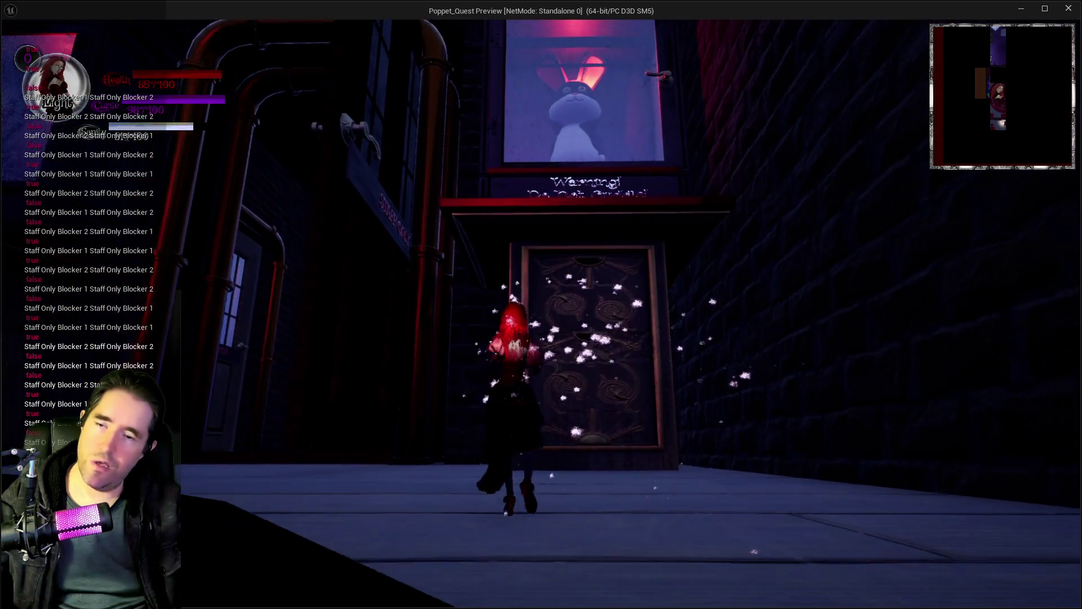
key("w")
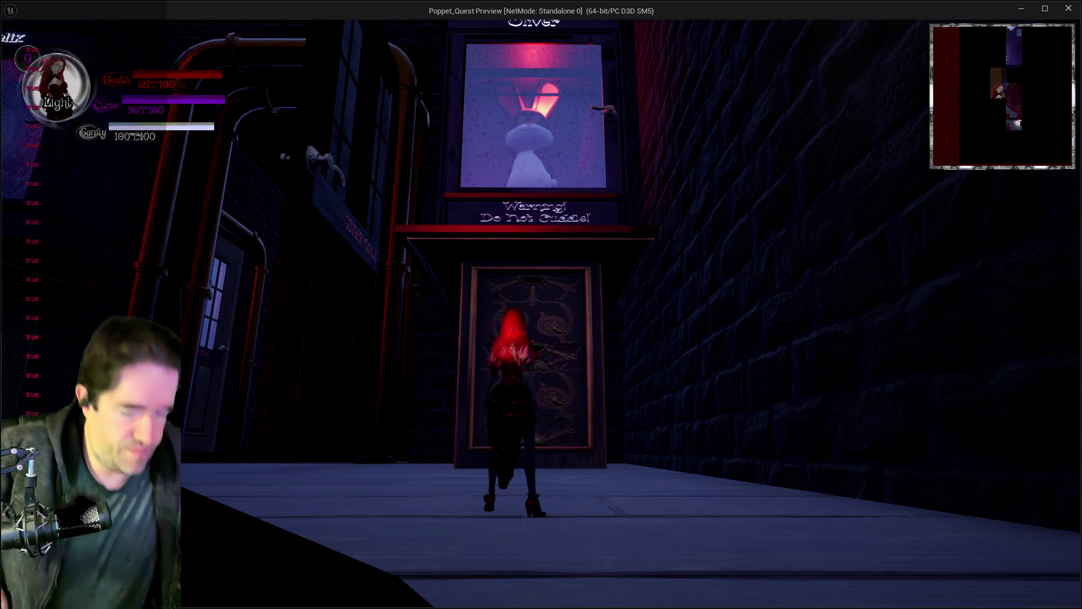
key("alt+Tab")
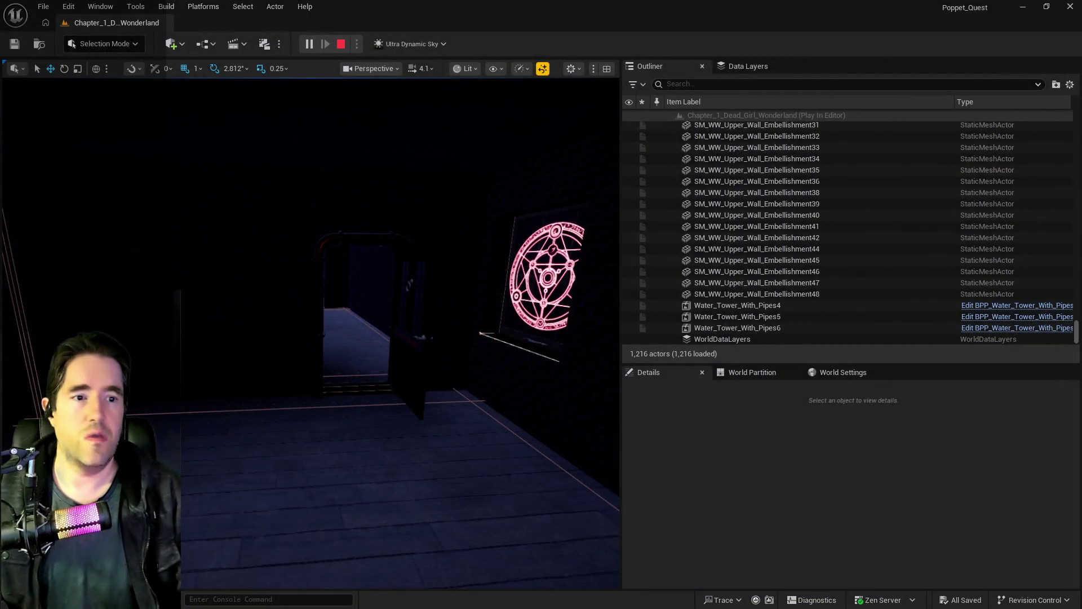
Stop the play session and show BP_Oliver's EventGraph maximized and zoomed out
key("Escape")
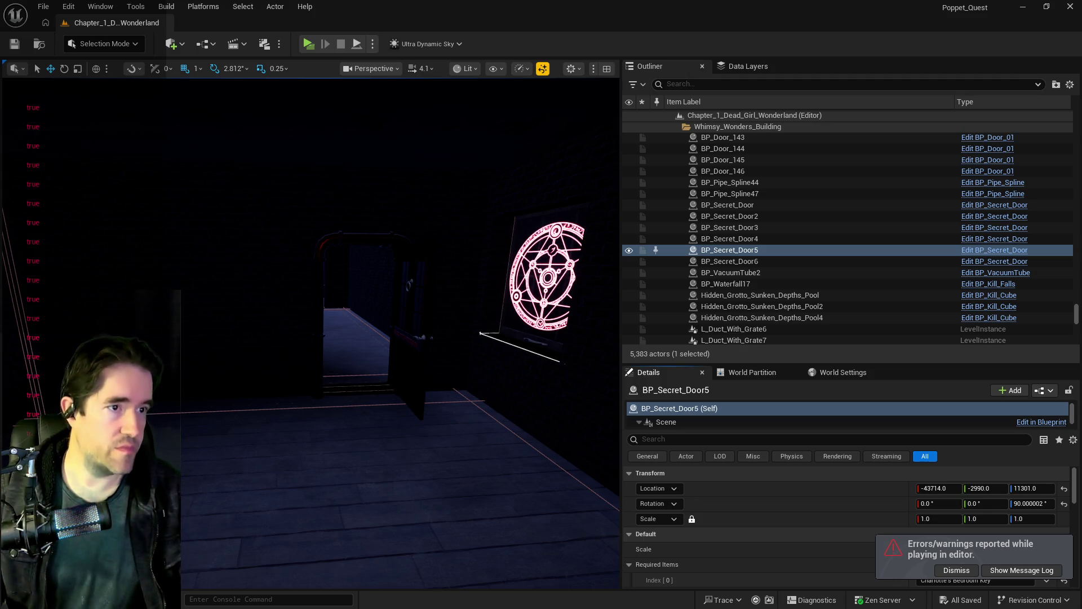
key("alt+Tab")
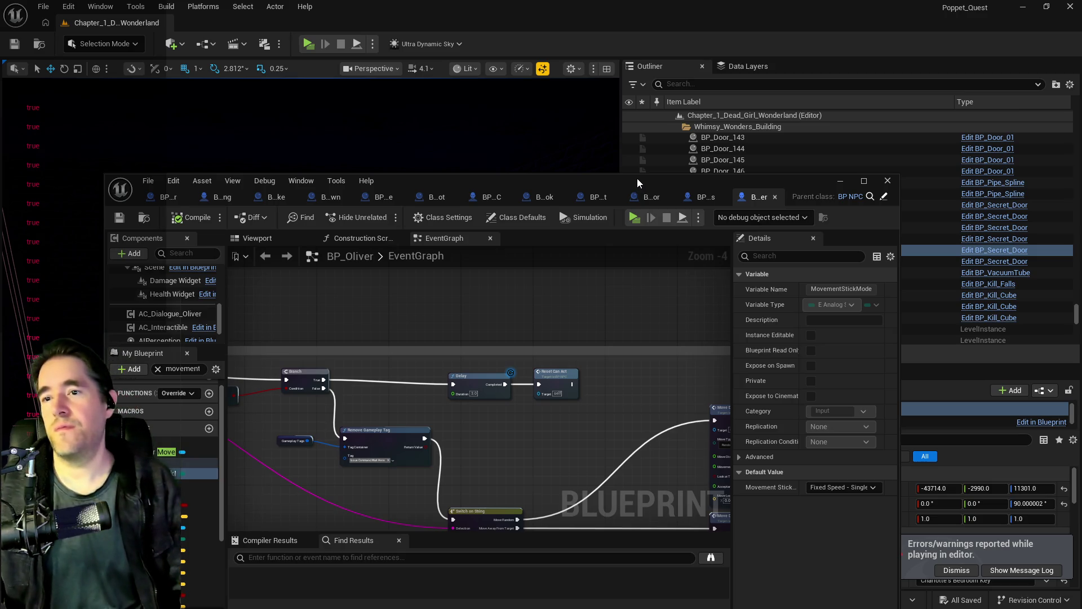
double_click(637, 178)
scroll(575, 316, "down", 3)
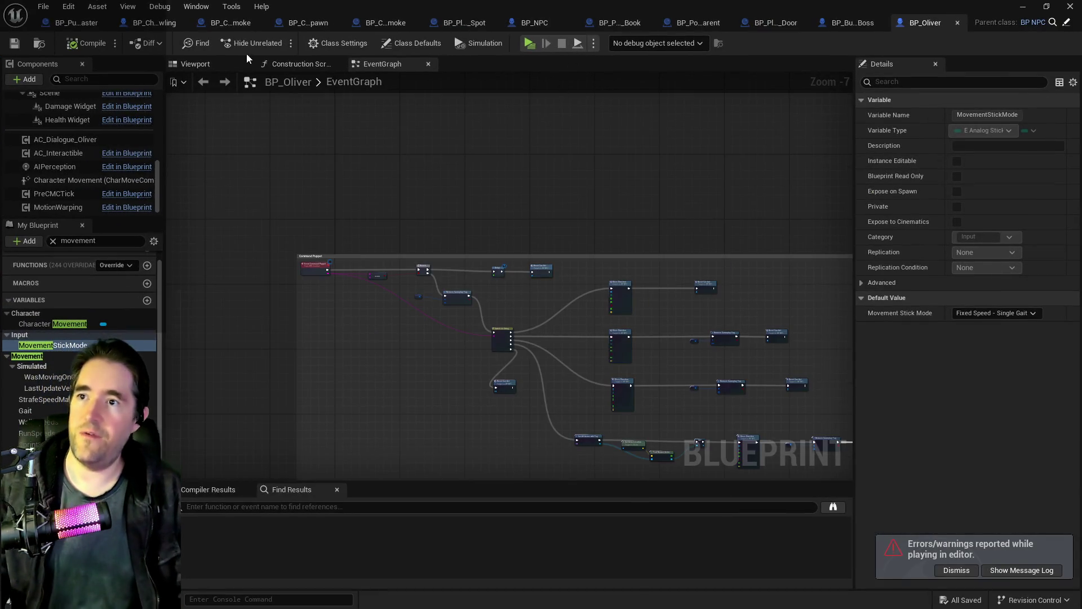
Open the collapsed Spawn NPC graph in BP_Puppet_Master's Encounter System graph
left_click(76, 23)
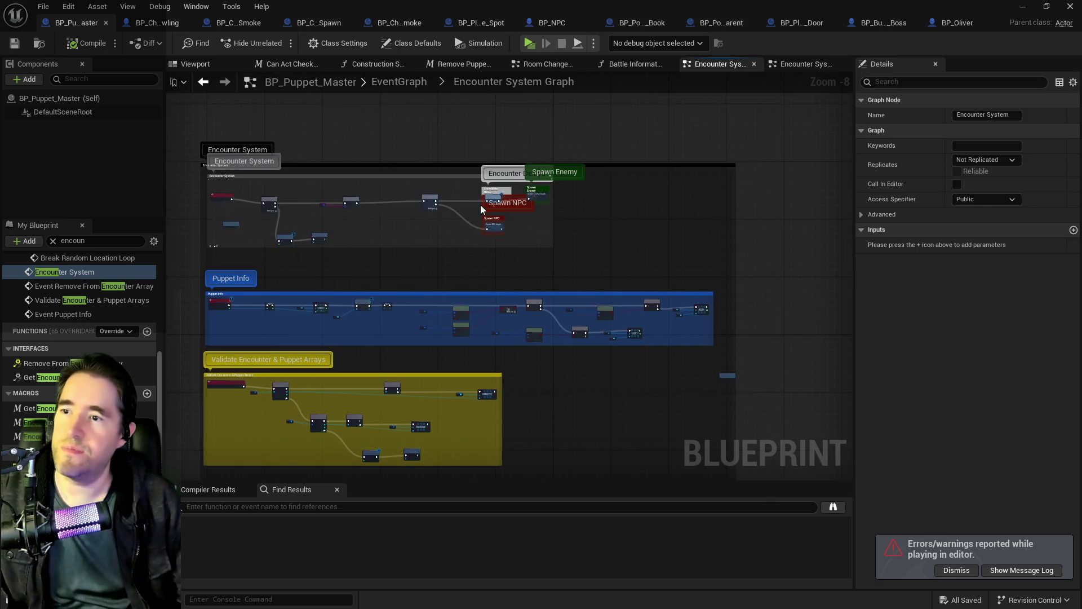
left_click(807, 64)
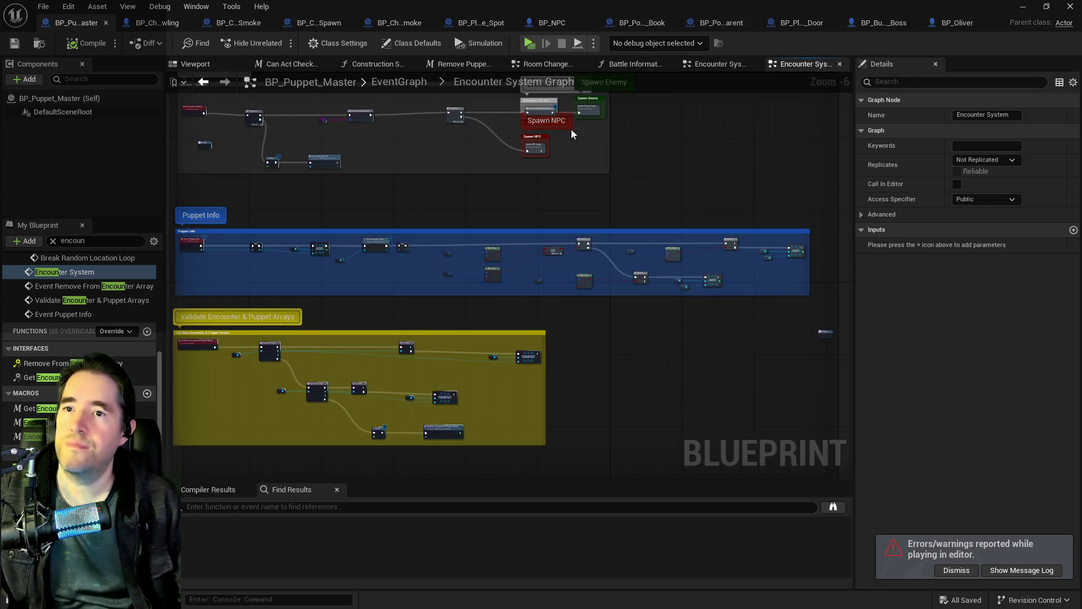
scroll(533, 144, "up", 5)
double_click(532, 144)
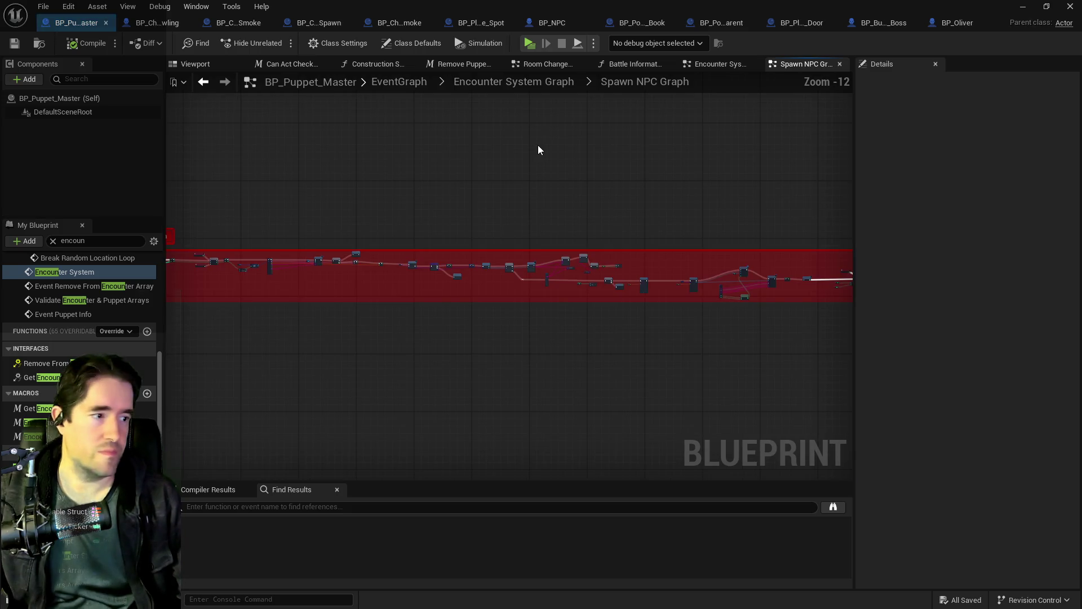
scroll(628, 229, "up", 3)
scroll(532, 304, "up", 4)
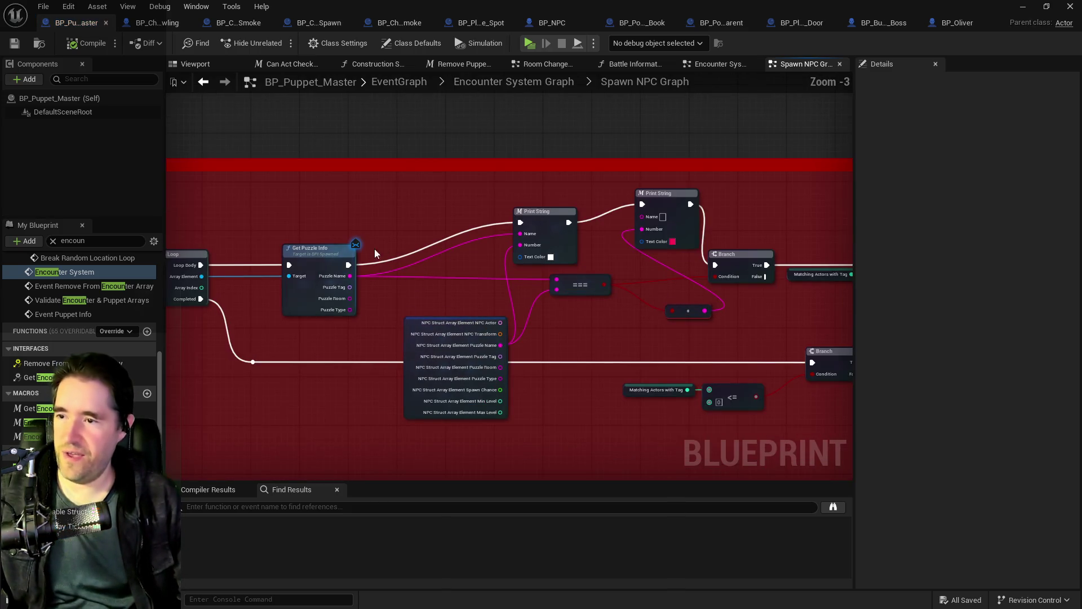
Wire Get Puzzle Info directly to the Branch, delete both Print Strings and the reroute, and compile
left_click_drag(349, 264, 715, 265)
left_click_drag(495, 189, 662, 212)
key("Delete")
left_click_drag(662, 283, 705, 339)
key("Delete")
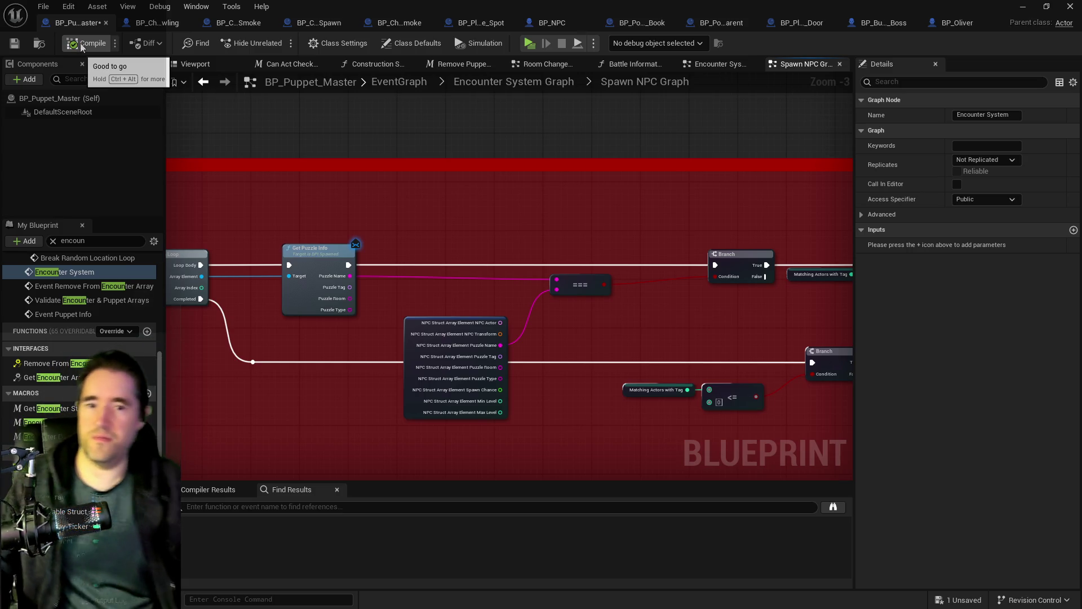
left_click(83, 45)
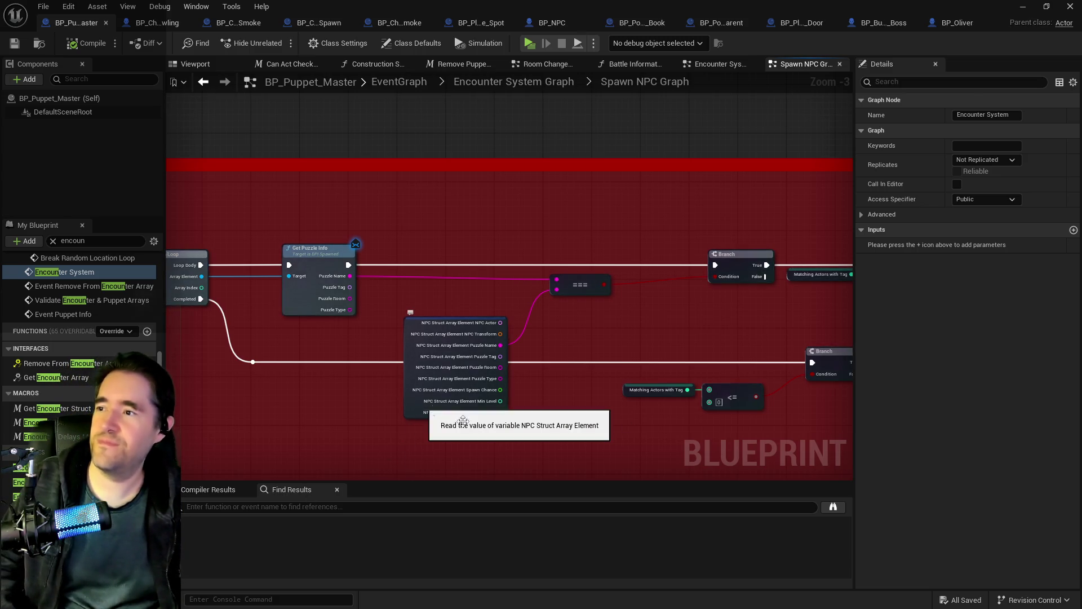
Look over the Branch, SpawnActor and Spawned In nodes, then save BP_Puppet_Master
left_click_drag(577, 443, 285, 404)
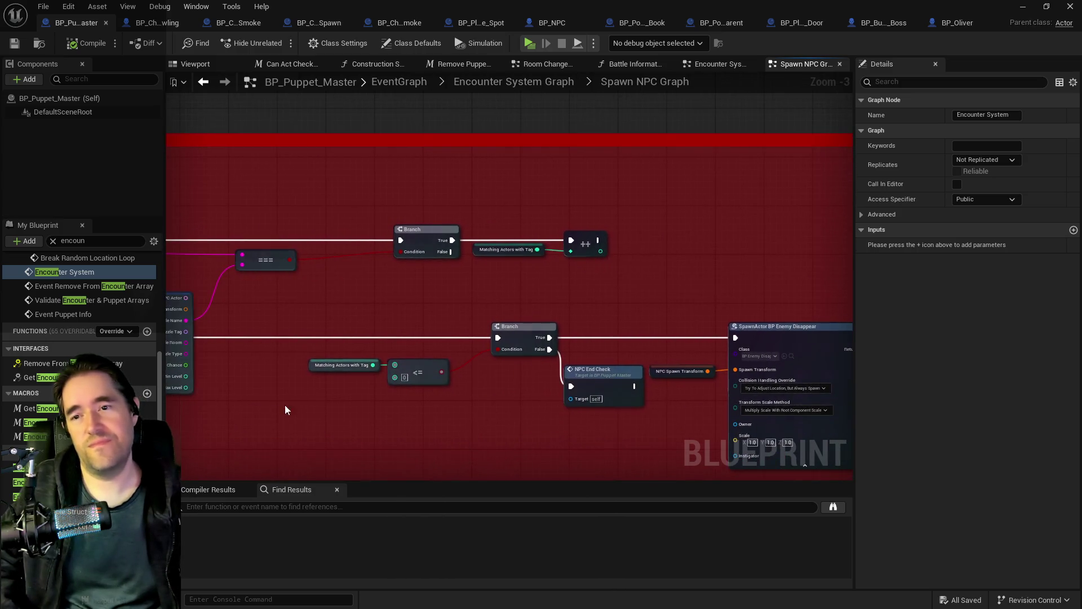
mouse_move(789, 282)
left_mouse_down()
mouse_move(516, 261)
mouse_move(396, 290)
left_mouse_up()
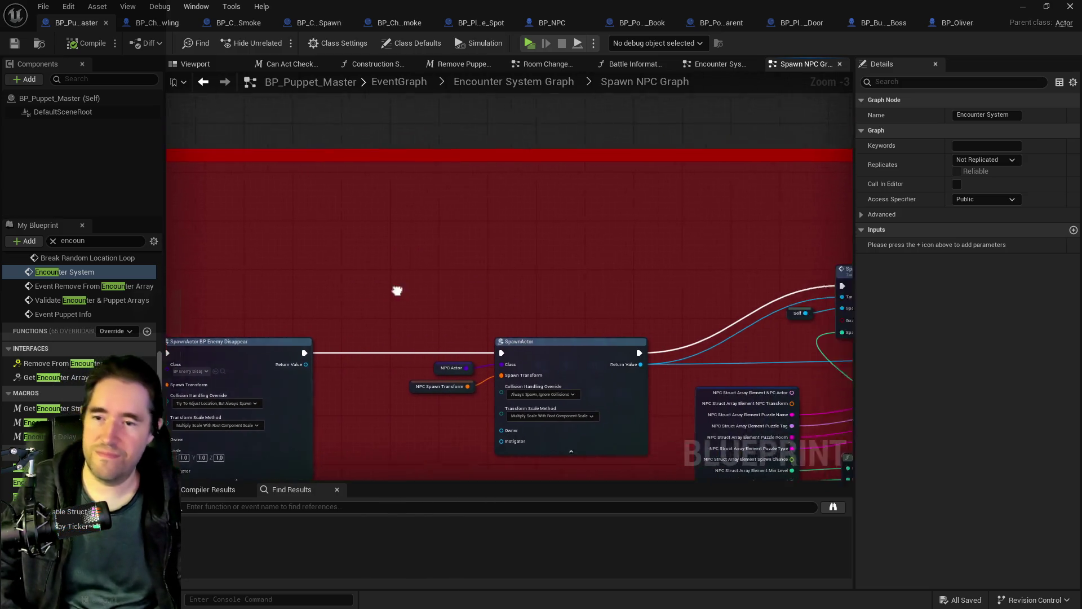
scroll(662, 255, "down", 1)
mouse_move(662, 255)
left_mouse_down()
mouse_move(657, 265)
mouse_move(490, 273)
left_mouse_up()
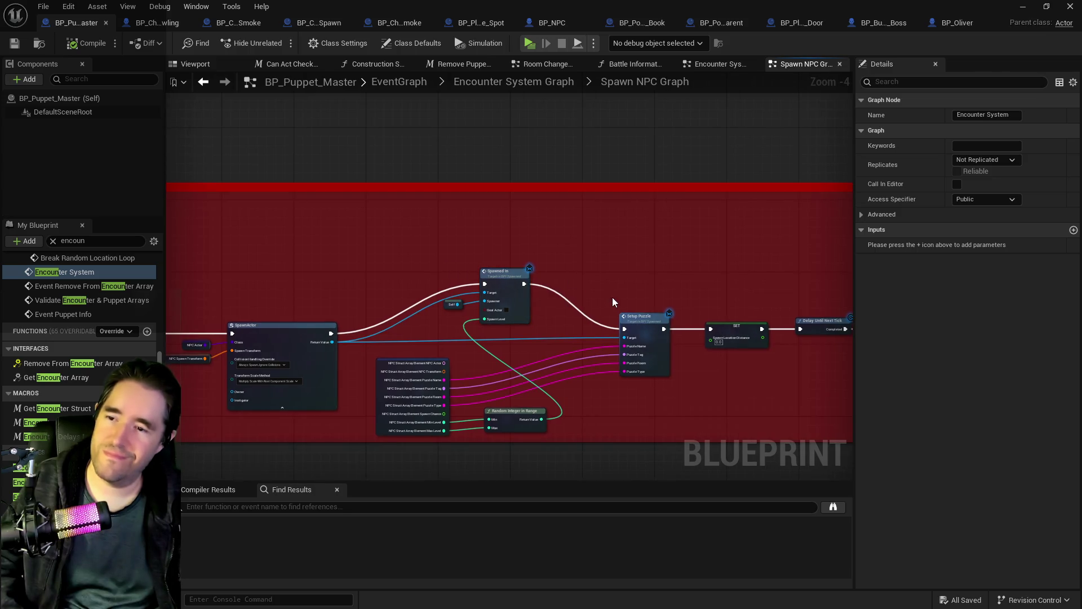
scroll(612, 296, "down", 2)
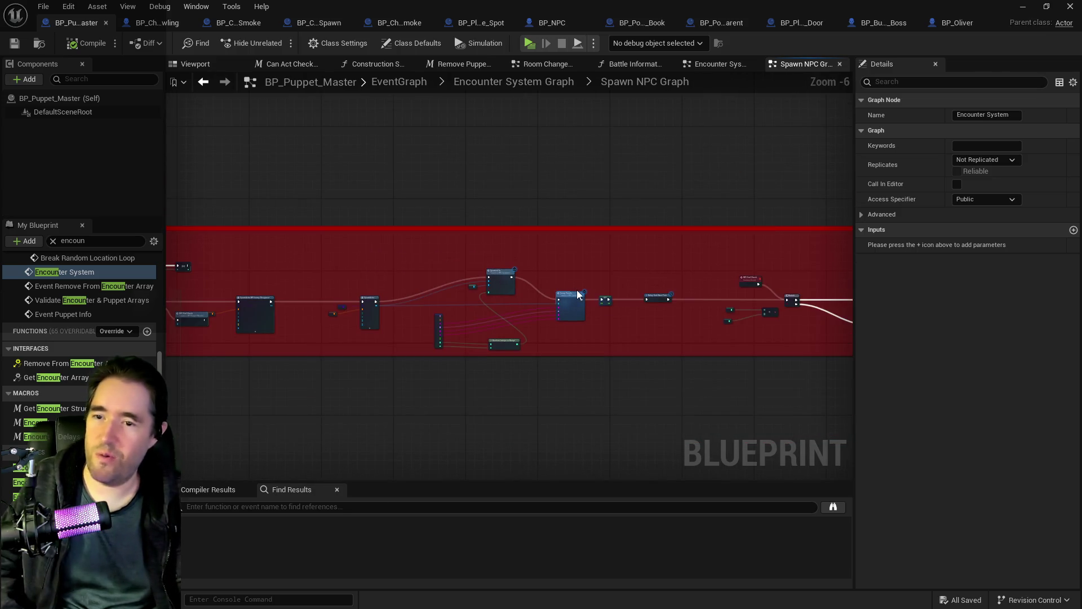
mouse_move(572, 283)
left_mouse_down()
mouse_move(375, 308)
mouse_move(391, 285)
mouse_move(483, 275)
left_mouse_up()
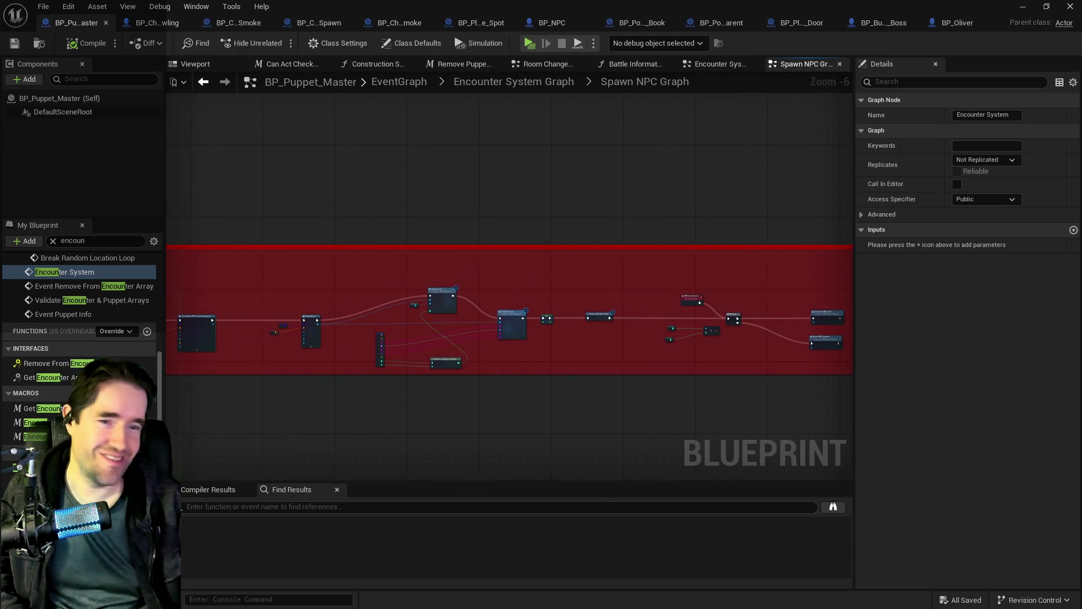
left_click(15, 43)
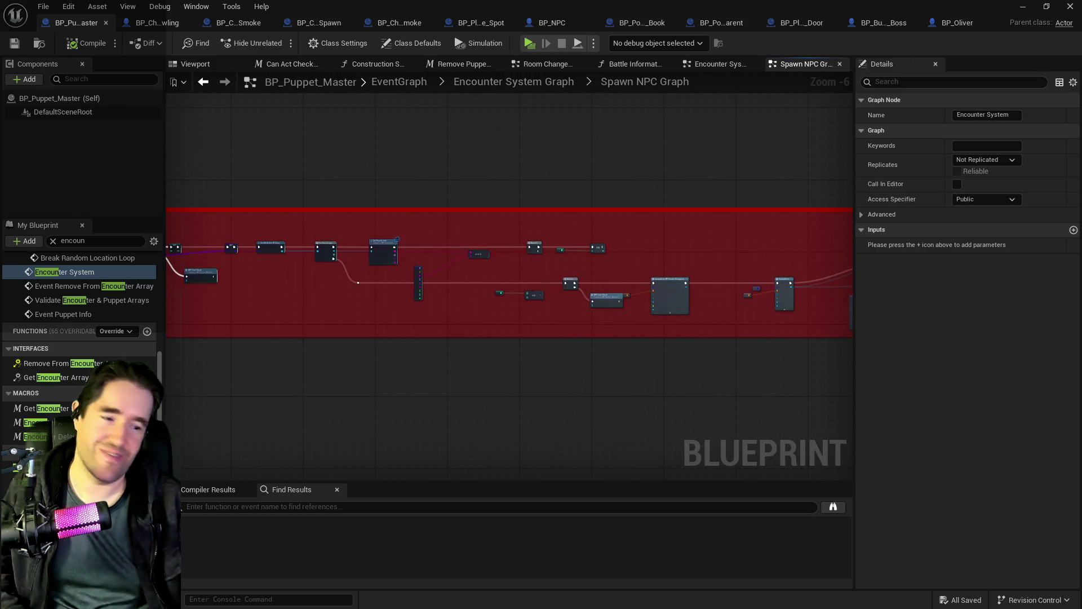
key("alt+Tab")
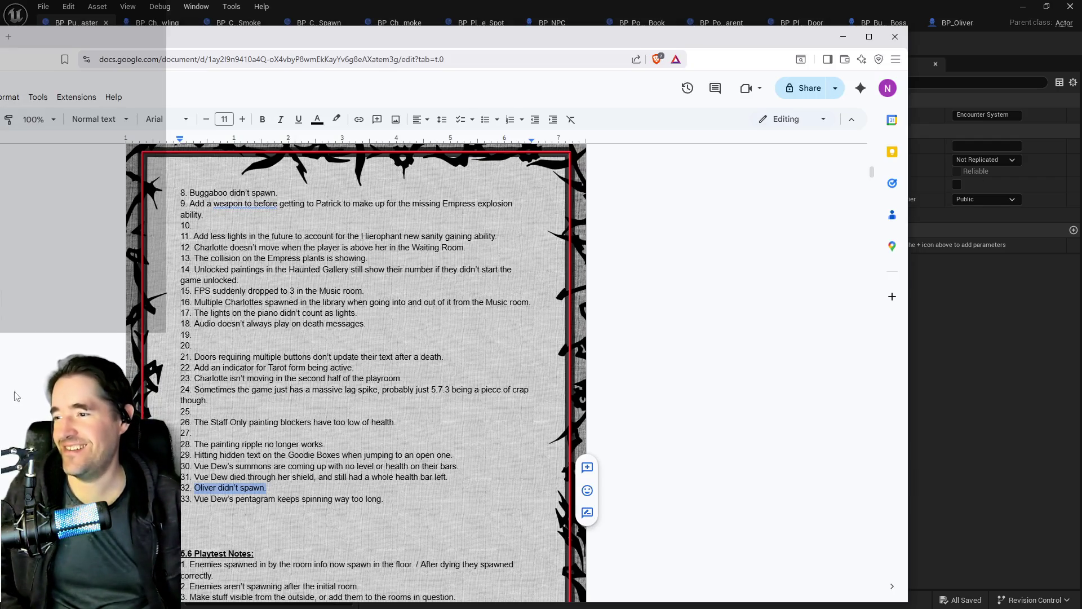
Blank out bug items 32 ('Oliver didn't spawn.') and 8 ('Buggaboo didn't spawn.'), then return to Unreal
left_click(260, 488)
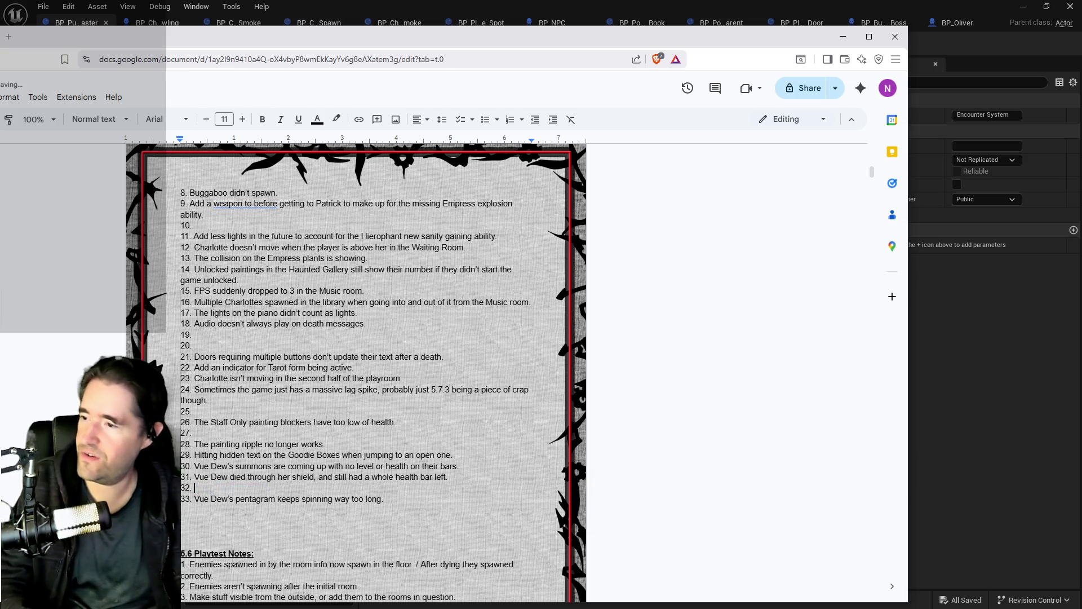
scroll(356, 372, "up", 5)
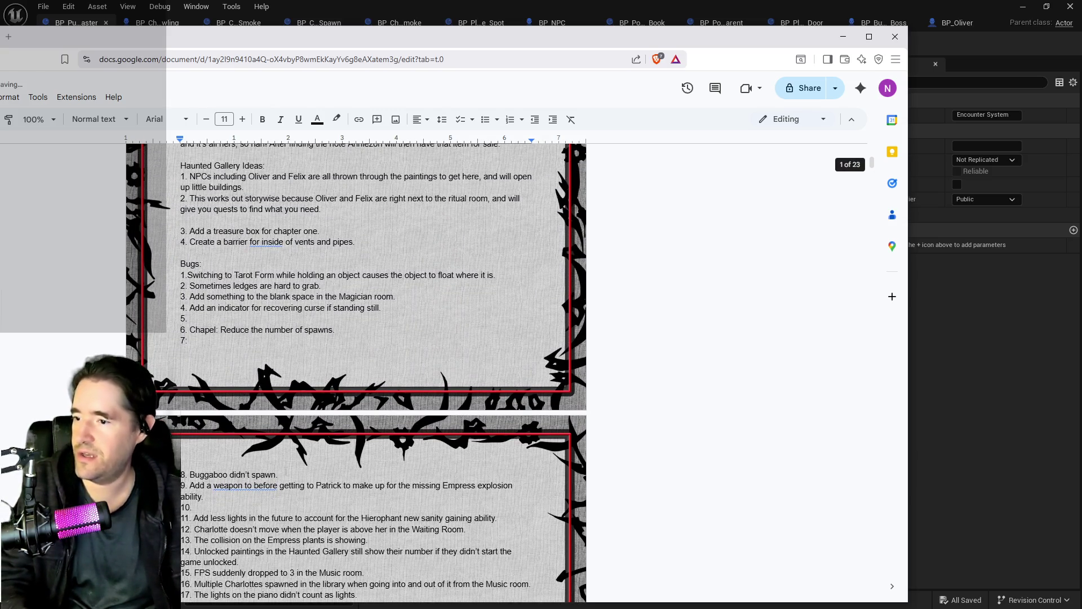
left_click_drag(282, 475, 208, 475)
key("BackSpace")
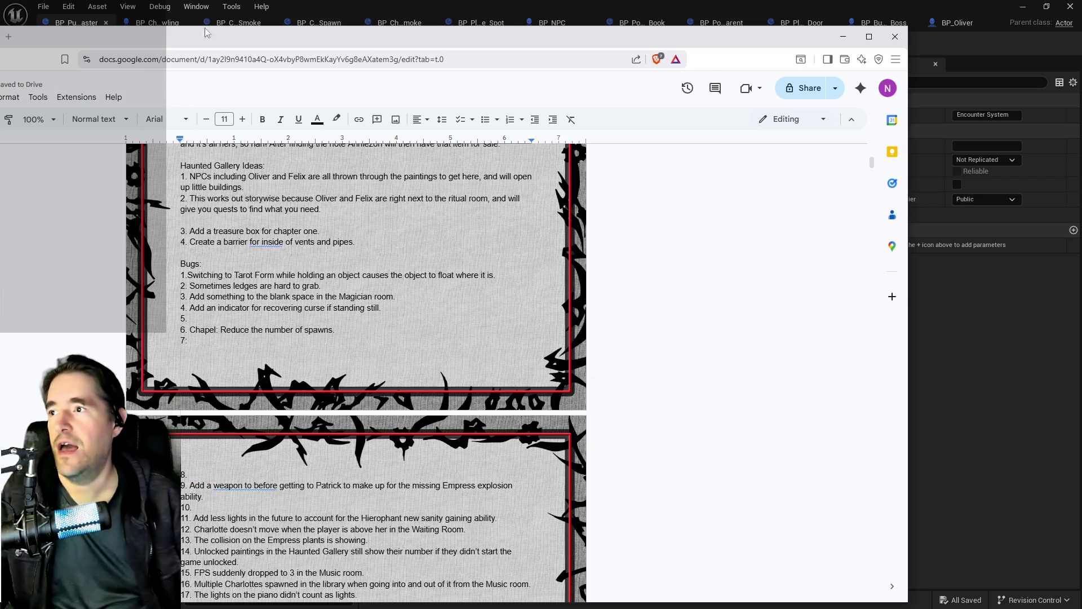
key("super+shift+Right")
left_click(68, 7)
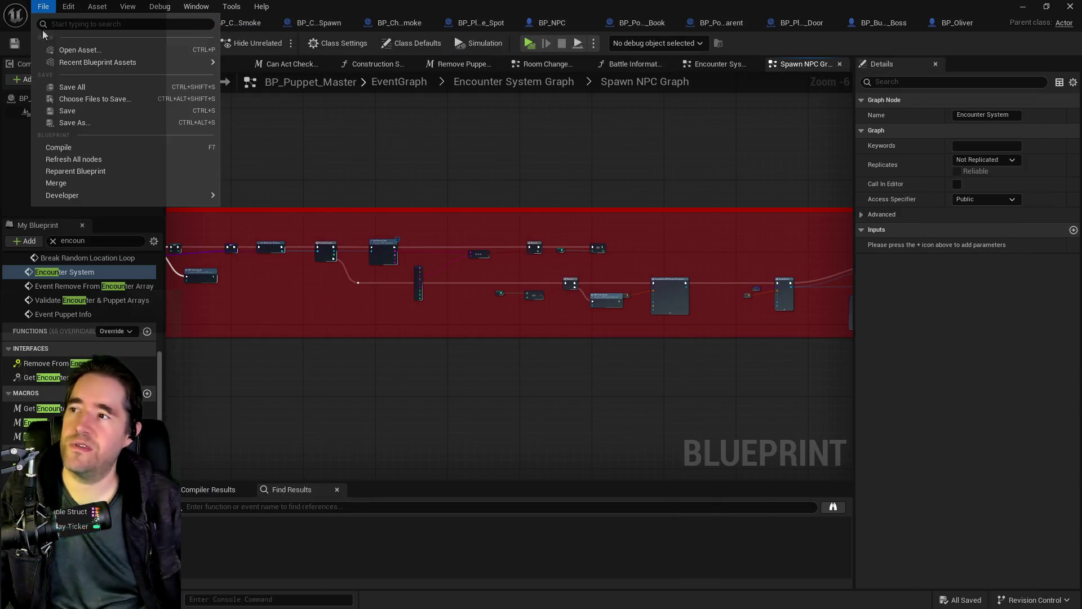
In the Content Browser, open BP_Anniezon_Chapter_1 from Characters > NPCs > Anniezon
left_click(69, 86)
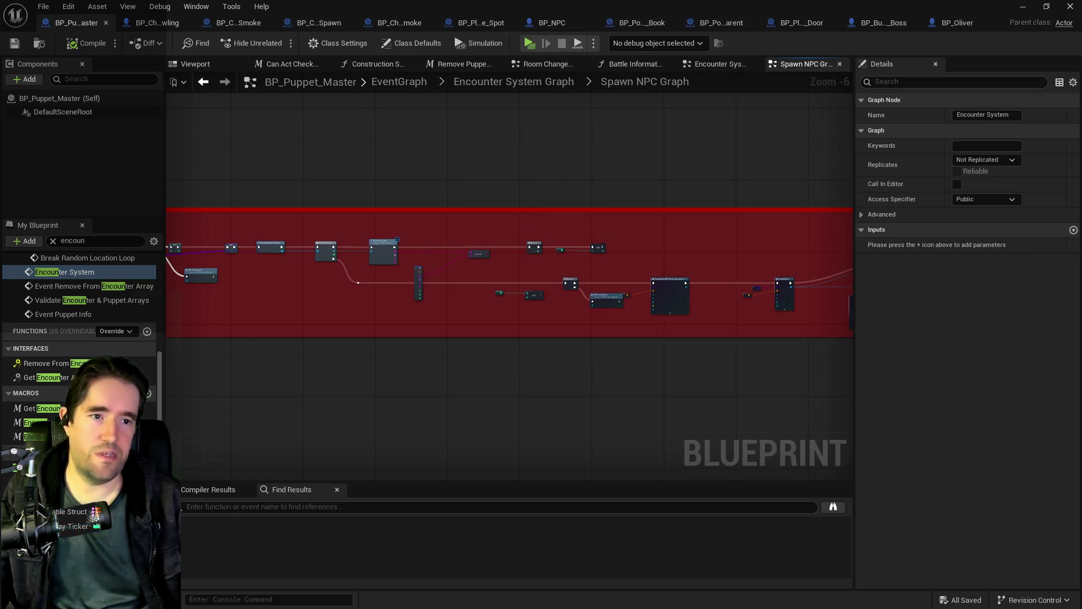
key("ctrl+space")
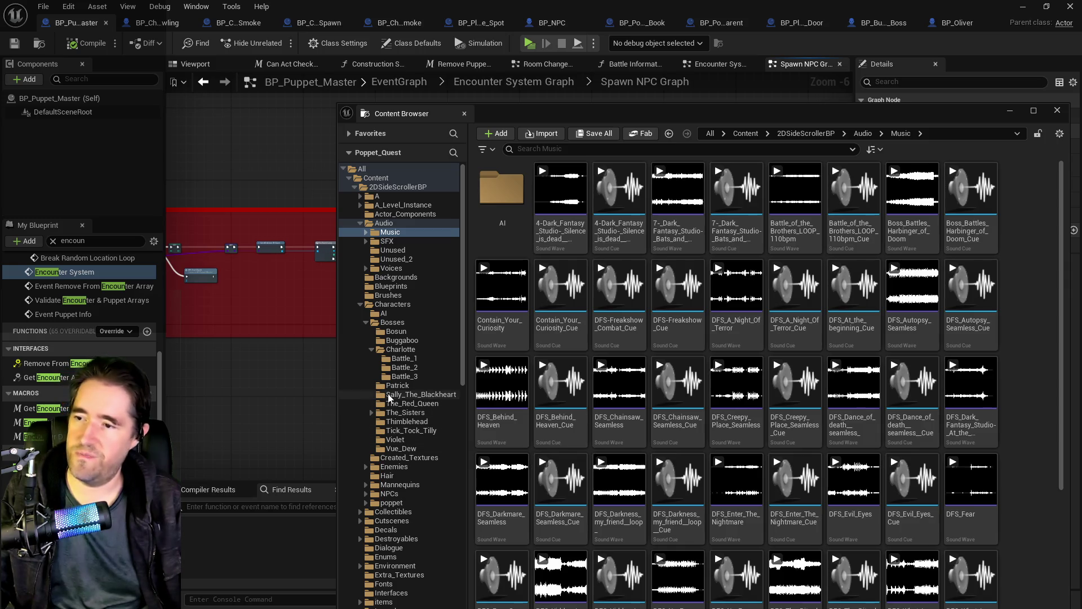
left_click(389, 494)
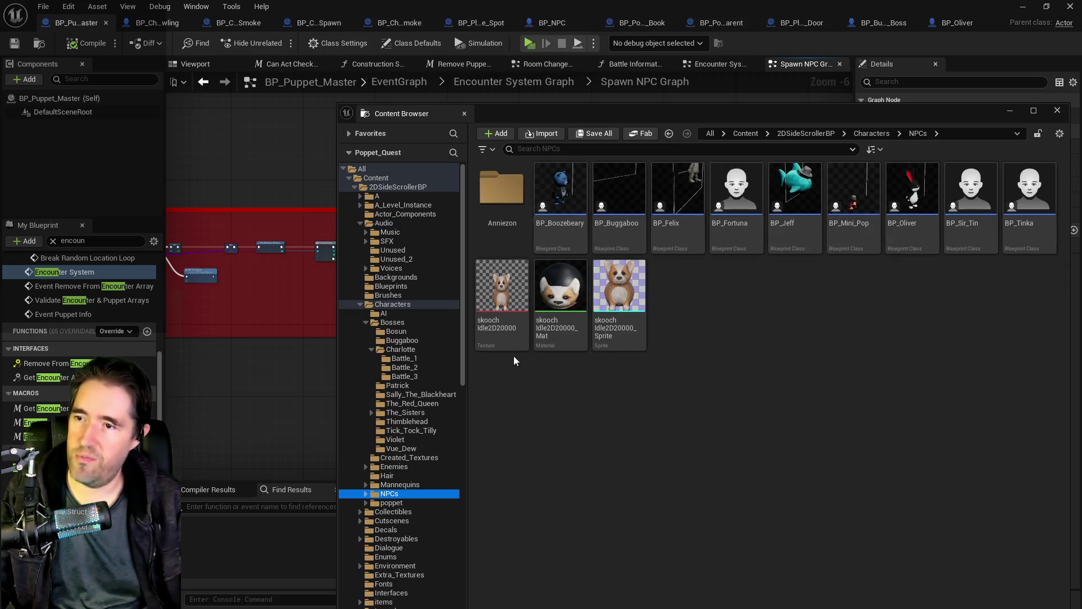
double_click(509, 214)
left_click(570, 226)
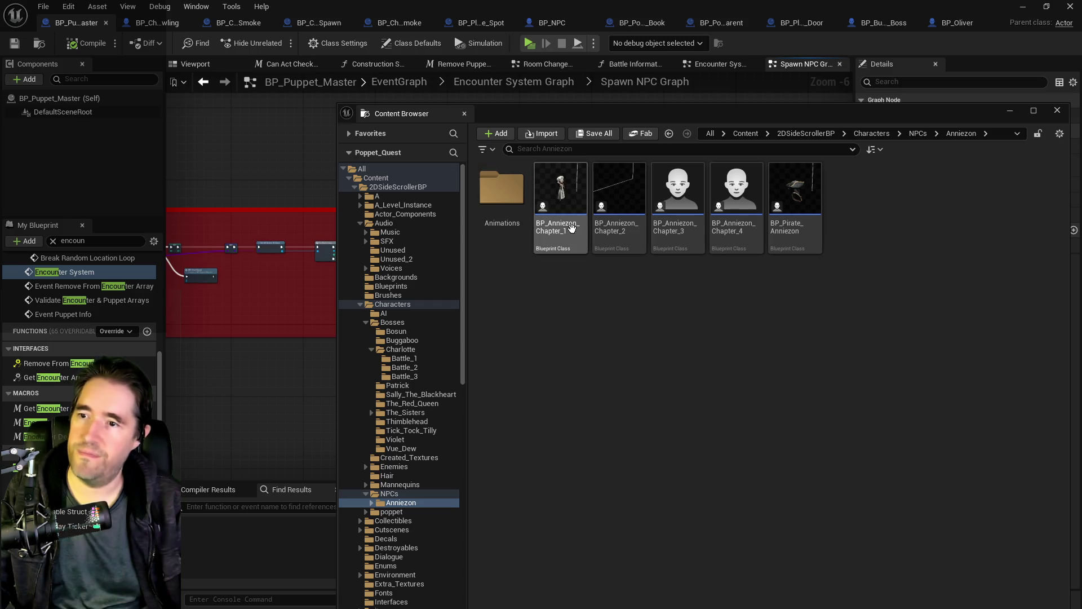
double_click(571, 227)
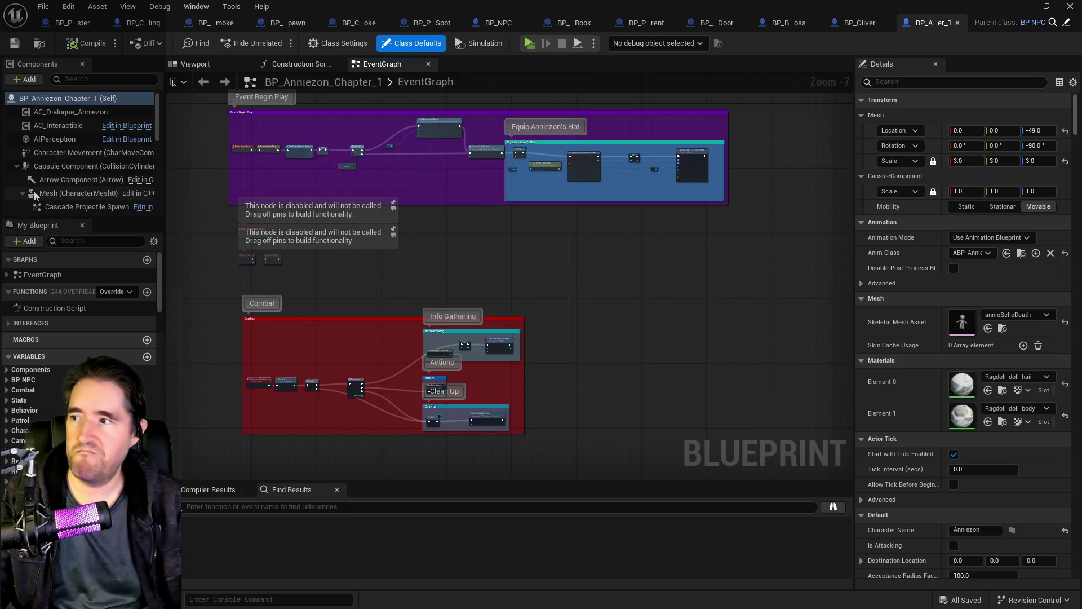
Set Character Movement's Default Land Movement to Flying
left_click(55, 153)
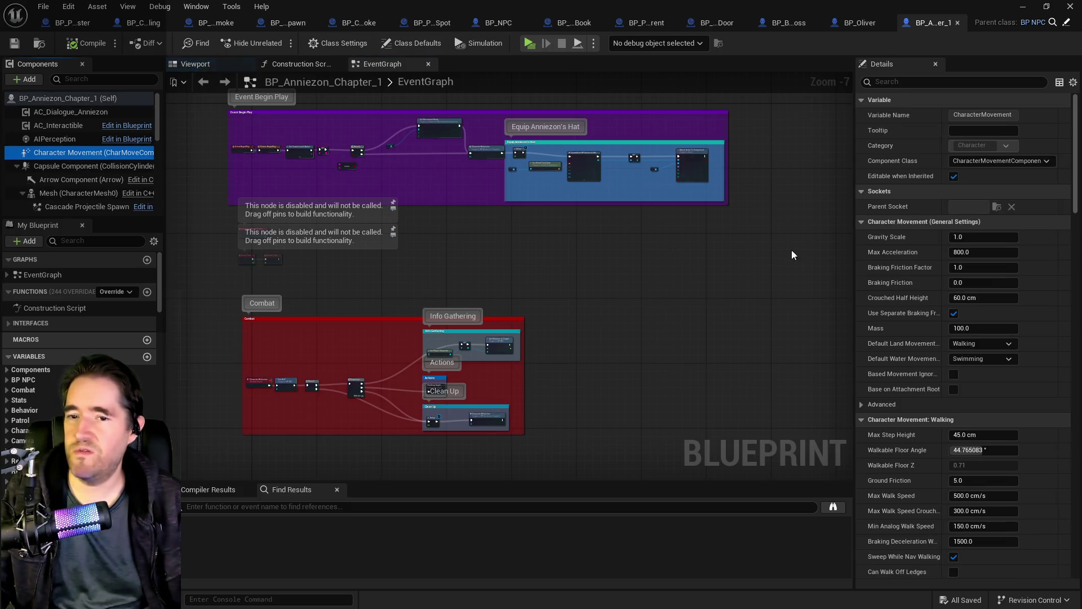
left_click(963, 345)
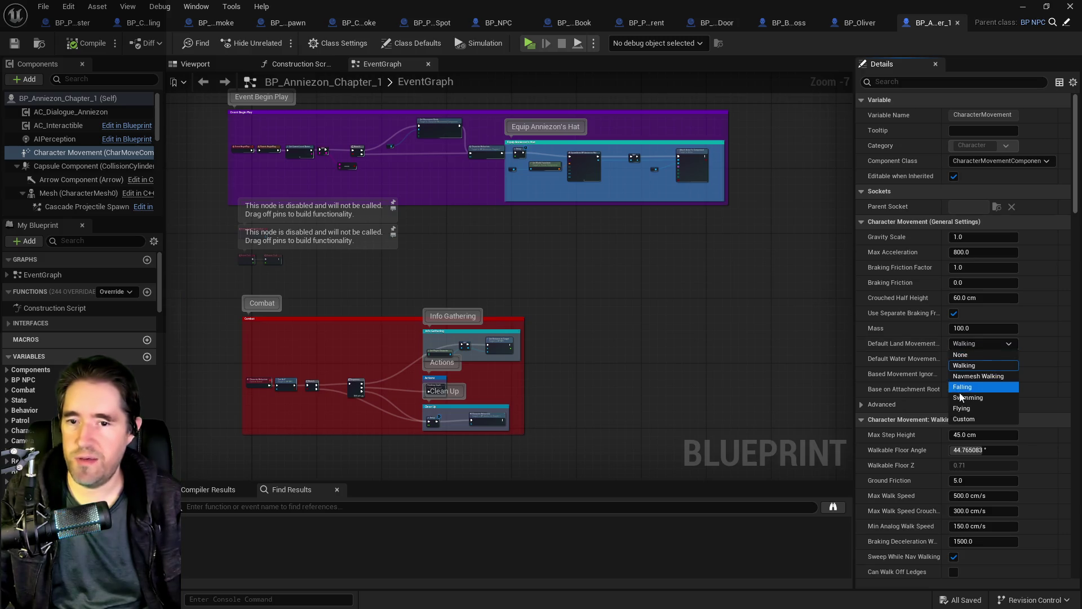
left_click(963, 408)
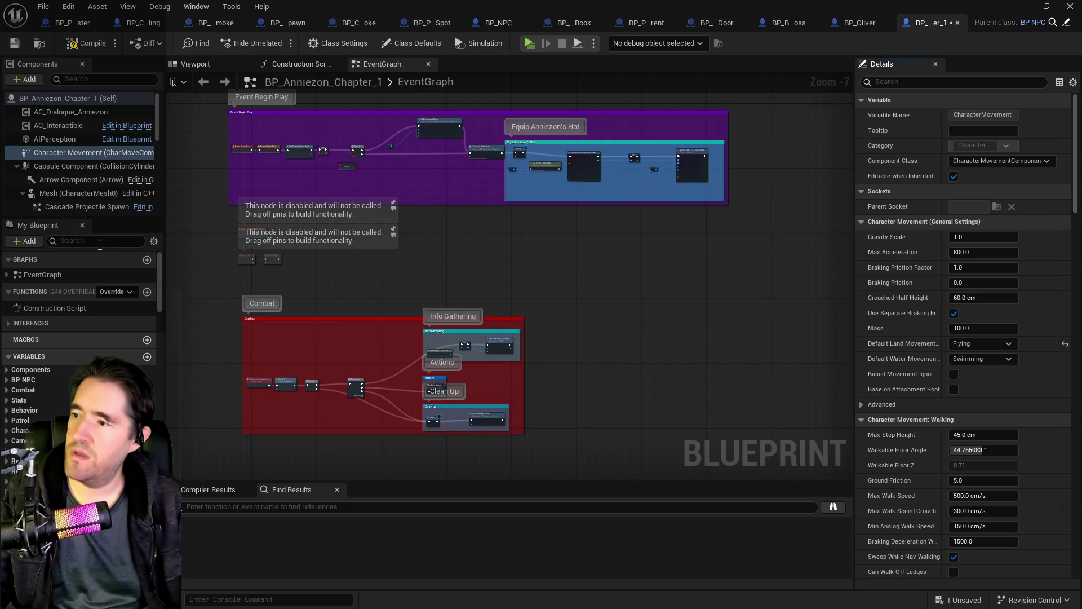
Set the New Movement Mode variable's default to Flying, then compile and save
type("movem")
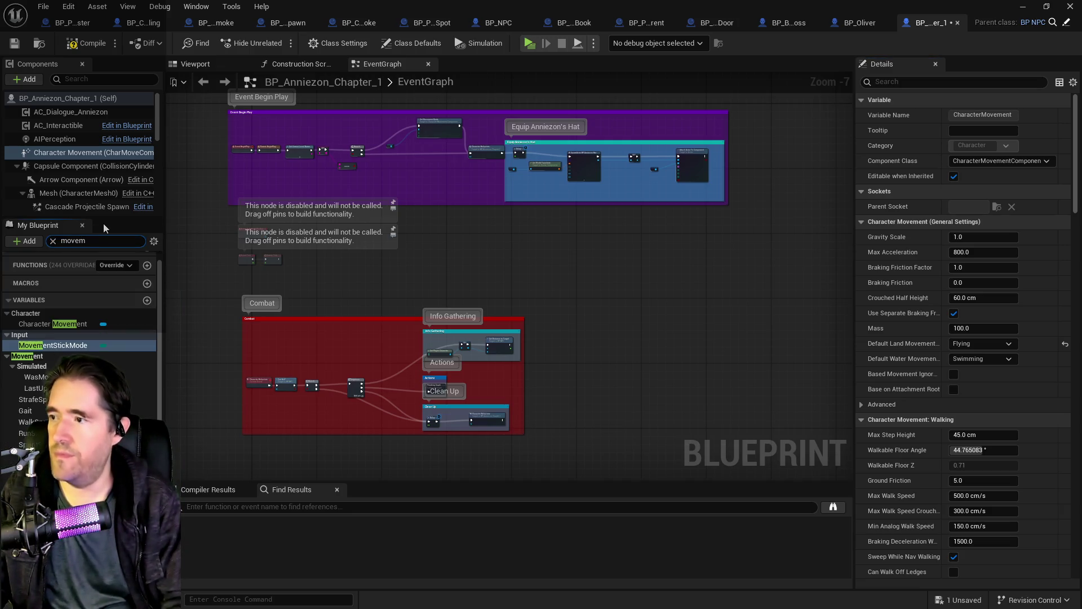
left_click(45, 451)
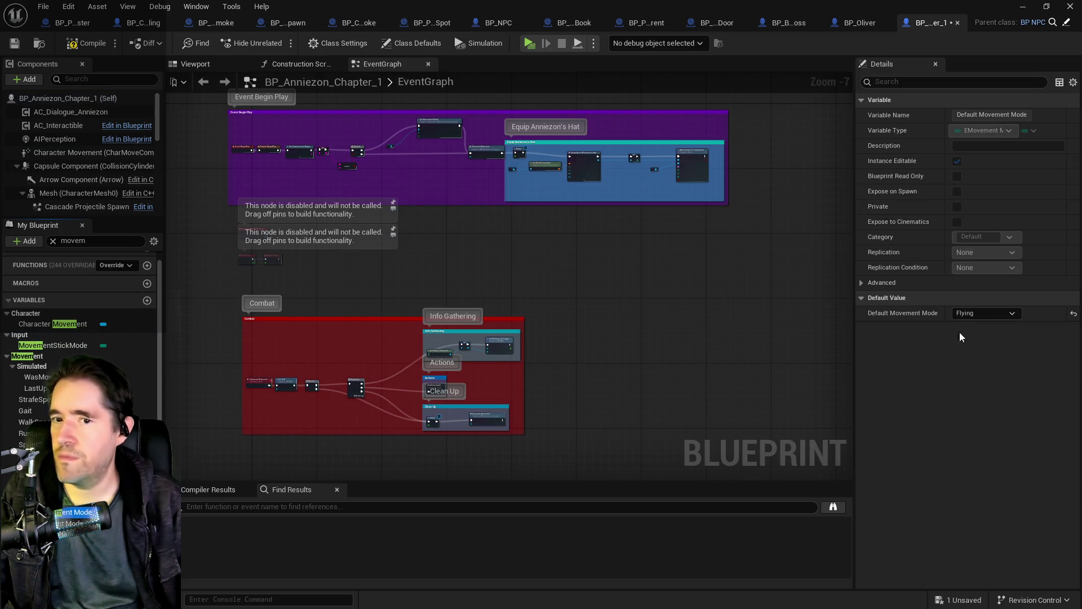
key("Down")
left_click(967, 313)
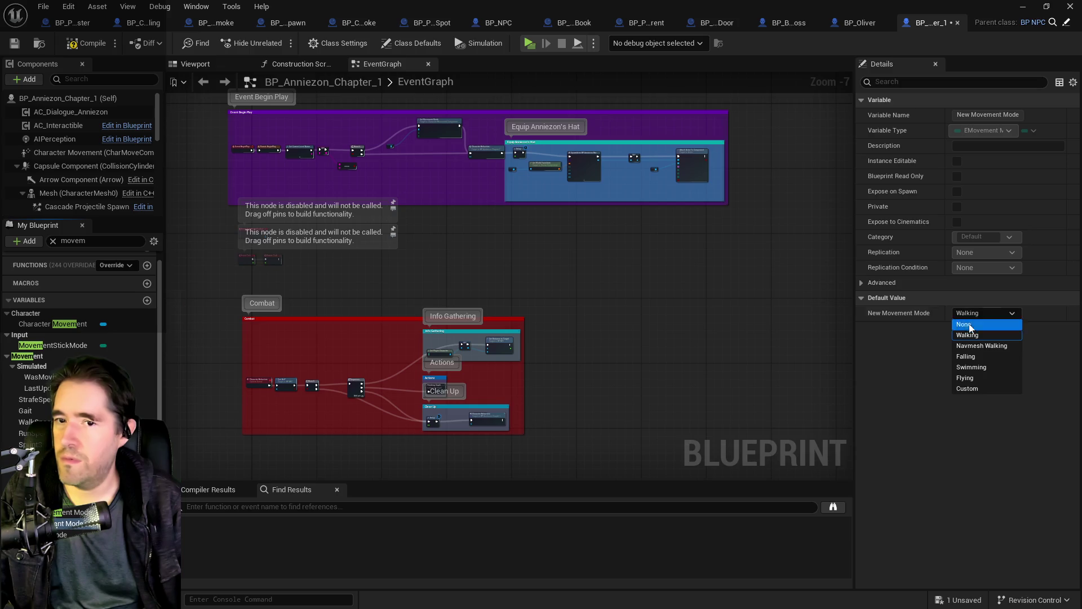
left_click(964, 382)
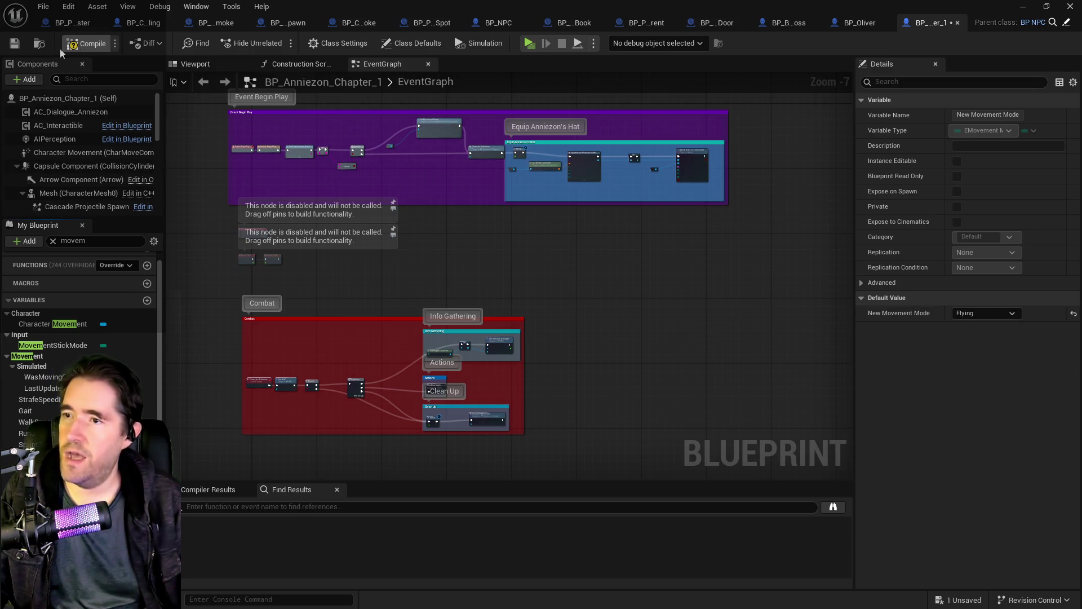
left_click(15, 44)
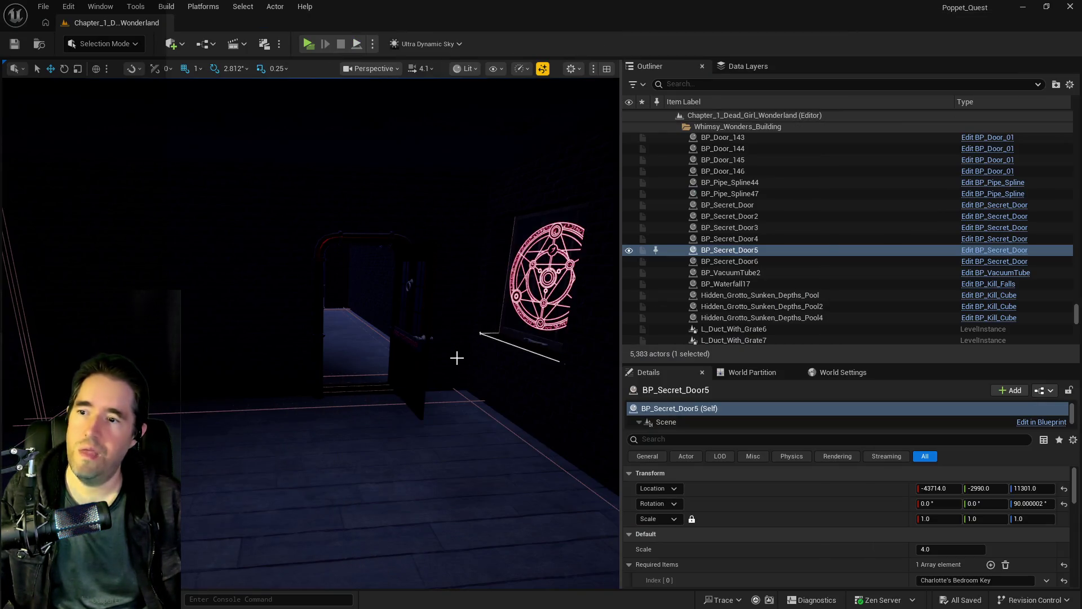
Select BP_Door_107 in the Outliner and launch a Standalone game preview
scroll(457, 358, "up", 5)
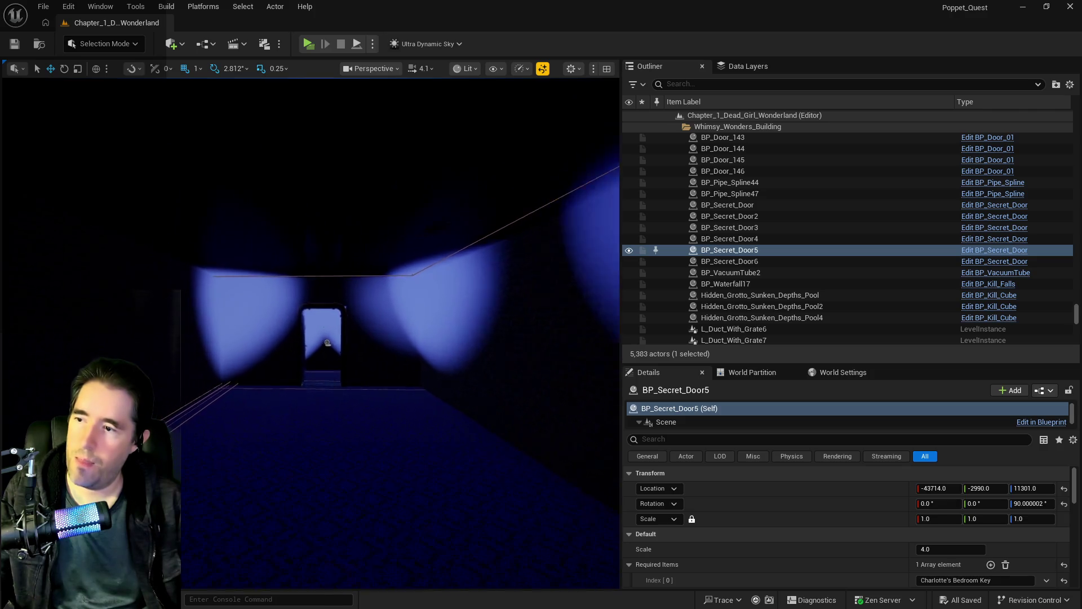
left_click(308, 425)
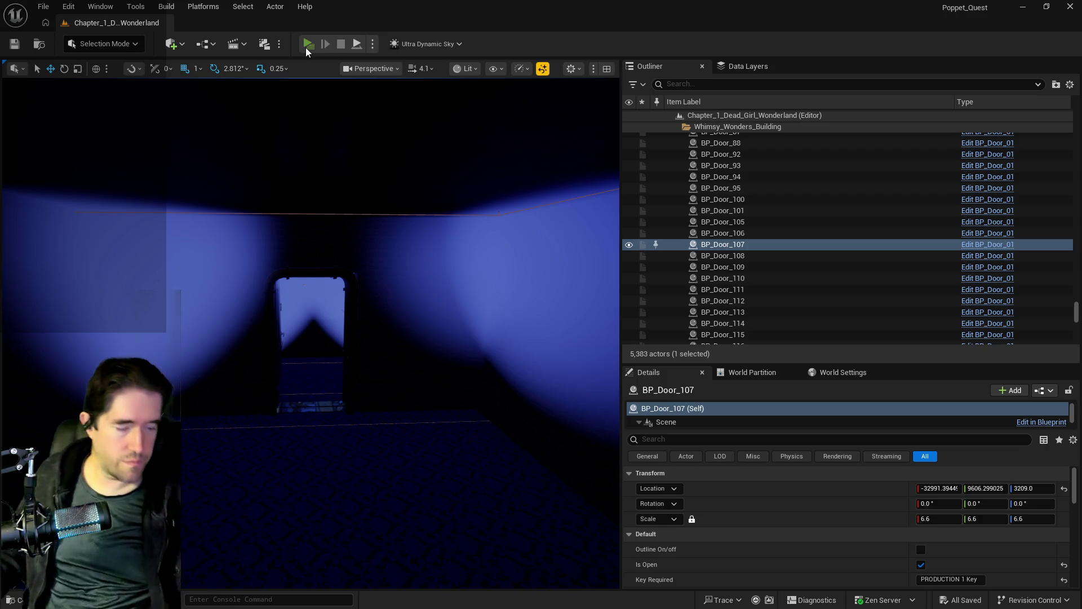
left_click(308, 44)
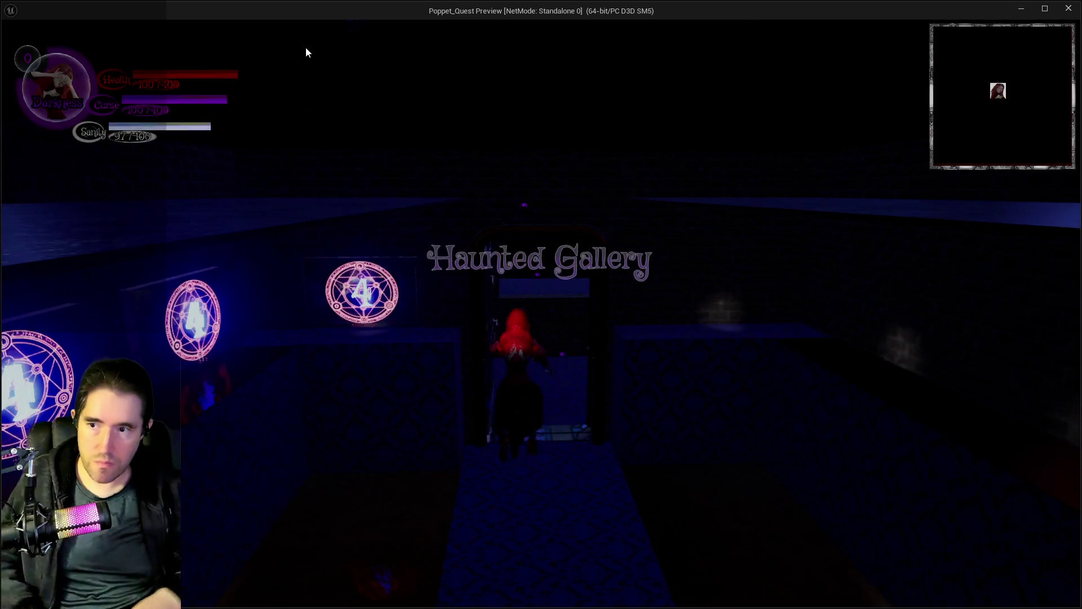
Run the character past the shop into the Haunted Gallery, then stop the preview with Esc
key("w")
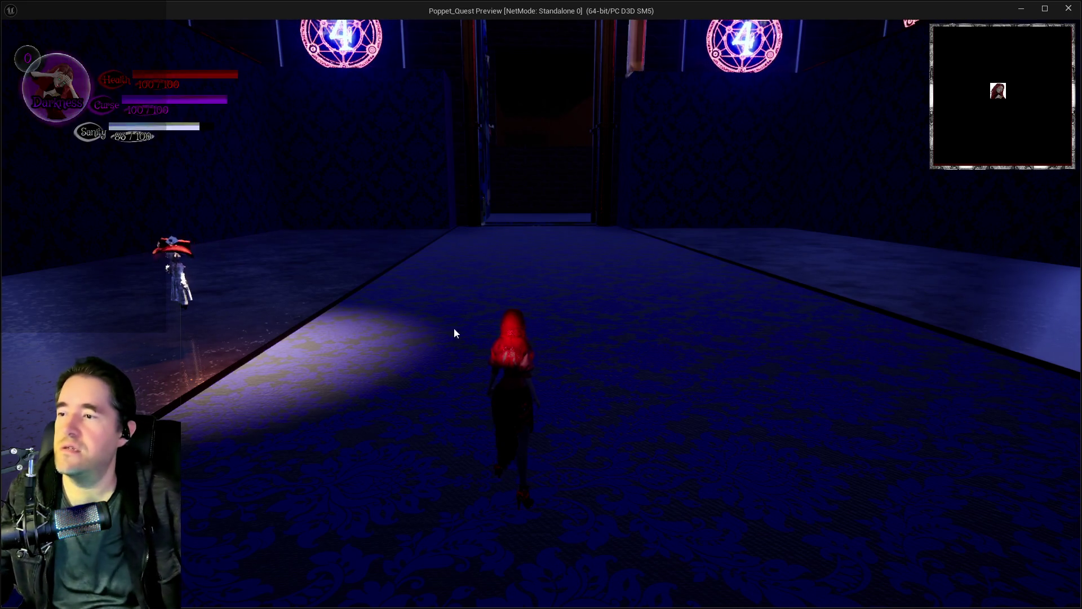
left_click_drag(454, 334, 282, 338)
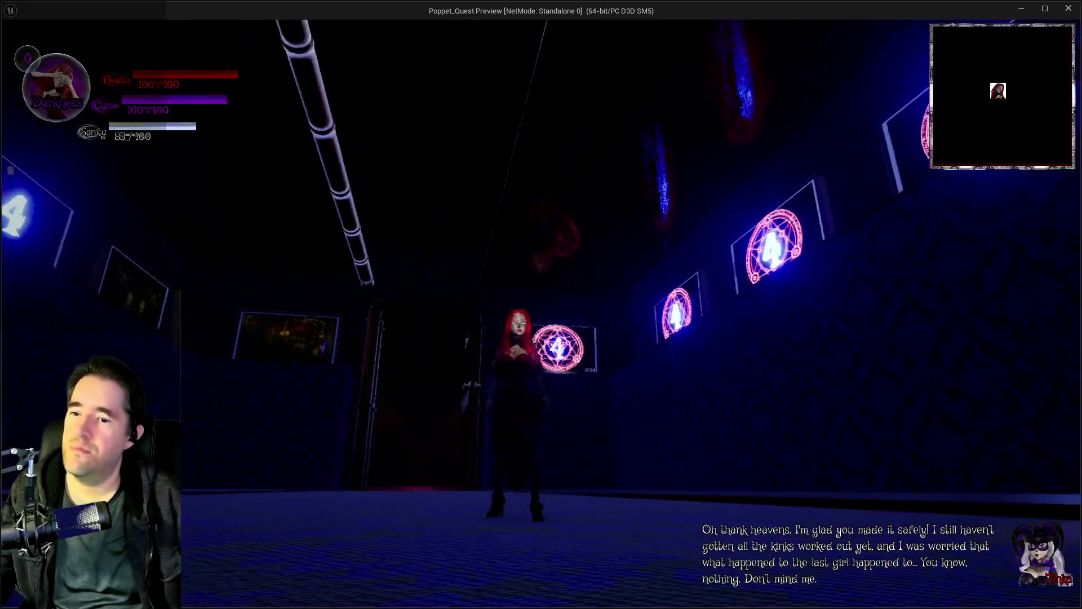
key("w")
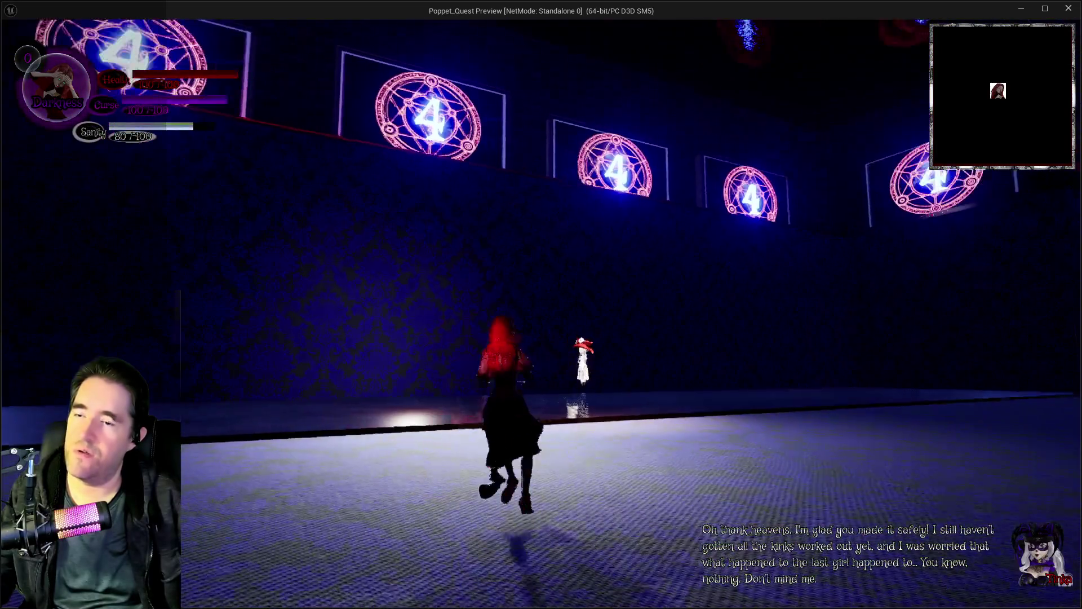
key("w")
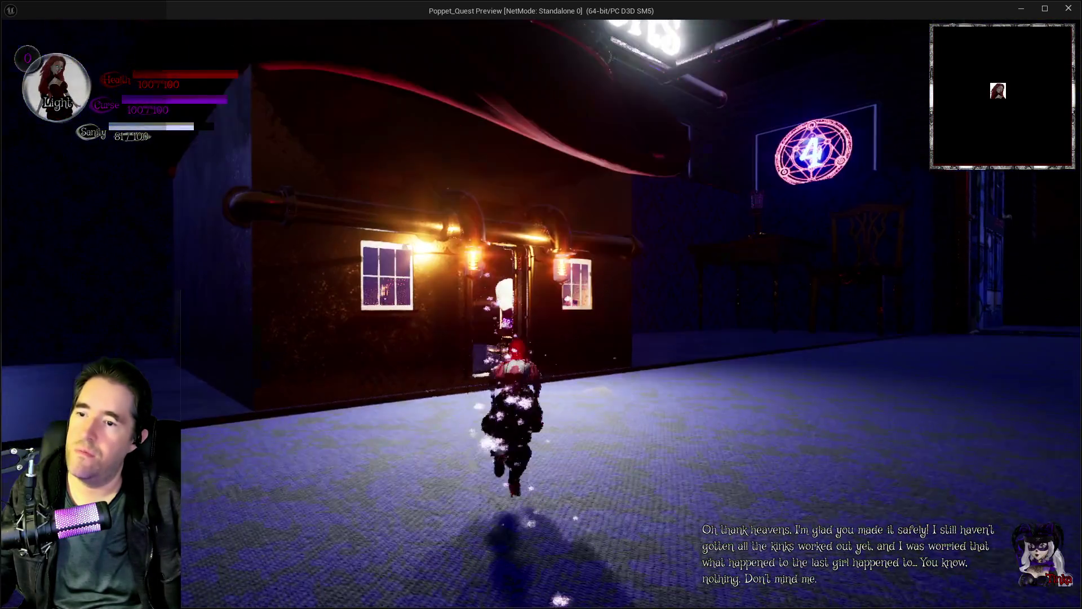
key("w")
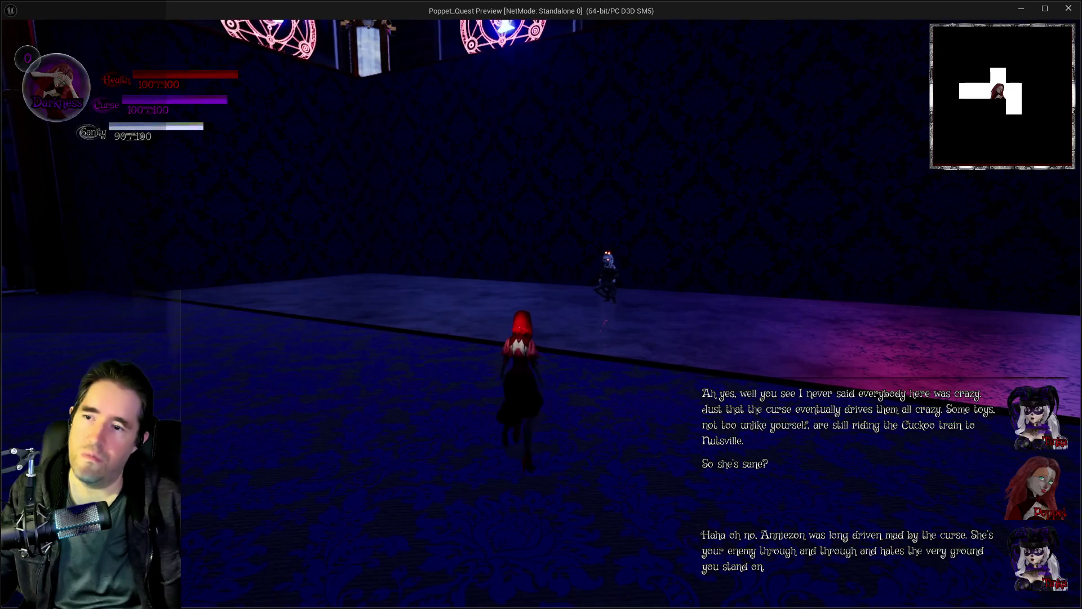
key("Escape")
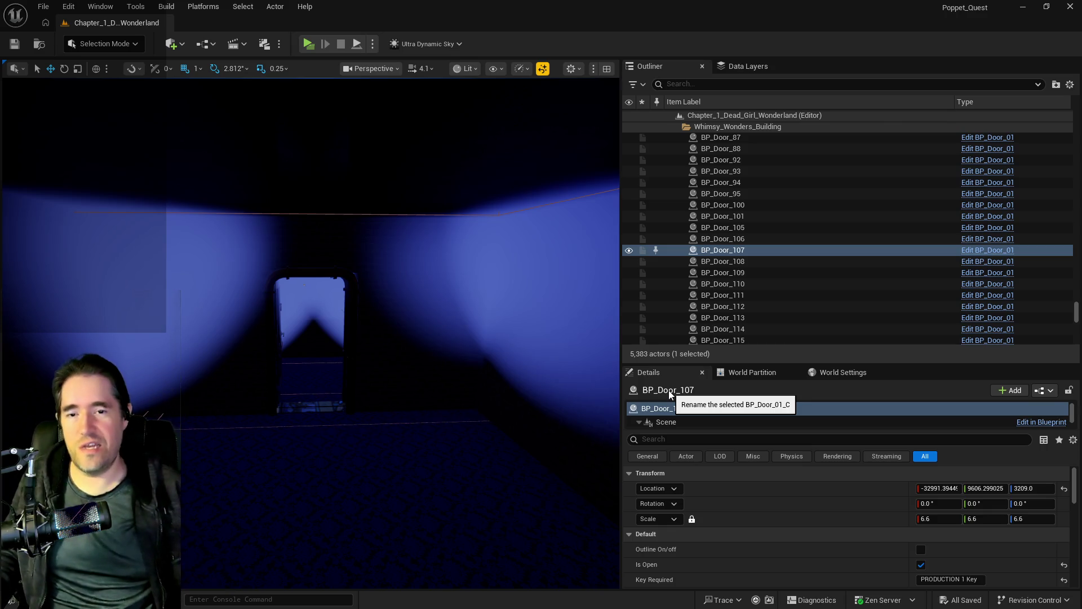
Filter the Data Layers for 'haunt' and tick DL_C3_Haunted_Gallery to load it
left_click(733, 68)
left_click_drag(671, 87, 619, 84)
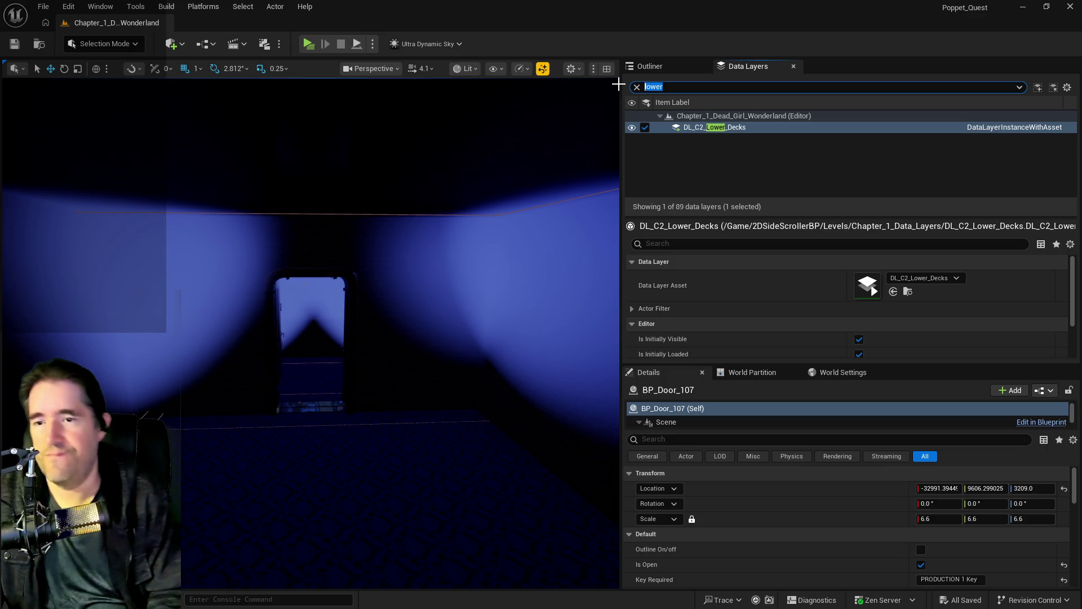
type("haunt")
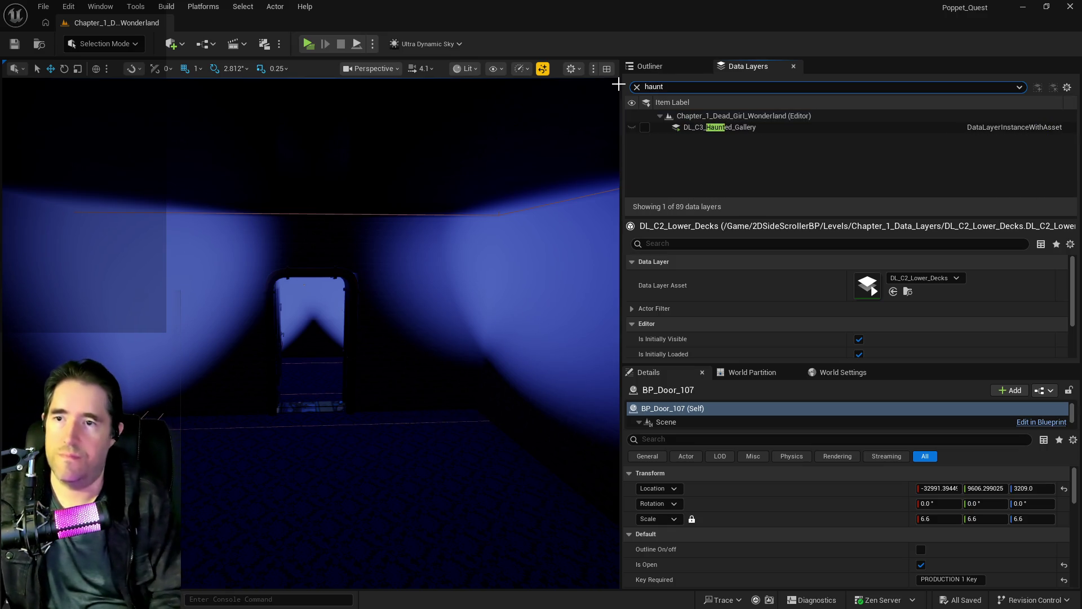
left_click(646, 128)
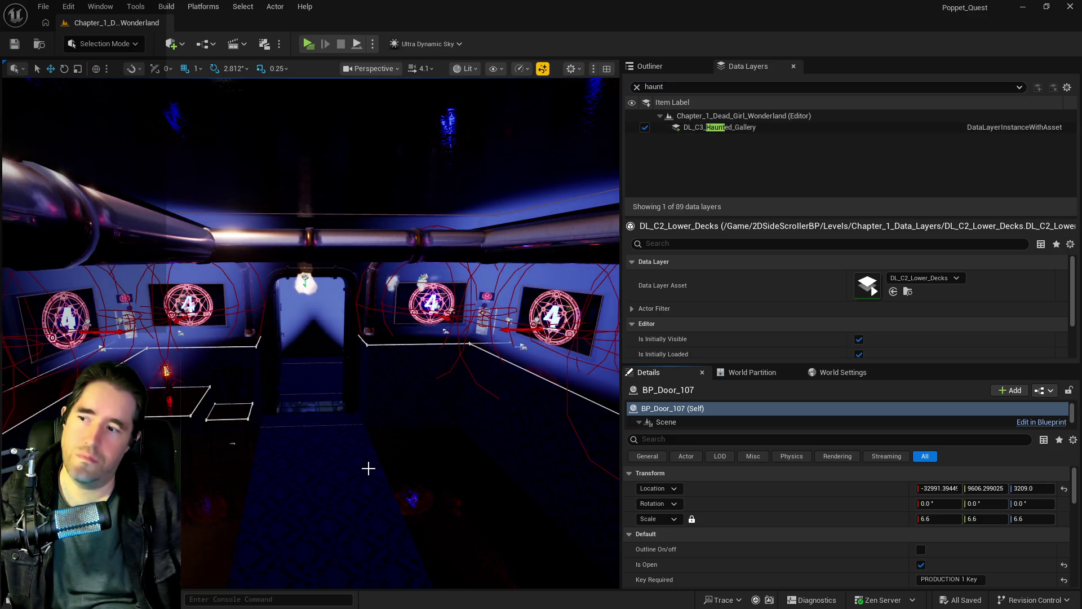
mouse_move(369, 468)
left_mouse_down()
mouse_move(368, 428)
mouse_move(369, 462)
mouse_move(360, 451)
mouse_move(316, 451)
mouse_move(375, 288)
left_mouse_up()
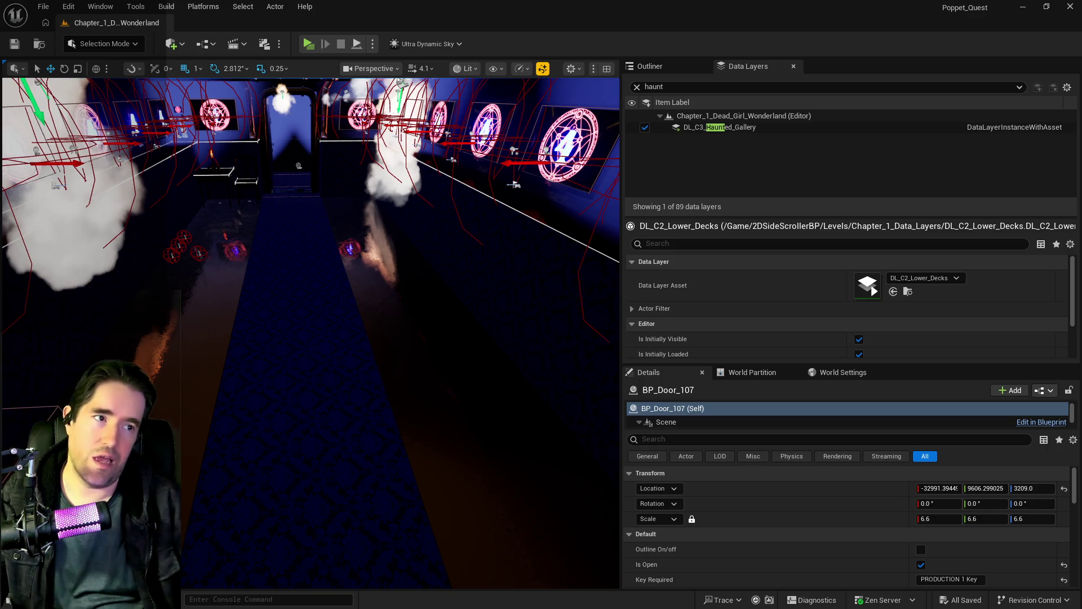
Pitch the camera over the Haunted Gallery corridor to inspect the ceiling pipes and magic-circle wall
mouse_move(368, 435)
left_mouse_down()
mouse_move(367, 307)
mouse_move(368, 344)
mouse_move(367, 333)
mouse_move(317, 330)
mouse_move(375, 435)
mouse_move(285, 392)
mouse_move(350, 378)
mouse_move(315, 395)
mouse_move(338, 395)
mouse_move(262, 373)
left_mouse_up()
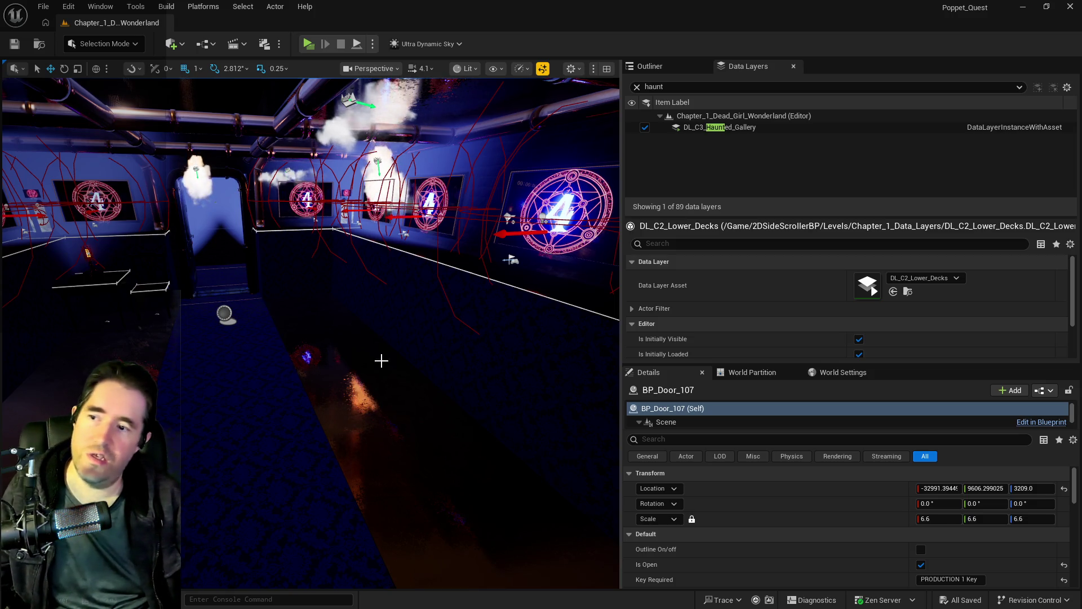
mouse_move(387, 448)
left_mouse_down()
mouse_move(440, 459)
mouse_move(459, 370)
mouse_move(527, 377)
mouse_move(329, 323)
left_mouse_up()
mouse_move(459, 496)
left_mouse_down()
mouse_move(459, 282)
mouse_move(447, 507)
left_mouse_up()
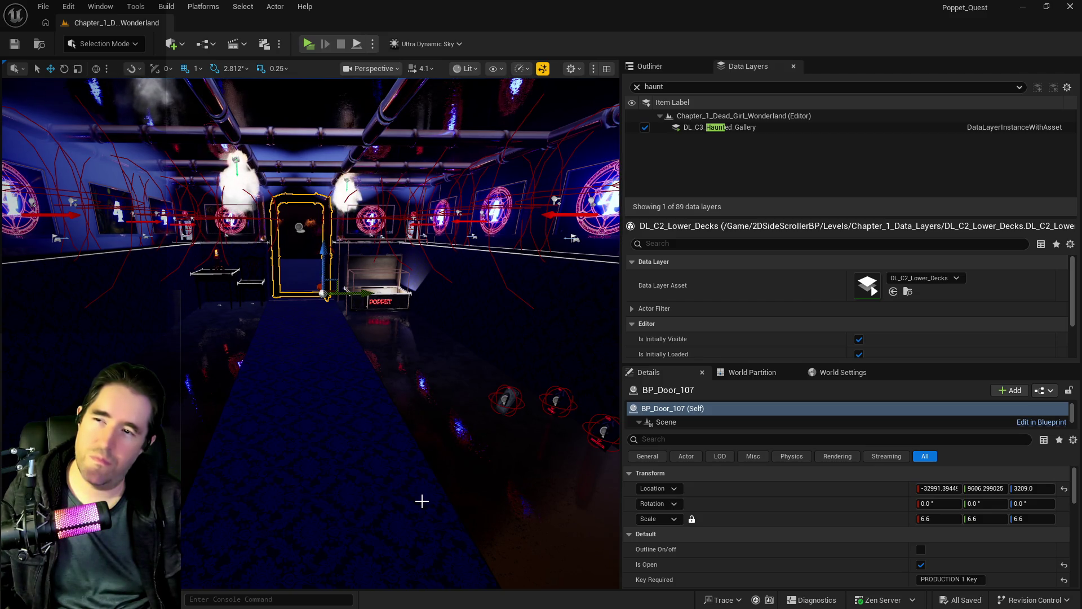
left_click_drag(360, 523, 360, 491)
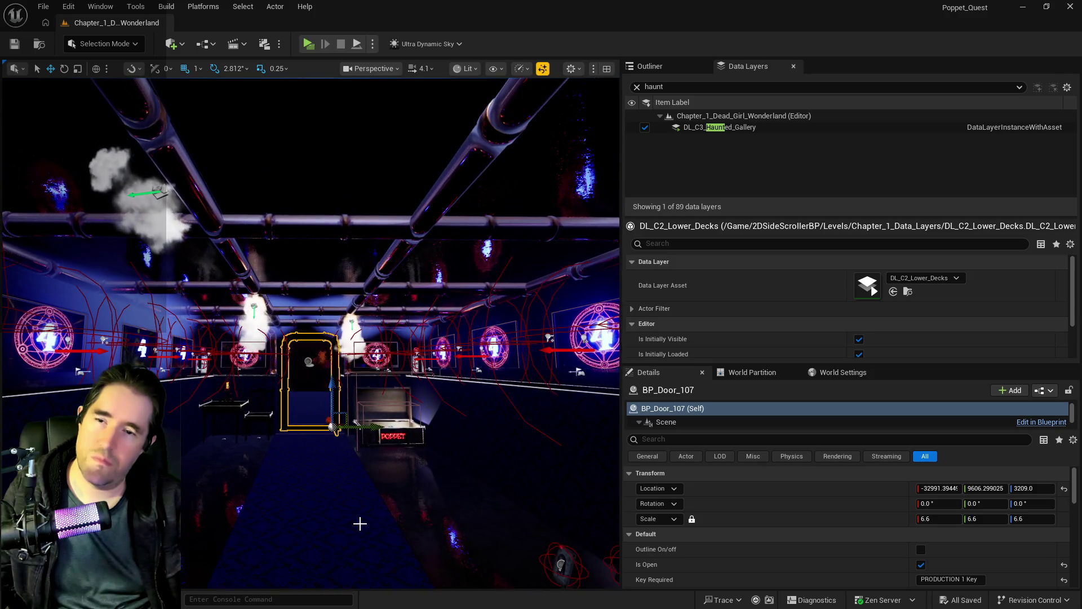
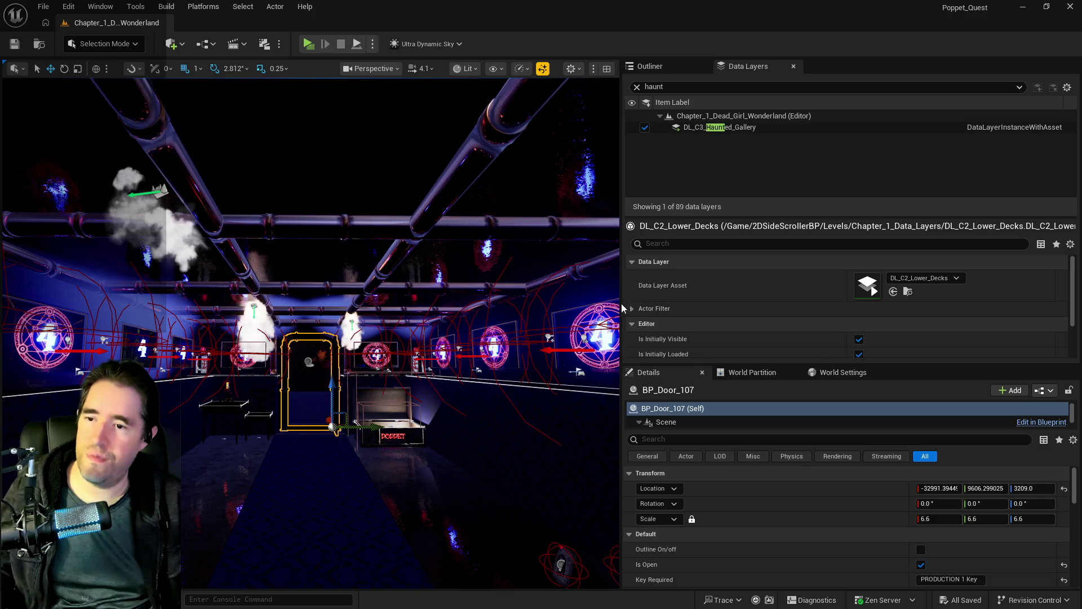
Navigate the viewport around the gallery to inspect the BP_Door_107 door, corridor and chest
left_click_drag(622, 305, 742, 305)
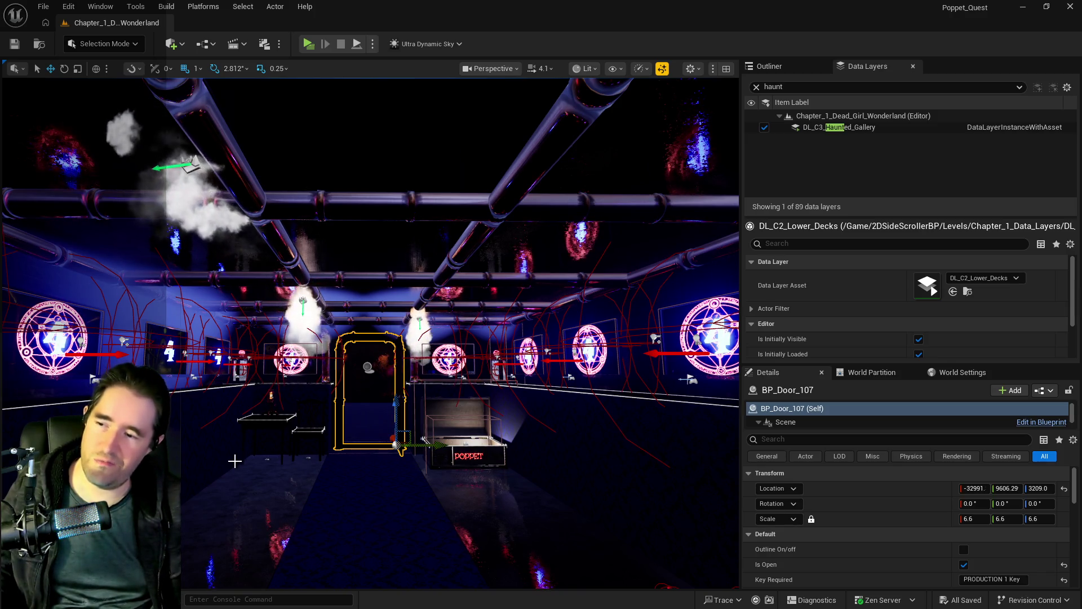
left_click_drag(331, 492, 451, 495)
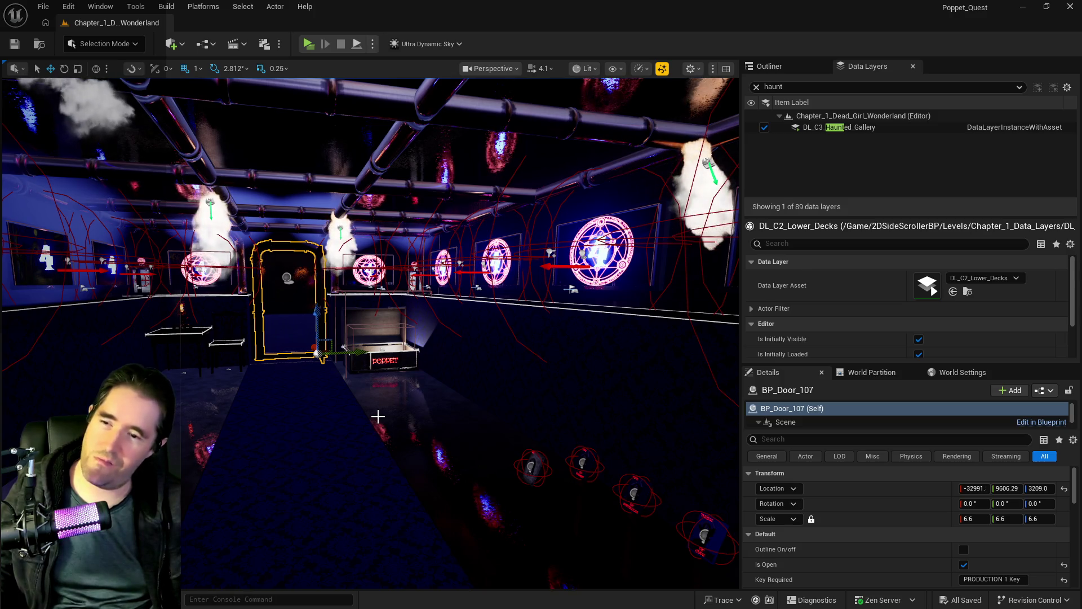
left_click_drag(378, 416, 293, 420)
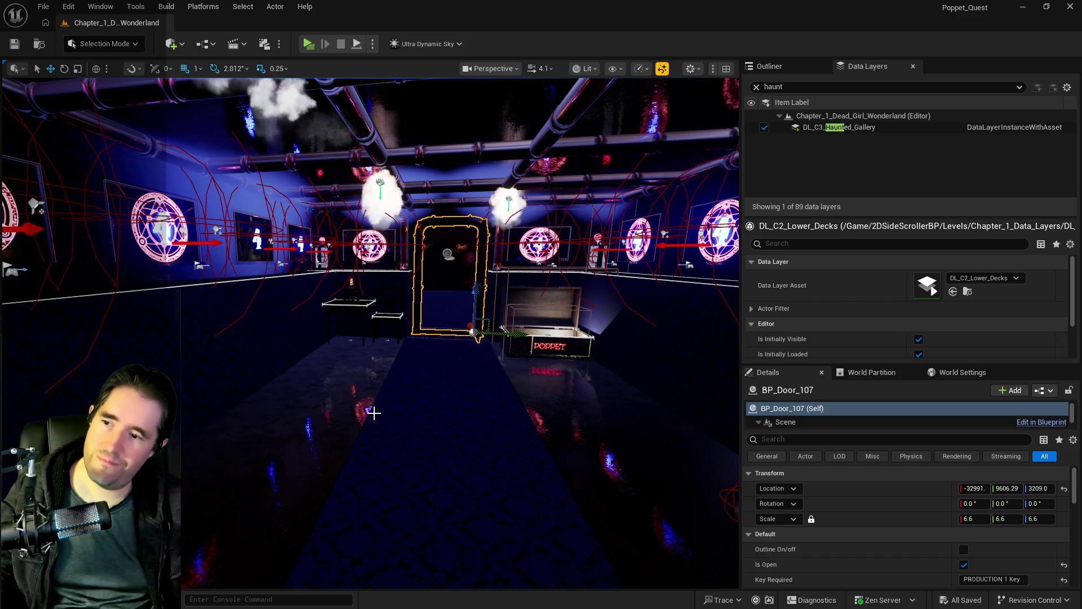
mouse_move(374, 414)
left_mouse_down()
mouse_move(350, 508)
mouse_move(327, 417)
mouse_move(395, 420)
mouse_move(395, 479)
mouse_move(406, 428)
mouse_move(429, 417)
mouse_move(428, 496)
mouse_move(548, 299)
left_mouse_up()
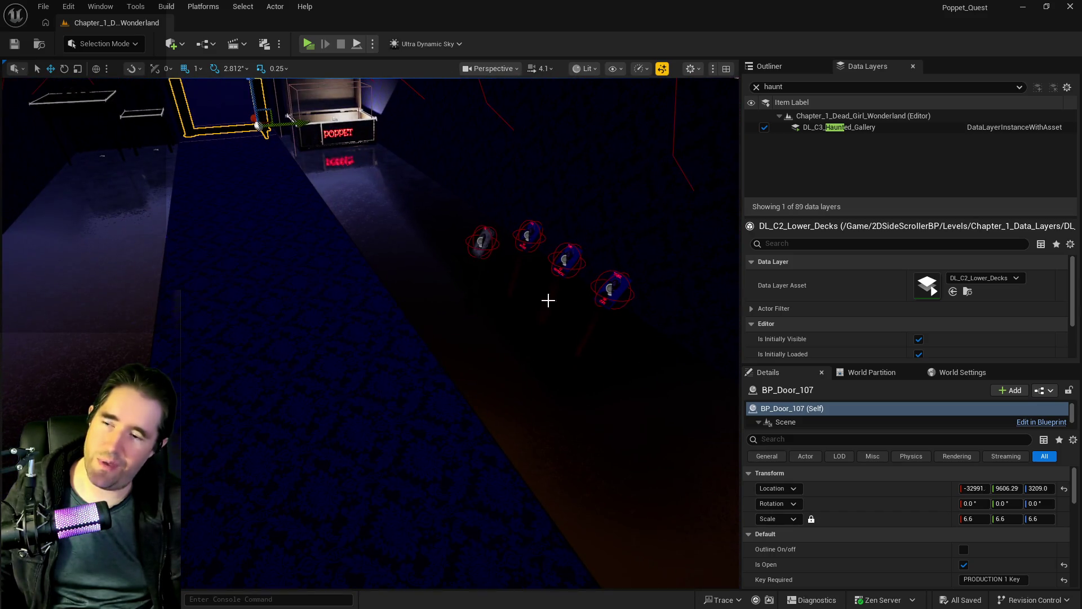
key("f")
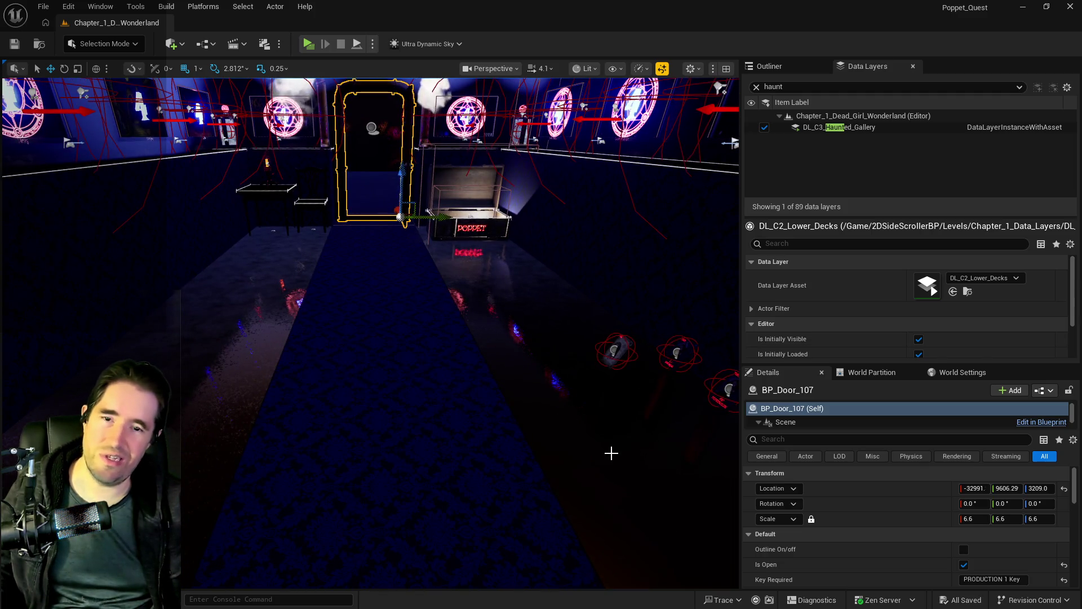
left_click_drag(611, 451, 525, 391)
mouse_move(420, 417)
left_mouse_down()
mouse_move(417, 434)
mouse_move(413, 423)
left_mouse_up()
key("f")
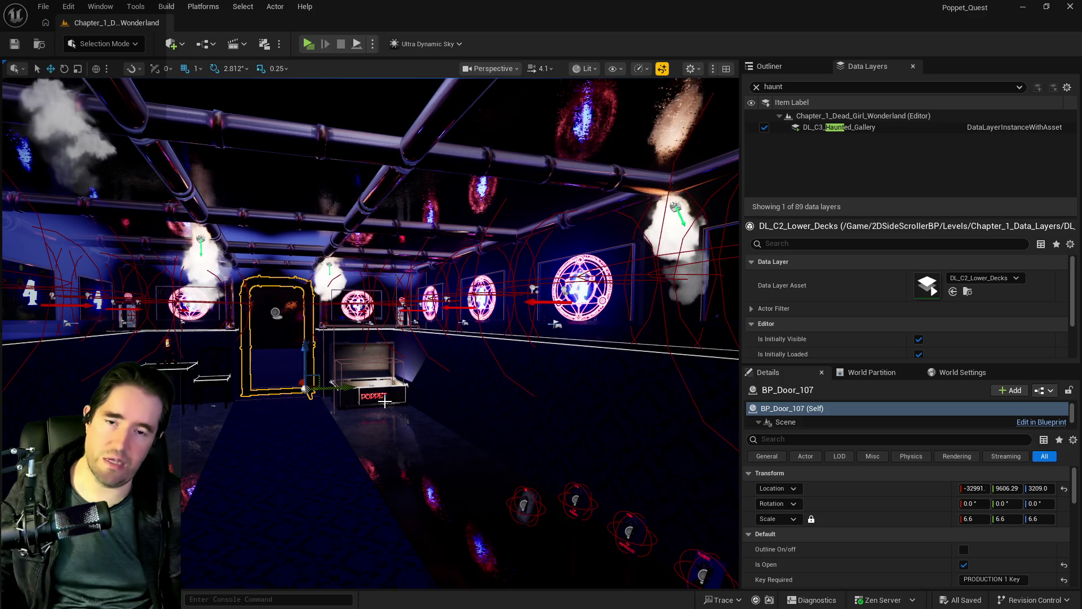
mouse_move(383, 401)
left_mouse_down()
mouse_move(415, 400)
mouse_move(355, 373)
left_mouse_up()
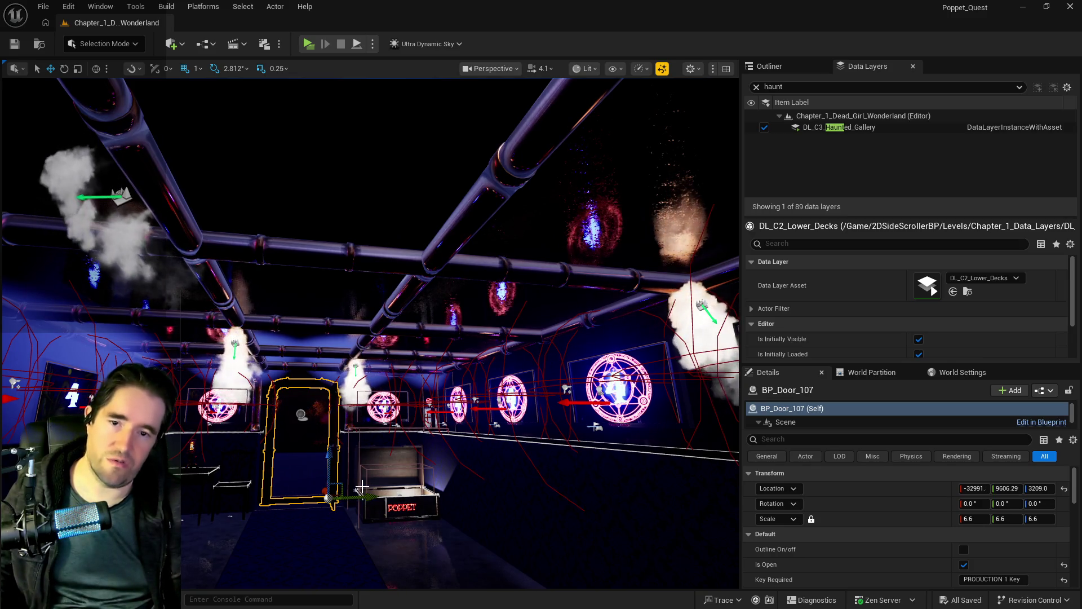
left_click_drag(362, 486, 361, 468)
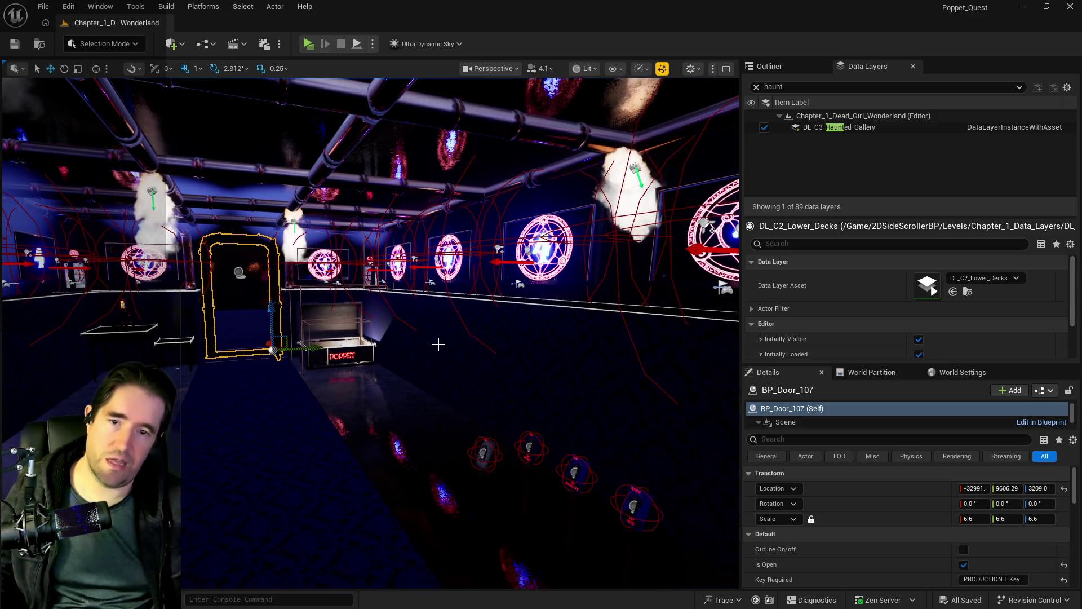
left_click_drag(393, 379, 389, 305)
mouse_move(402, 397)
left_mouse_down()
mouse_move(384, 395)
mouse_move(402, 398)
left_mouse_up()
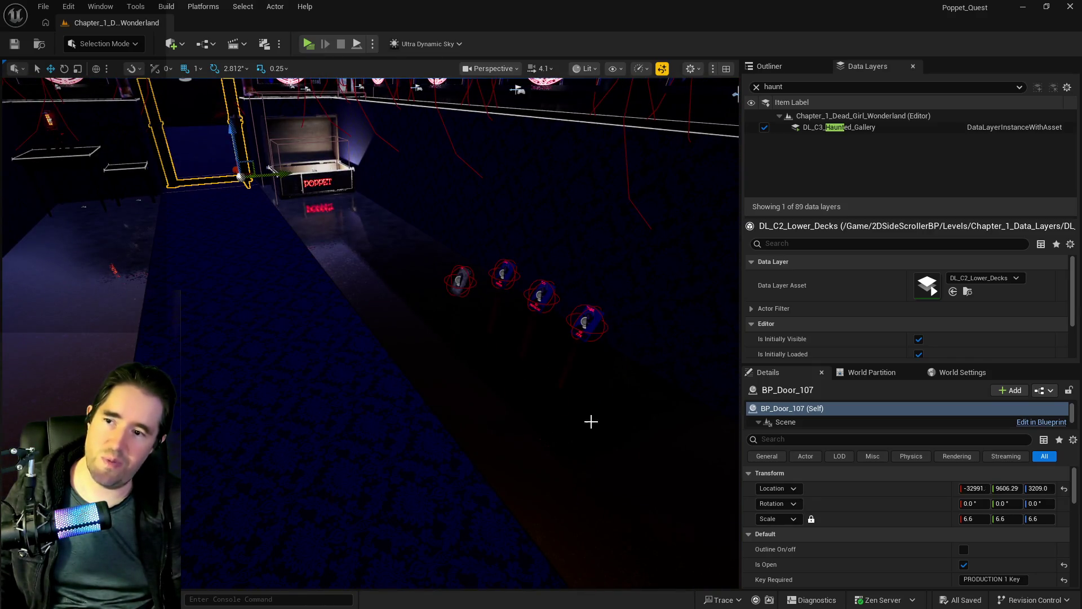
key("f")
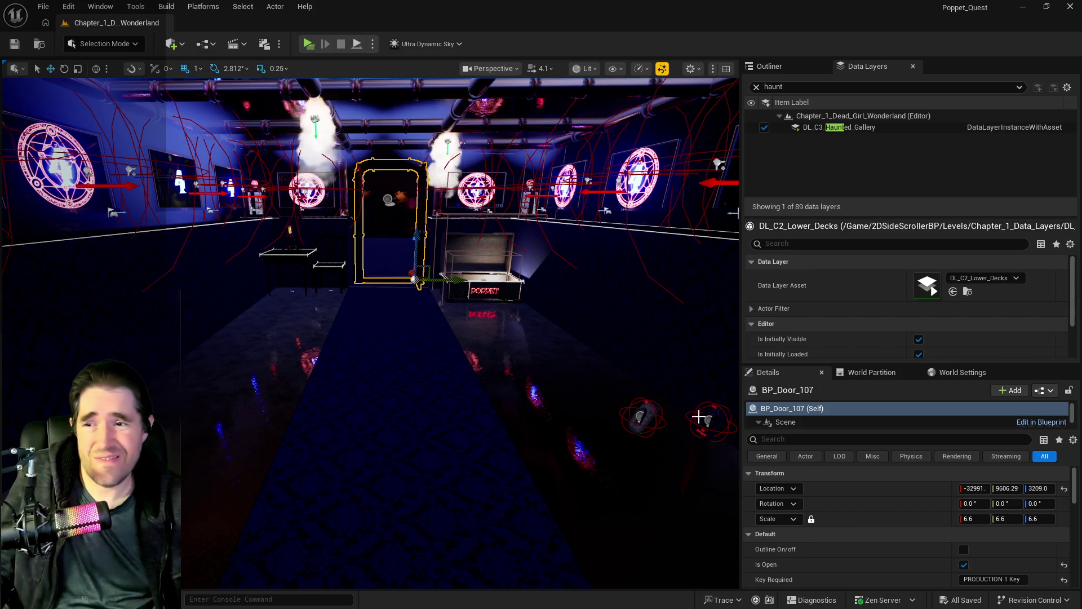
left_click_drag(633, 500, 705, 496)
left_click_drag(435, 270, 434, 333)
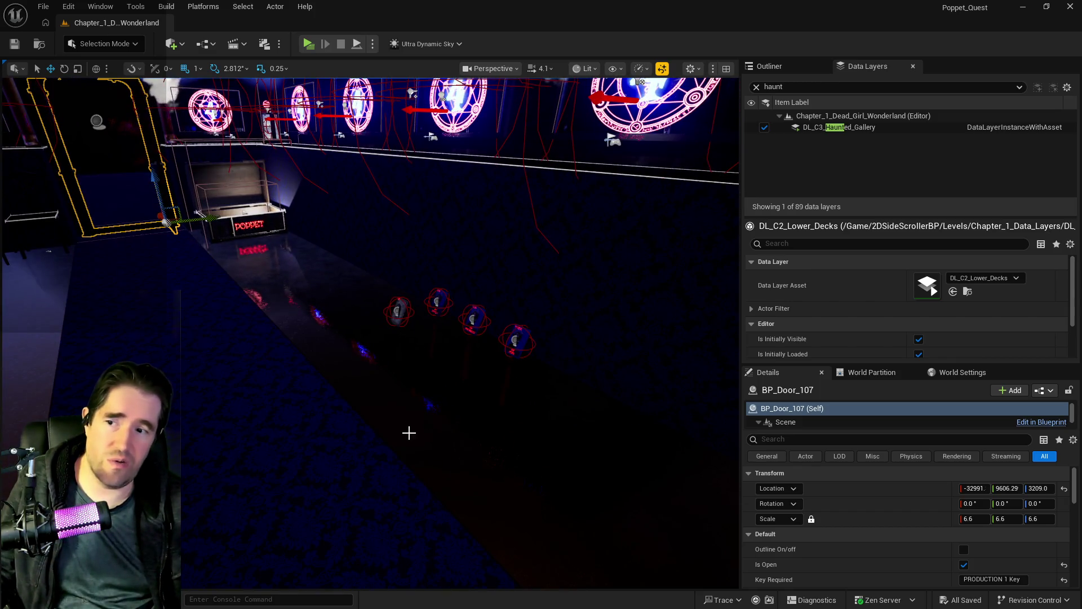
key("Down")
key("Left")
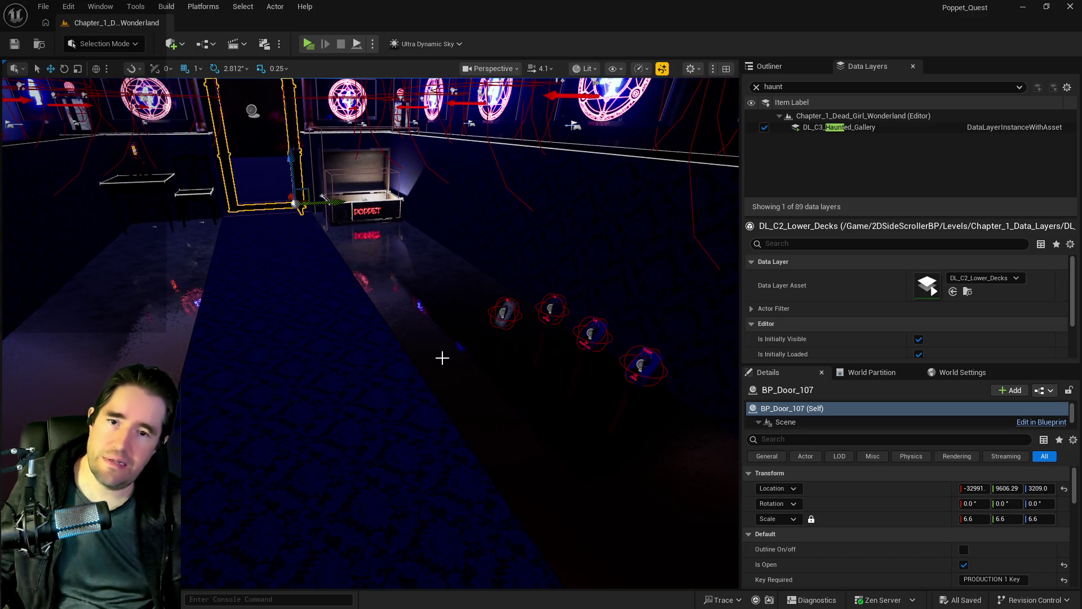
left_click_drag(442, 357, 427, 357)
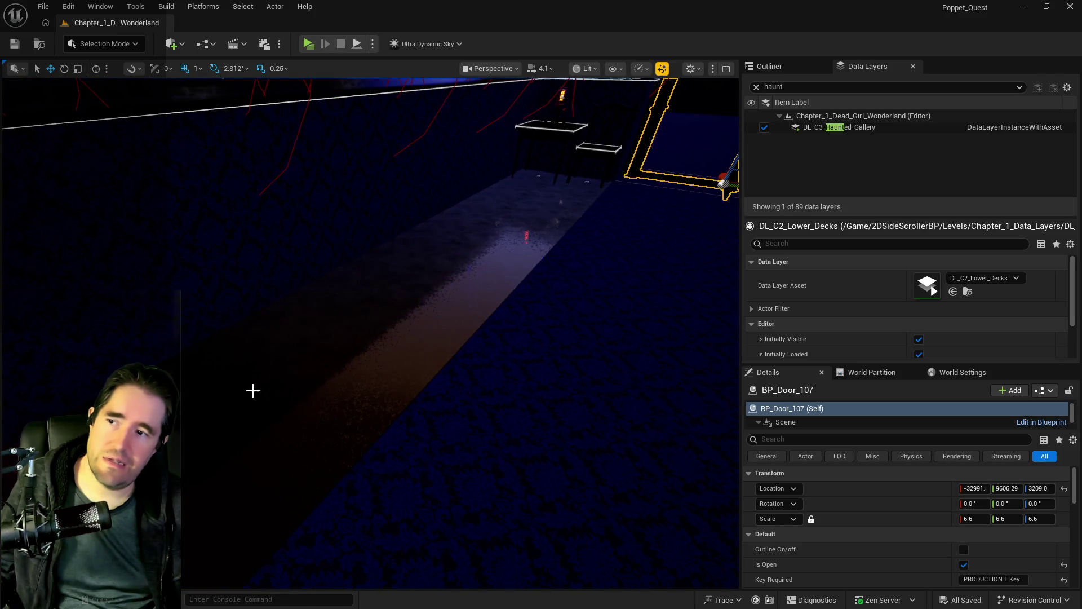
left_click_drag(251, 389, 237, 389)
left_click_drag(446, 297, 543, 302)
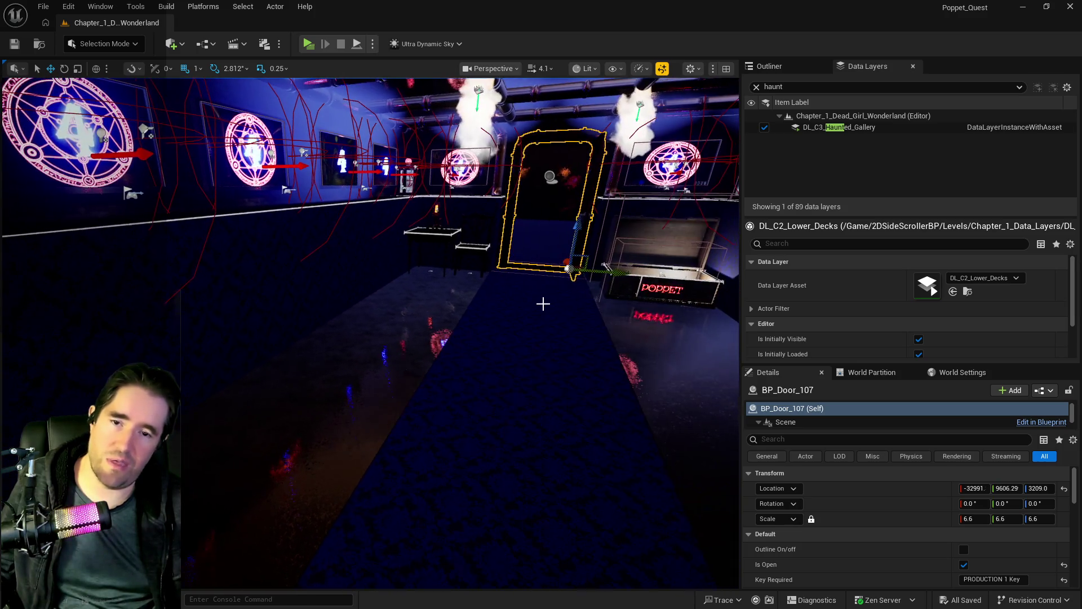
left_click_drag(449, 373, 434, 373)
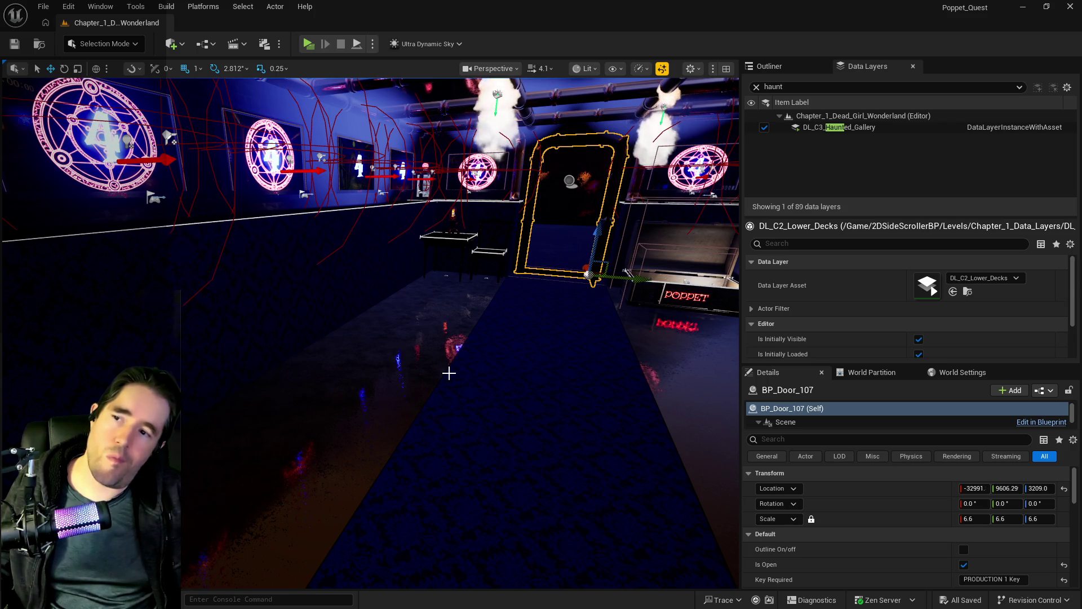
mouse_move(449, 373)
left_mouse_down()
mouse_move(196, 457)
mouse_move(189, 350)
left_mouse_up()
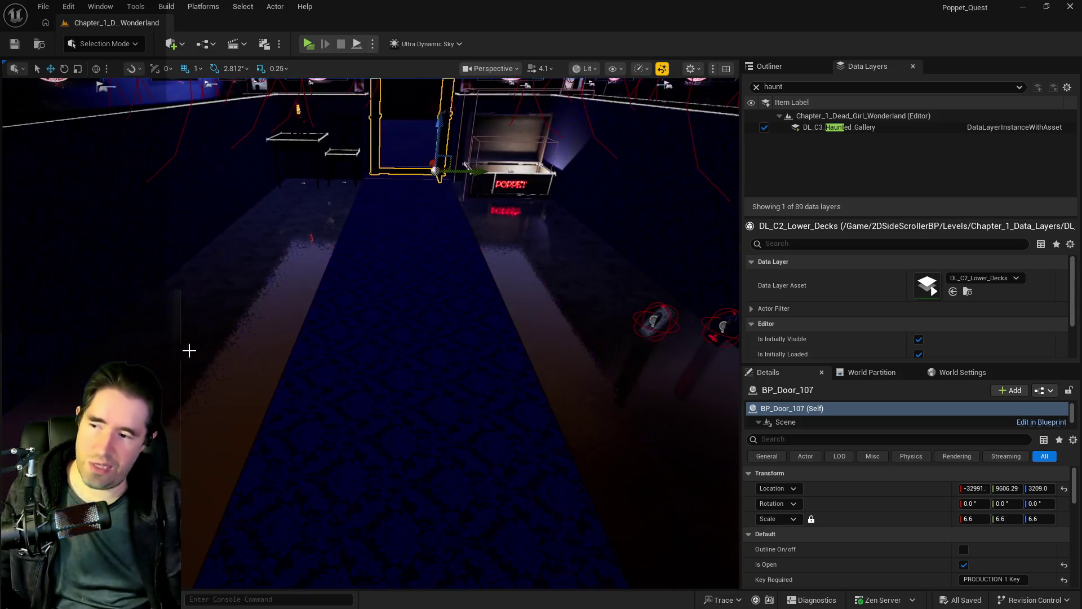
mouse_move(570, 434)
left_mouse_down()
mouse_move(620, 406)
mouse_move(713, 382)
left_mouse_up()
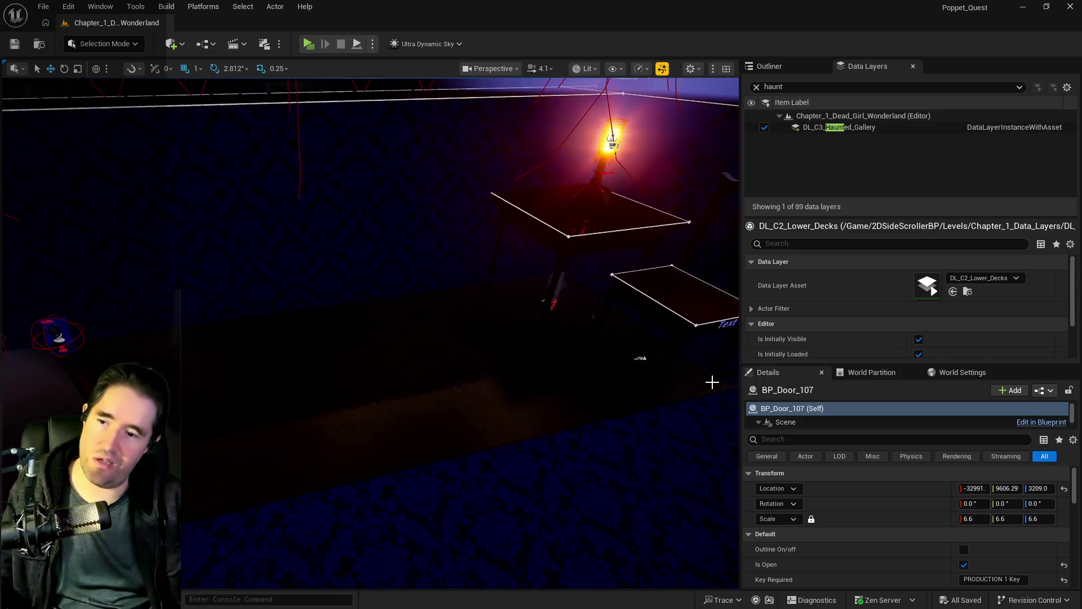
left_click_drag(558, 340, 555, 325)
mouse_move(327, 276)
left_mouse_down()
mouse_move(316, 260)
mouse_move(339, 254)
mouse_move(349, 265)
mouse_move(338, 277)
mouse_move(327, 265)
mouse_move(349, 259)
mouse_move(361, 271)
mouse_move(350, 282)
mouse_move(338, 271)
mouse_move(355, 265)
mouse_move(367, 276)
mouse_move(344, 287)
mouse_move(333, 282)
mouse_move(338, 271)
mouse_move(339, 300)
mouse_move(370, 316)
mouse_move(356, 302)
mouse_move(352, 319)
mouse_move(349, 299)
mouse_move(281, 290)
mouse_move(316, 293)
left_mouse_up()
Find Ultra_Dynamic_Sky via an Outliner search for 'ultra' and reset its Time Of Day to 960
left_click(769, 66)
left_click(801, 84)
type("ultra")
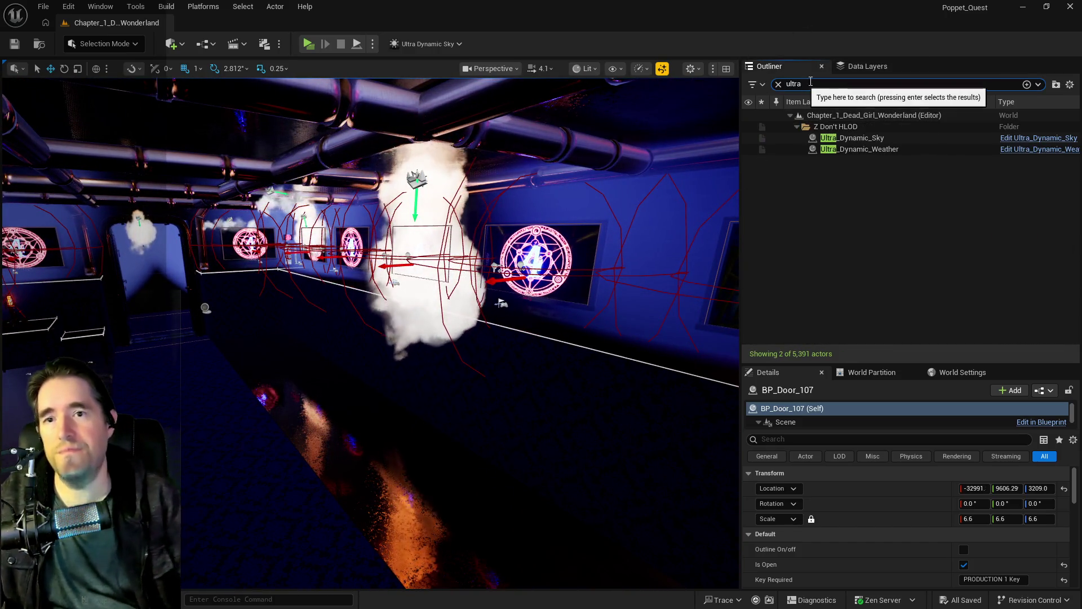
left_click(875, 149)
left_click(857, 138)
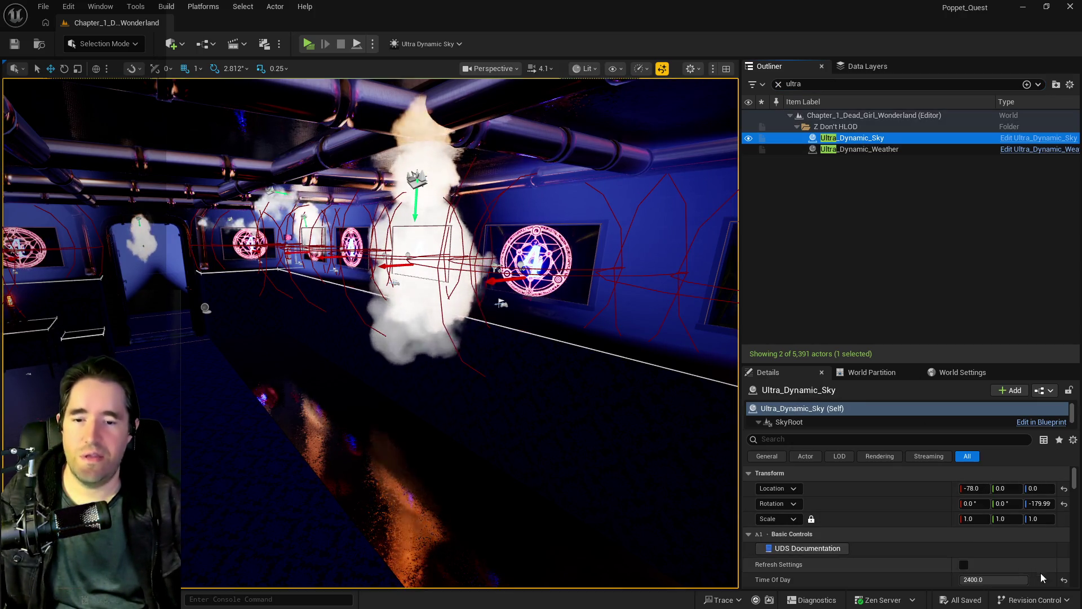
left_click(1064, 580)
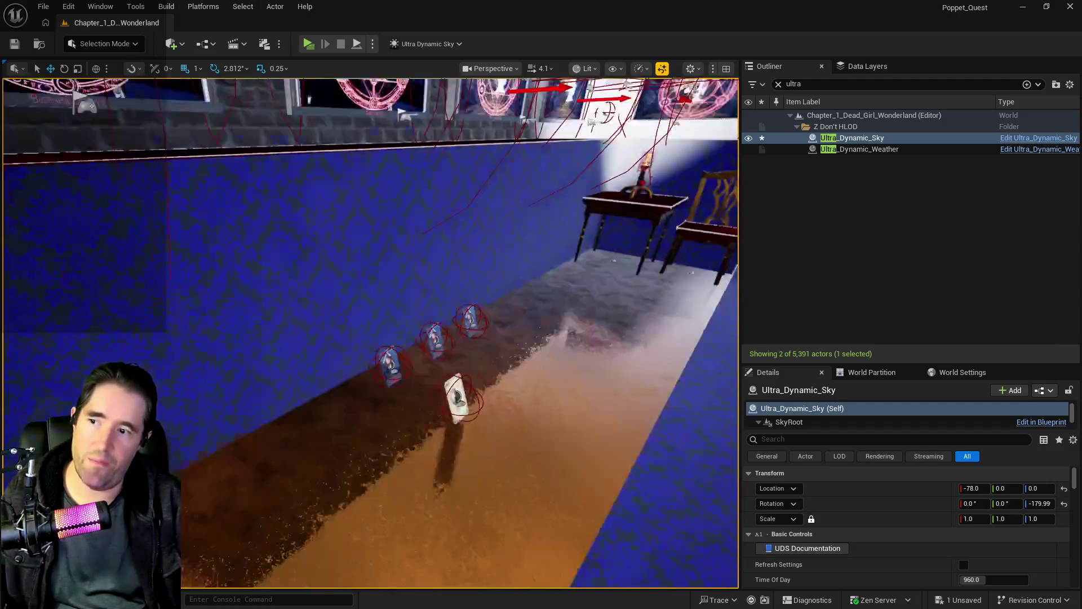
Select the four tarot cards lying on the gallery floor
mouse_move(677, 361)
left_mouse_down()
mouse_move(730, 394)
mouse_move(581, 350)
left_mouse_up()
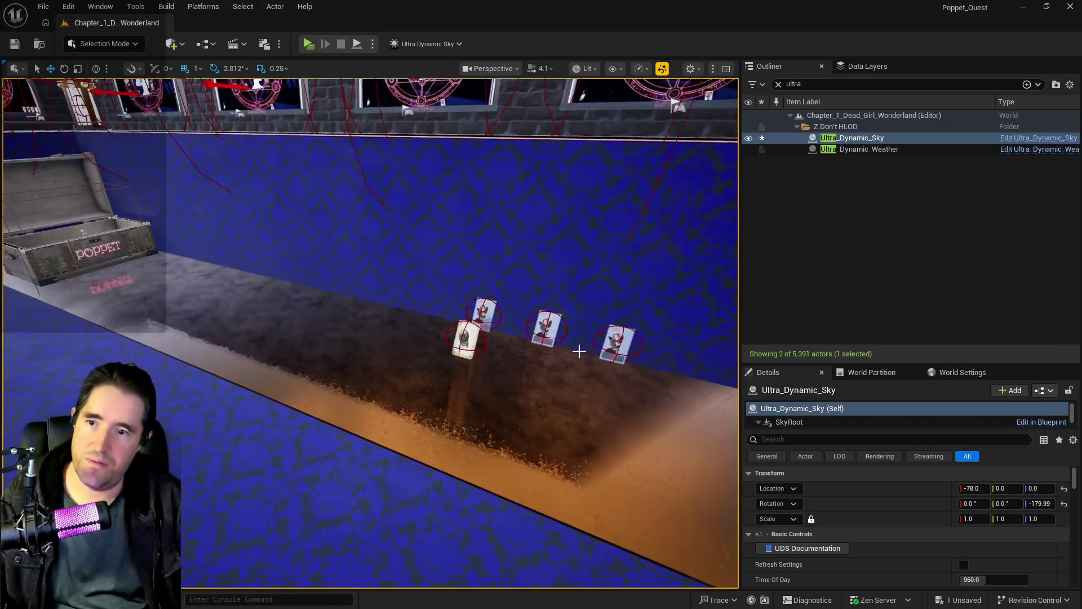
left_click(455, 352)
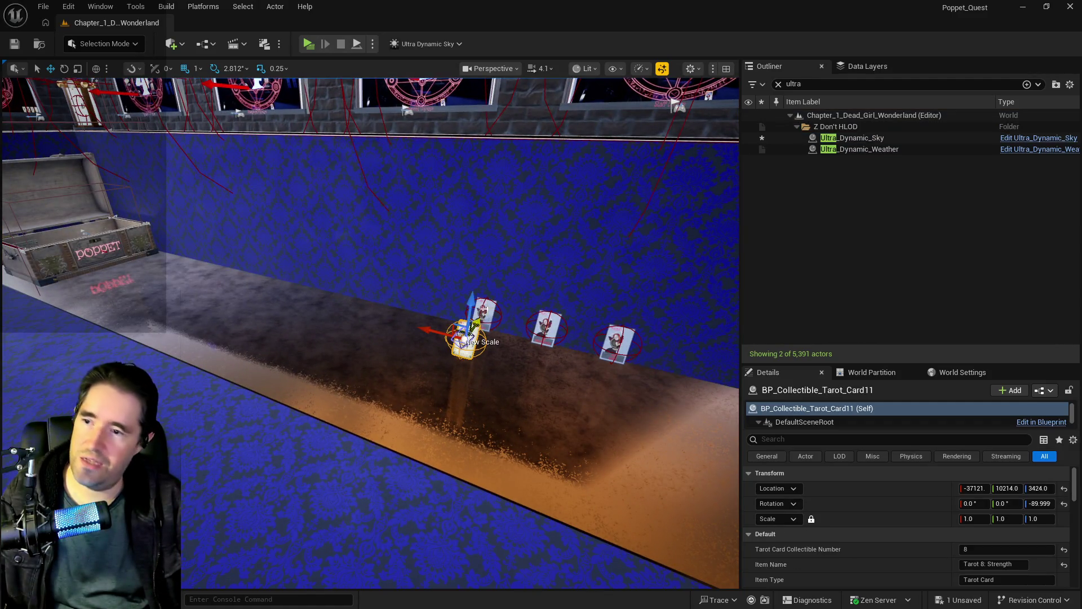
left_click(484, 314, "ctrl")
left_click(546, 327, "ctrl")
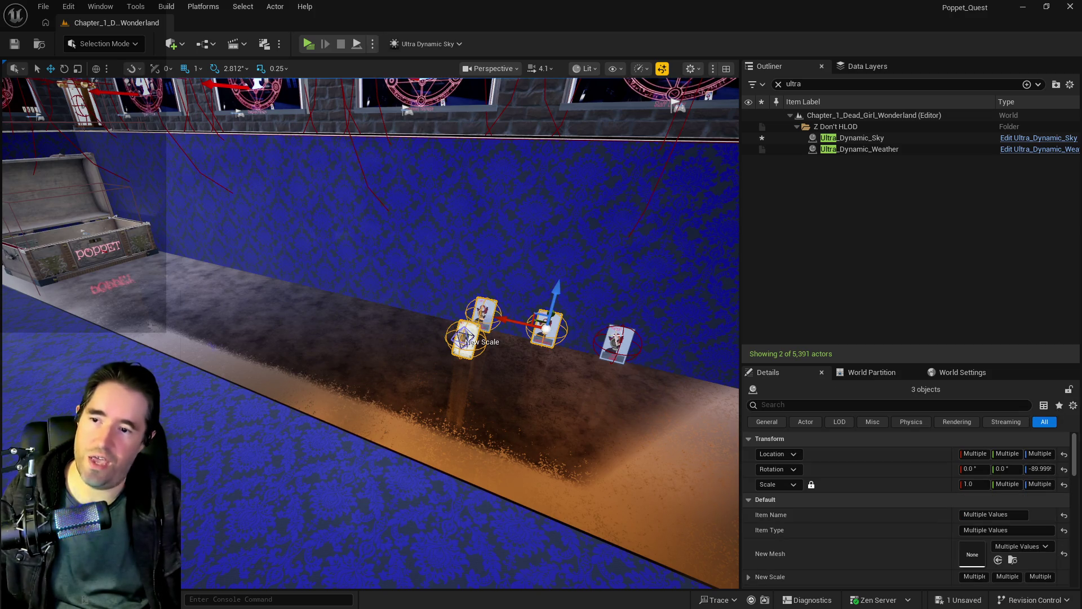
left_click(616, 343, "ctrl")
left_click(861, 66)
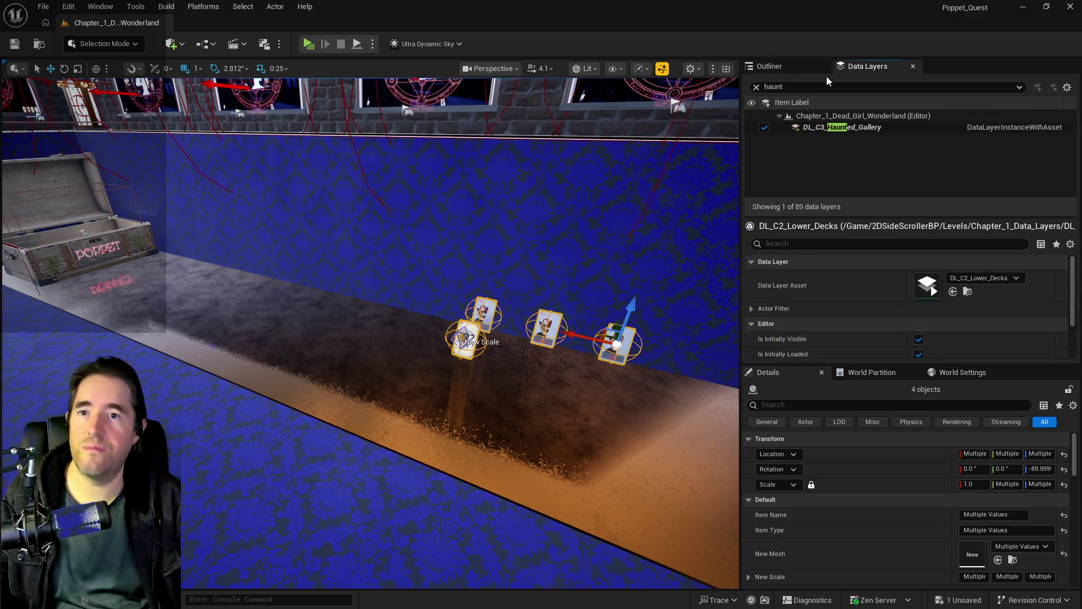
Filter Data Layers by 'haunt', select DL_C3_Haunted_Gallery, and view down the gallery corridor
type("h")
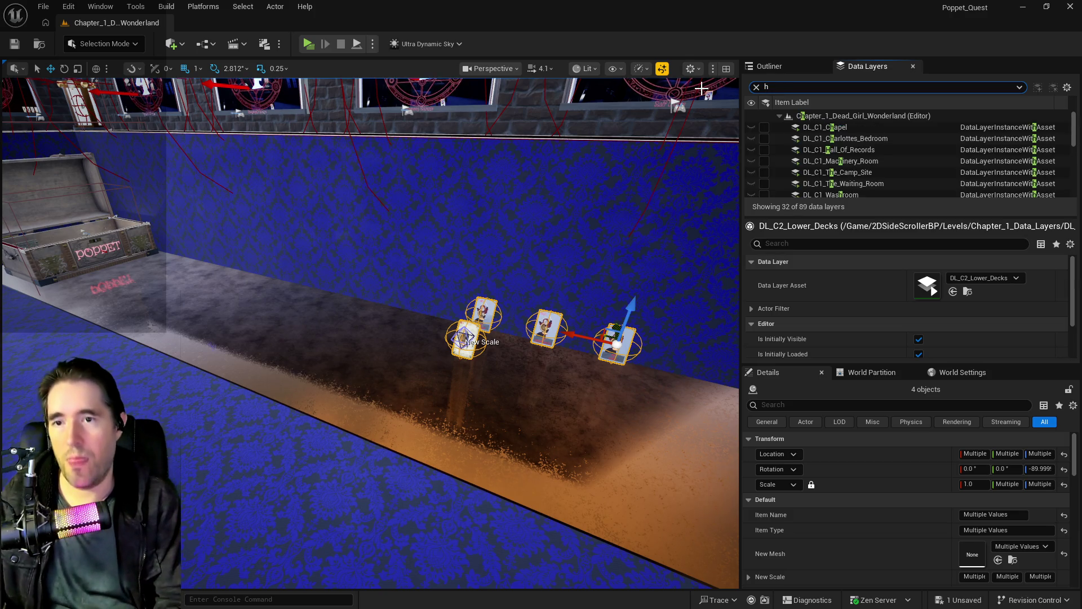
type("aunt")
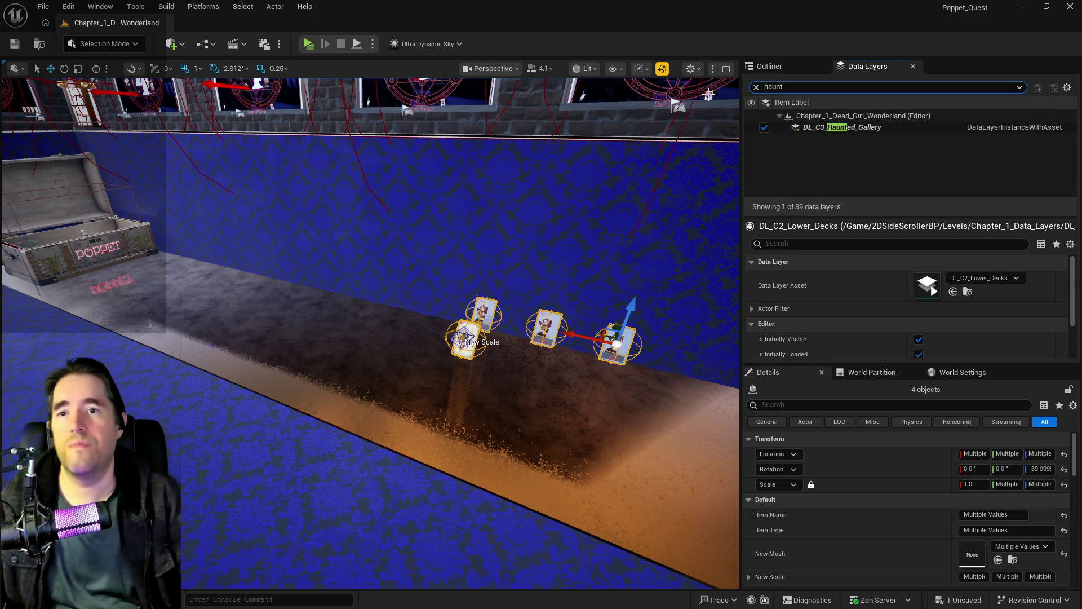
left_click(817, 129)
left_click_drag(705, 169, 592, 186)
mouse_move(372, 338)
left_mouse_down()
mouse_move(417, 316)
mouse_move(395, 350)
left_mouse_up()
mouse_move(414, 226)
left_mouse_down()
mouse_move(414, 248)
mouse_move(414, 226)
left_mouse_up()
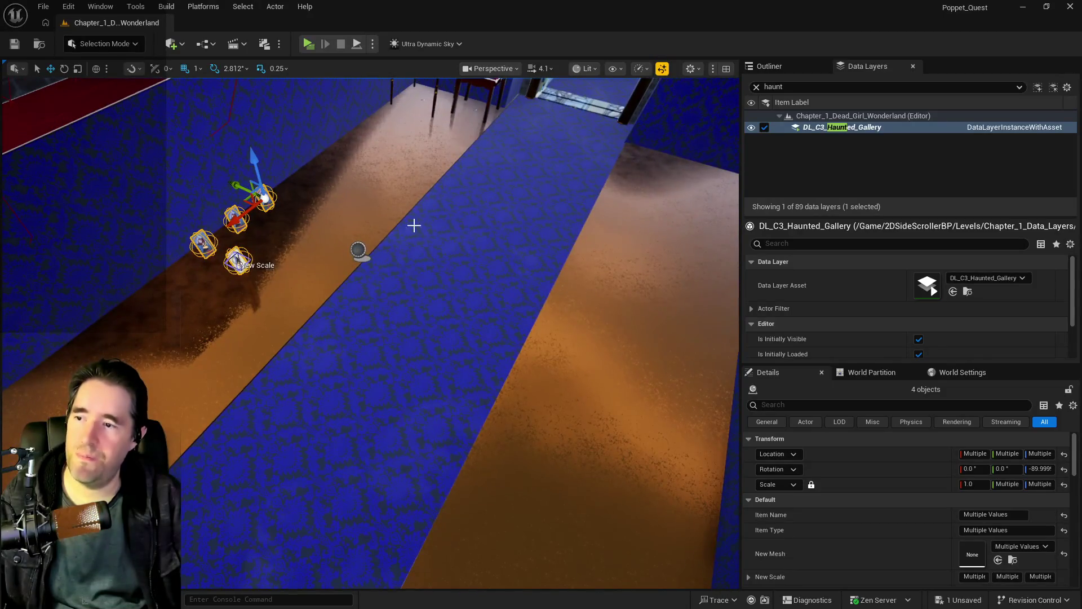
Select the BP_Room_Info_Toy_City_Haunted_Gallery actor and fly in to face it
left_click(359, 249)
scroll(900, 545, "down", 5)
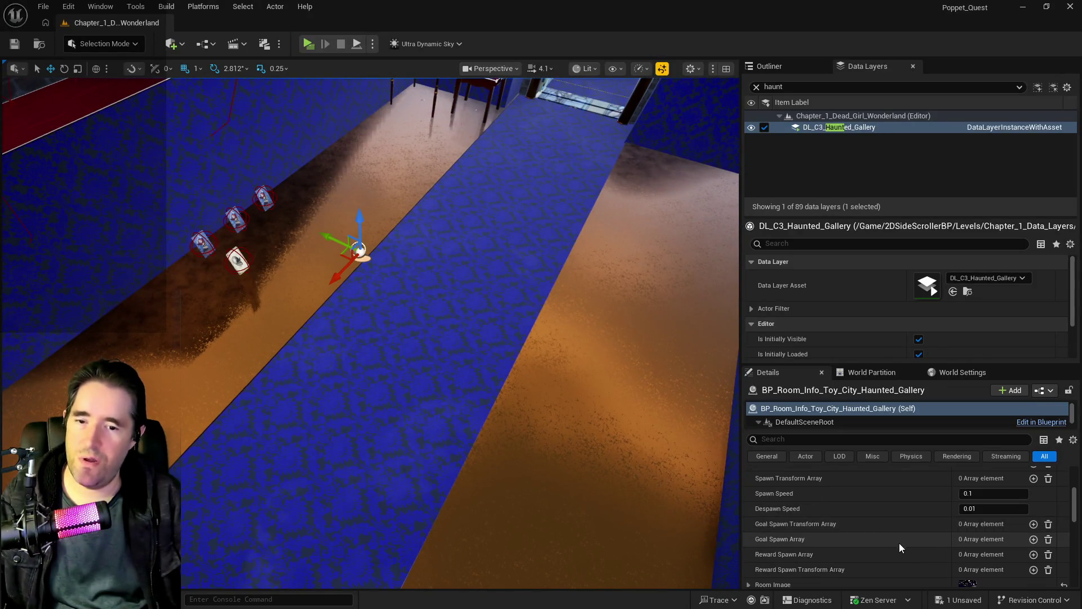
scroll(895, 537, "down", 1)
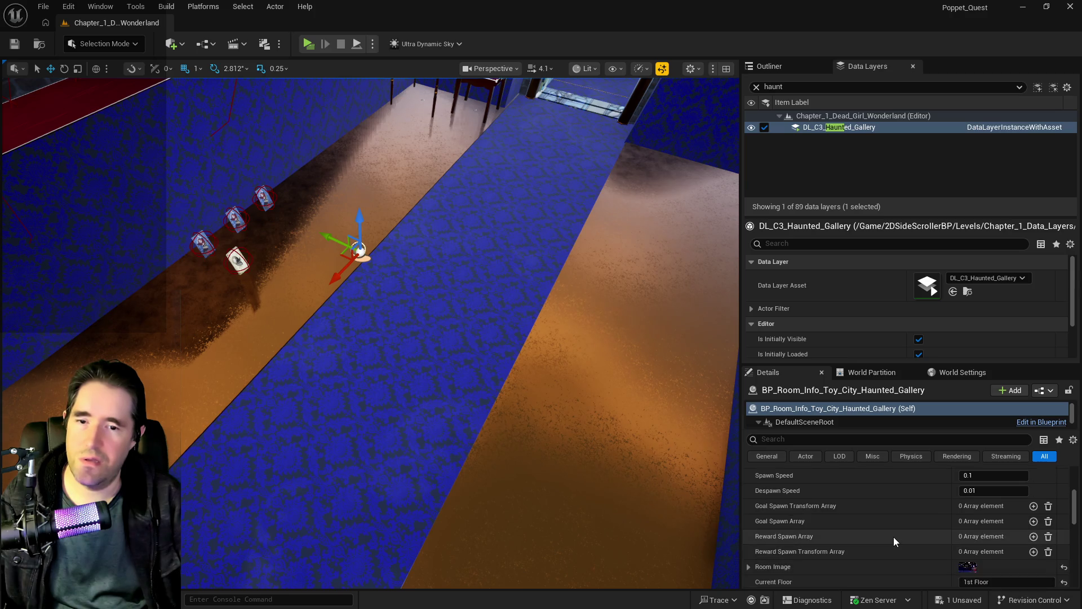
mouse_move(440, 421)
left_mouse_down()
mouse_move(431, 390)
mouse_move(423, 425)
mouse_move(423, 395)
left_mouse_up()
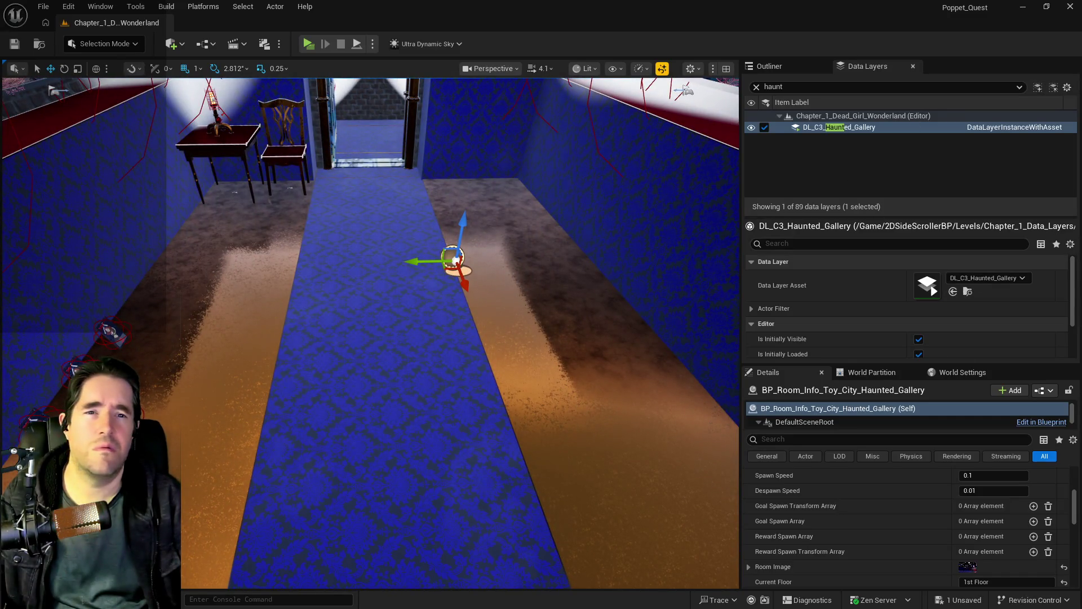
mouse_move(423, 394)
left_mouse_down()
mouse_move(412, 389)
mouse_move(383, 414)
left_mouse_up()
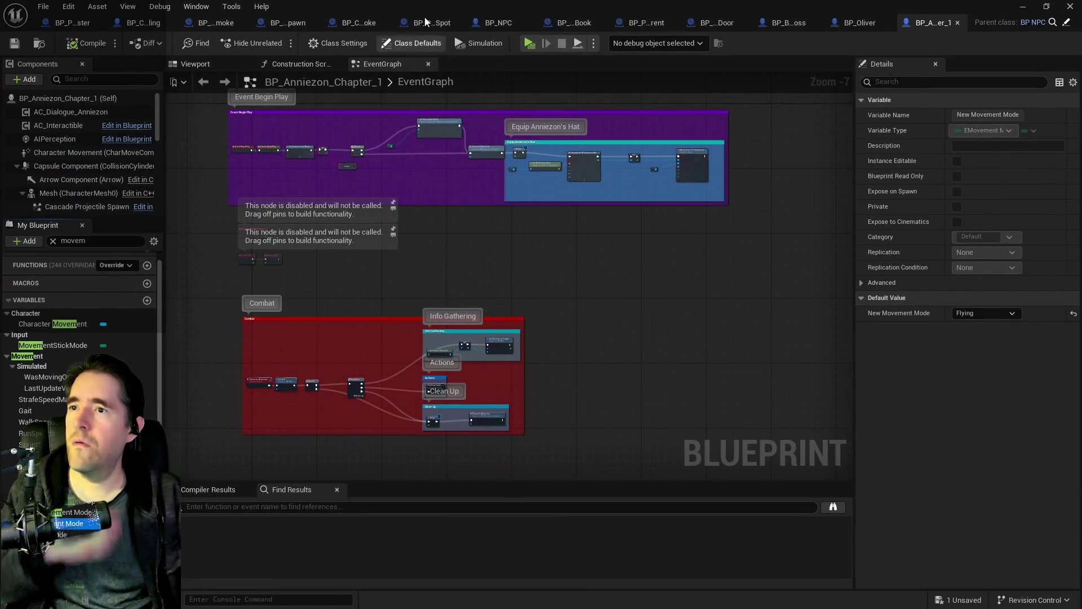
Close the unneeded Blueprint editors, including the door, BP_Buggaboo_Boss and possessed book
middle_click(432, 21)
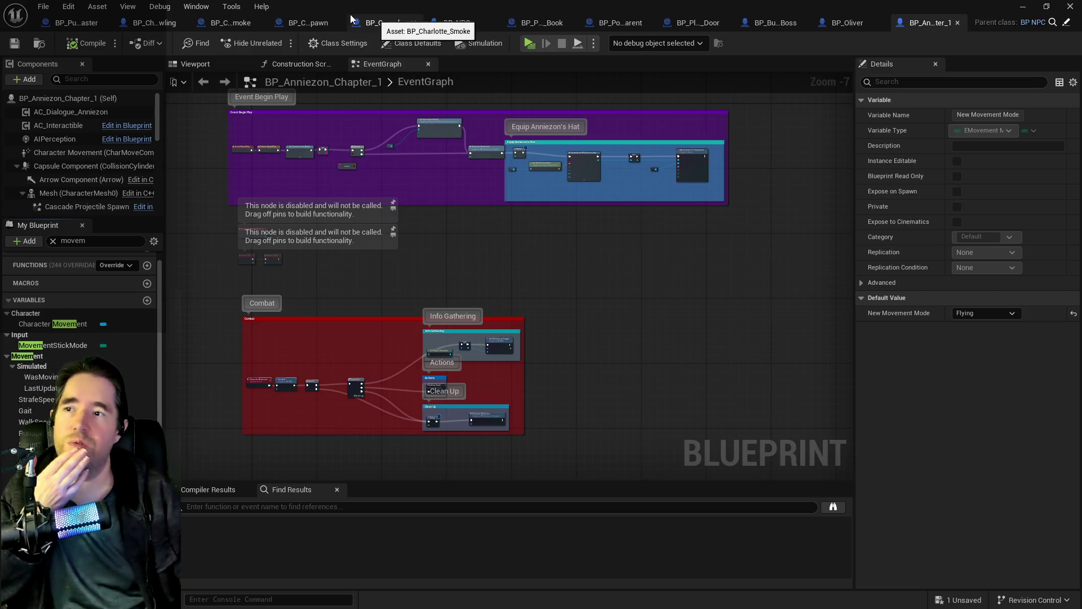
middle_click(677, 22)
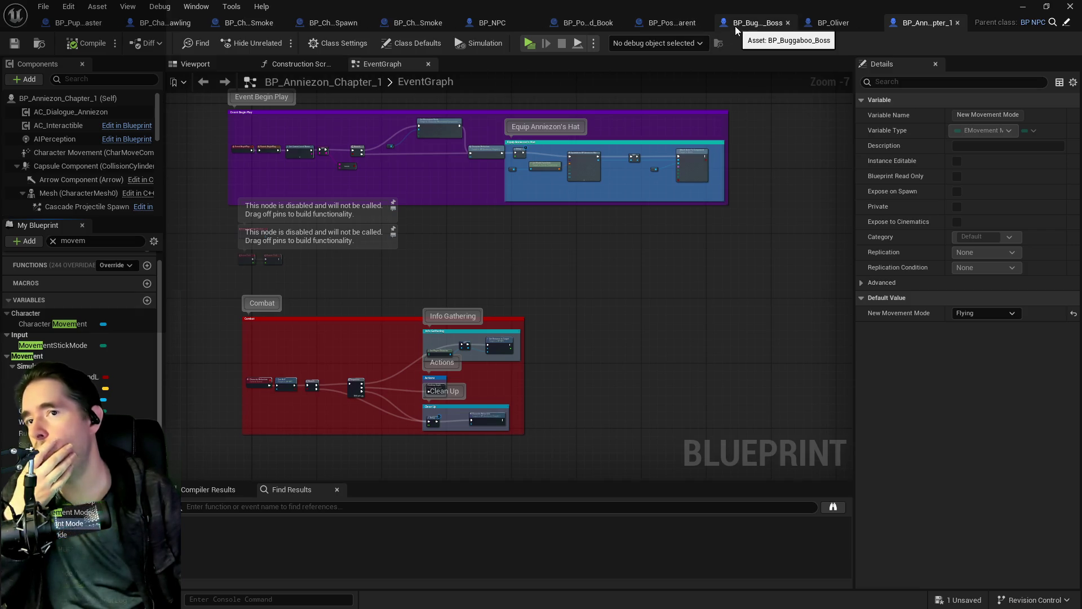
middle_click(735, 26)
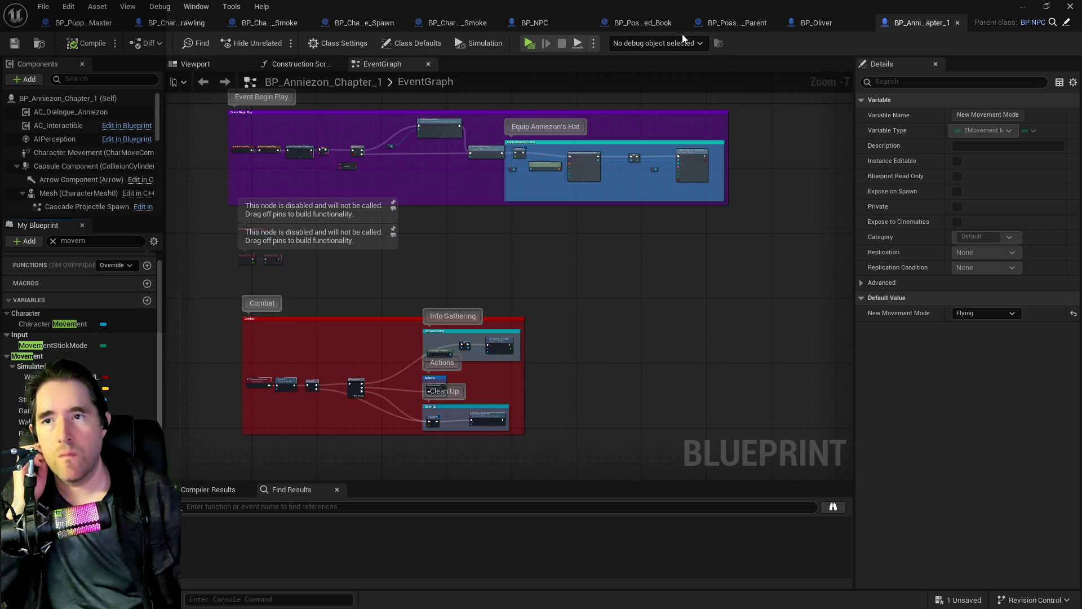
middle_click(642, 22)
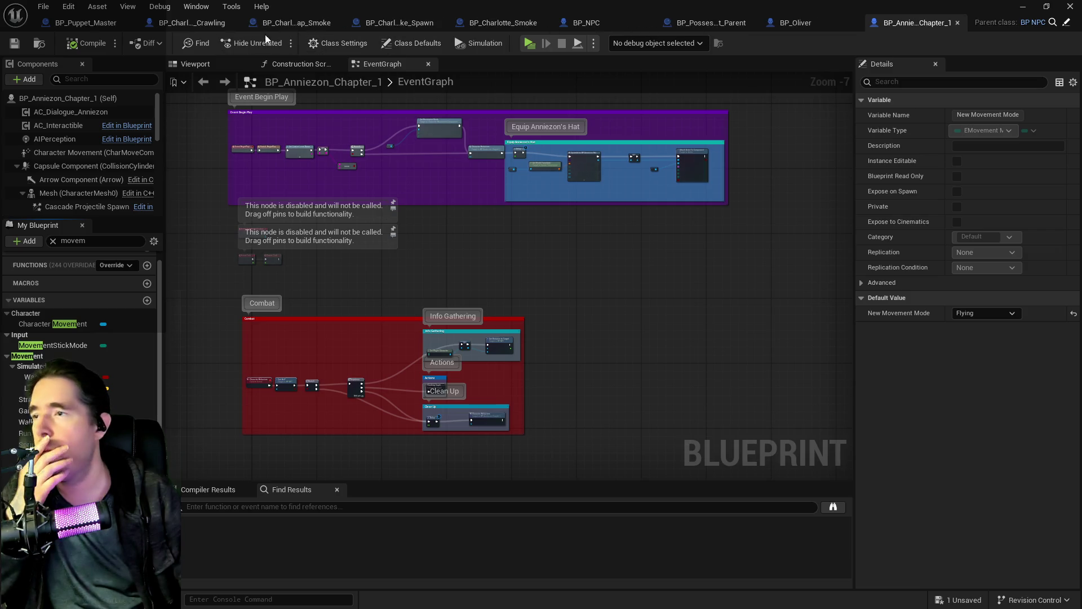
Switch to BP_Puppet_Master and zoom its Spawn NPC Graph
left_click(76, 24)
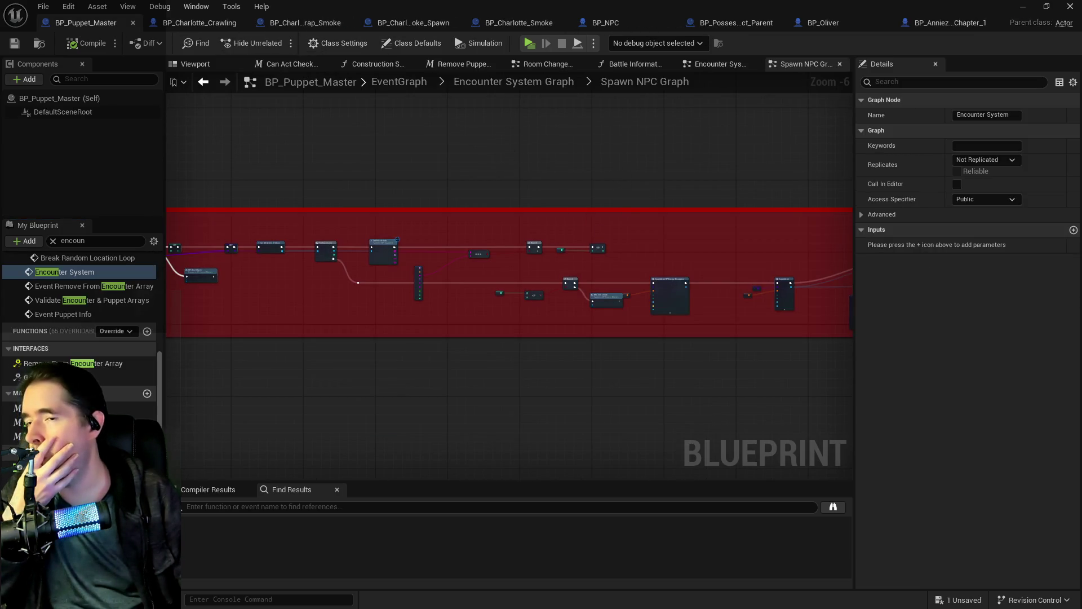
scroll(494, 158, "down", 3)
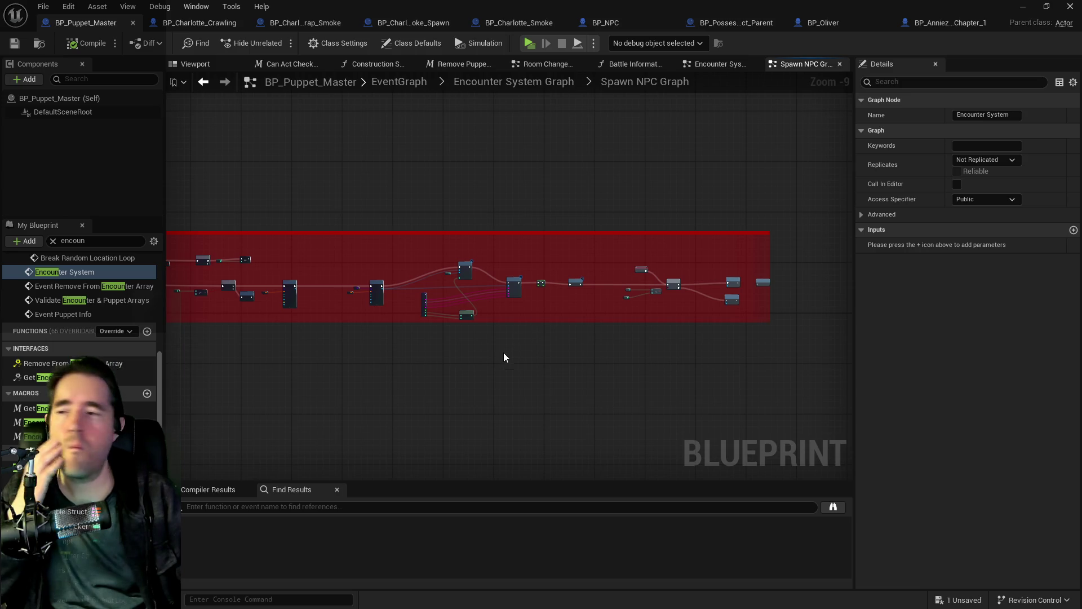
scroll(502, 355, "up", 2)
scroll(449, 314, "up", 2)
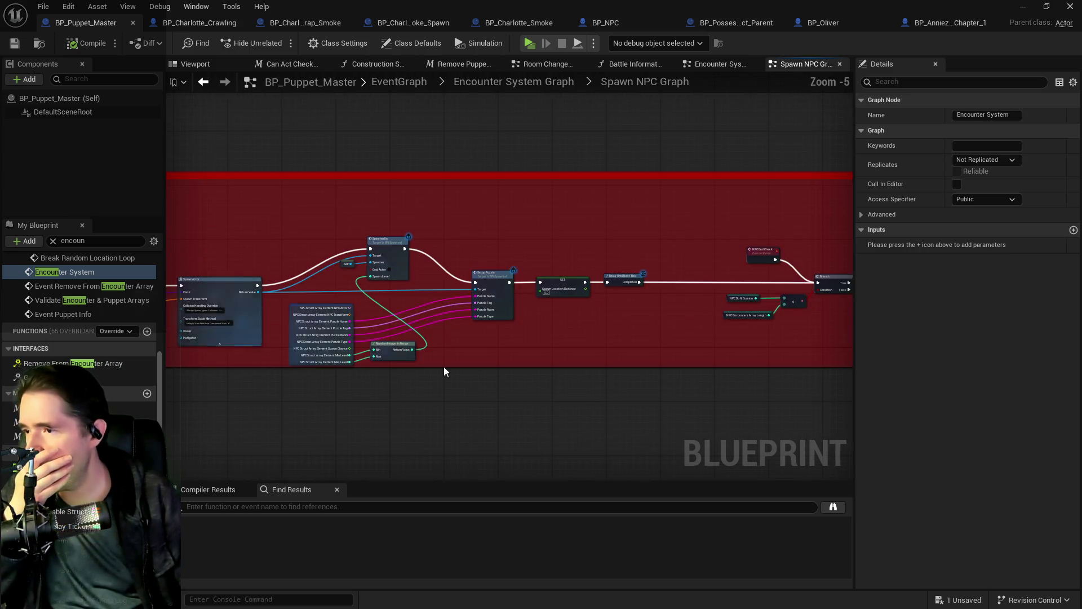
Expand the Encounter Table's Haunted Gallery NPCs array to reveal the second NPC's transform
left_click(45, 465)
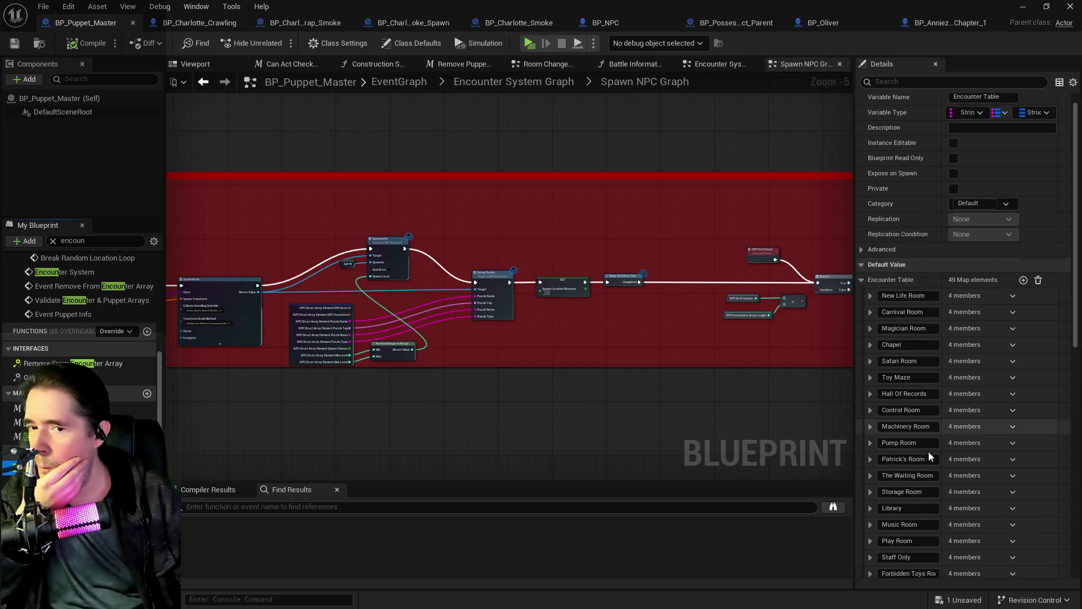
scroll(914, 376, "down", 5)
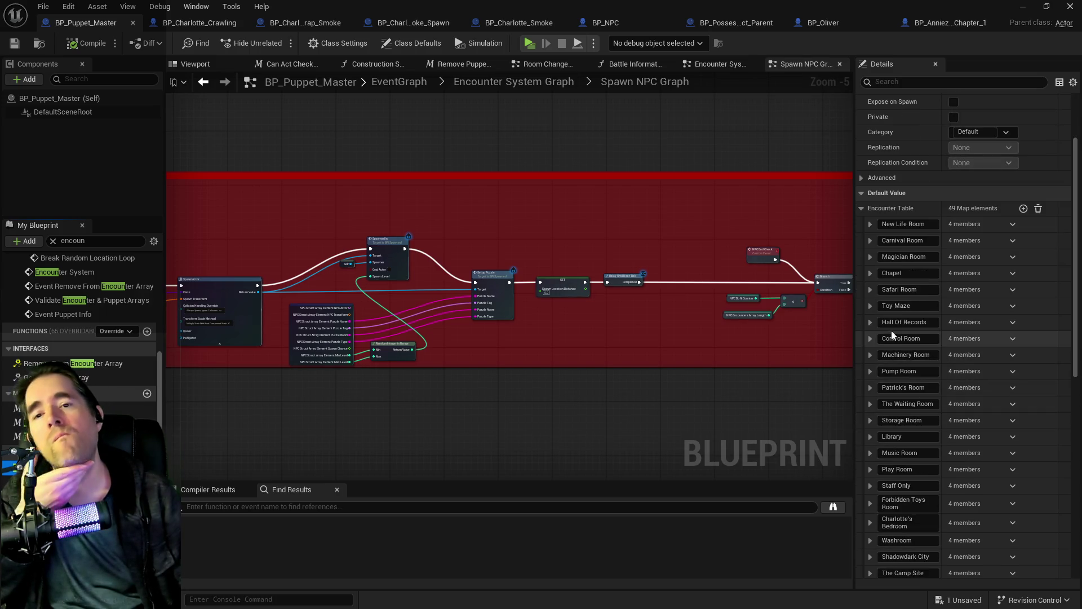
scroll(861, 412, "down", 2)
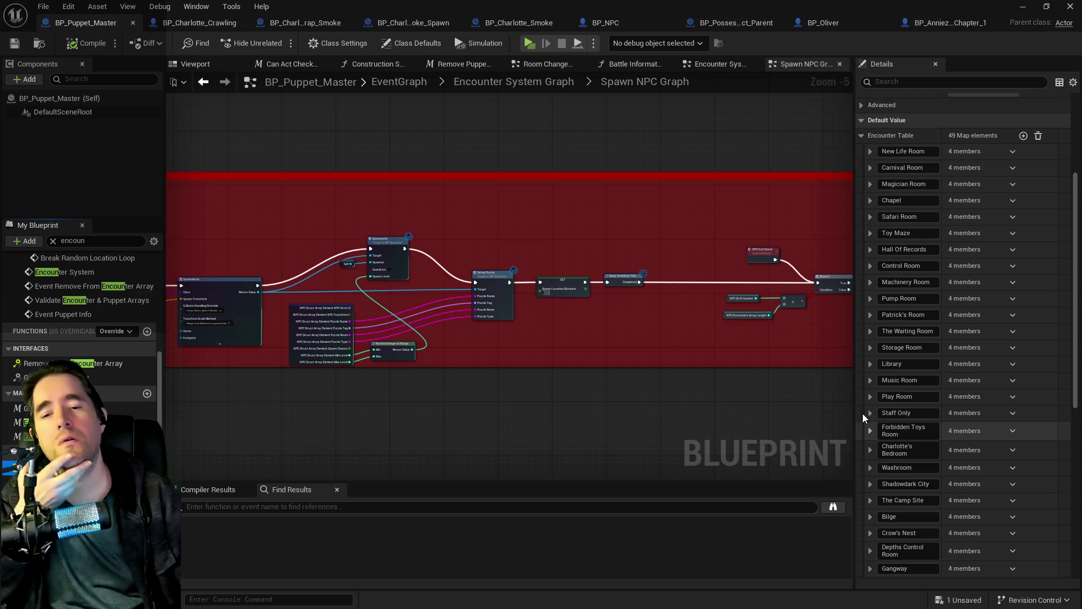
scroll(865, 465, "down", 8)
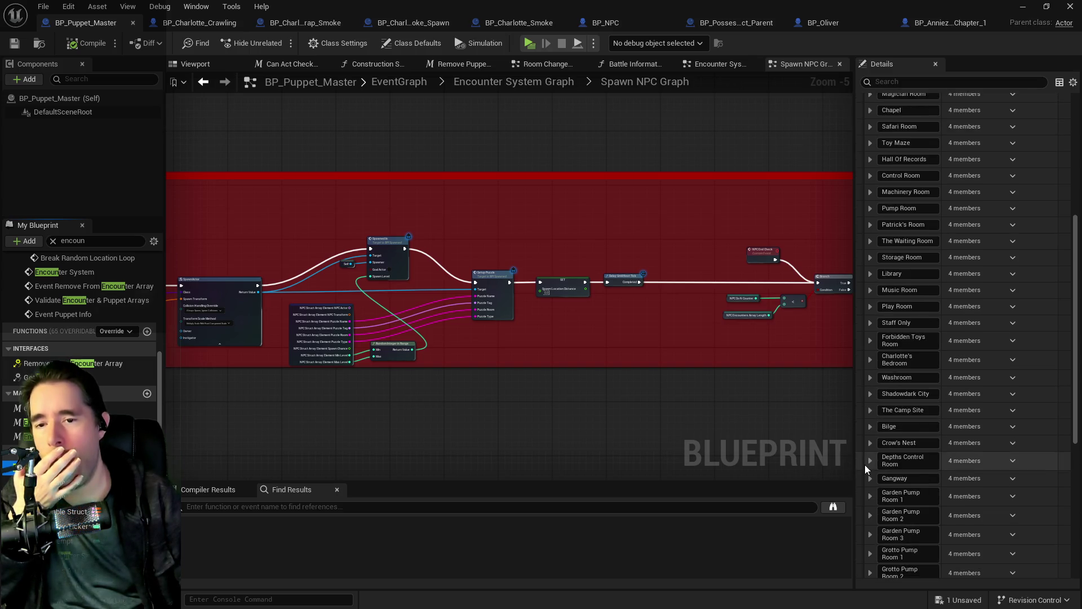
scroll(867, 461, "down", 3)
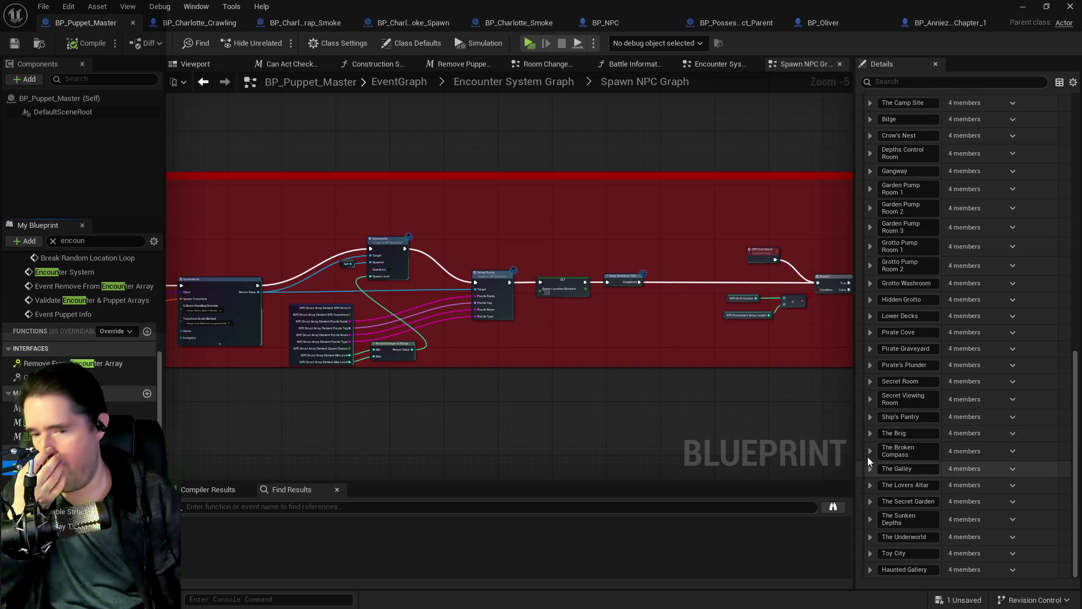
left_click(871, 568)
scroll(874, 558, "down", 2)
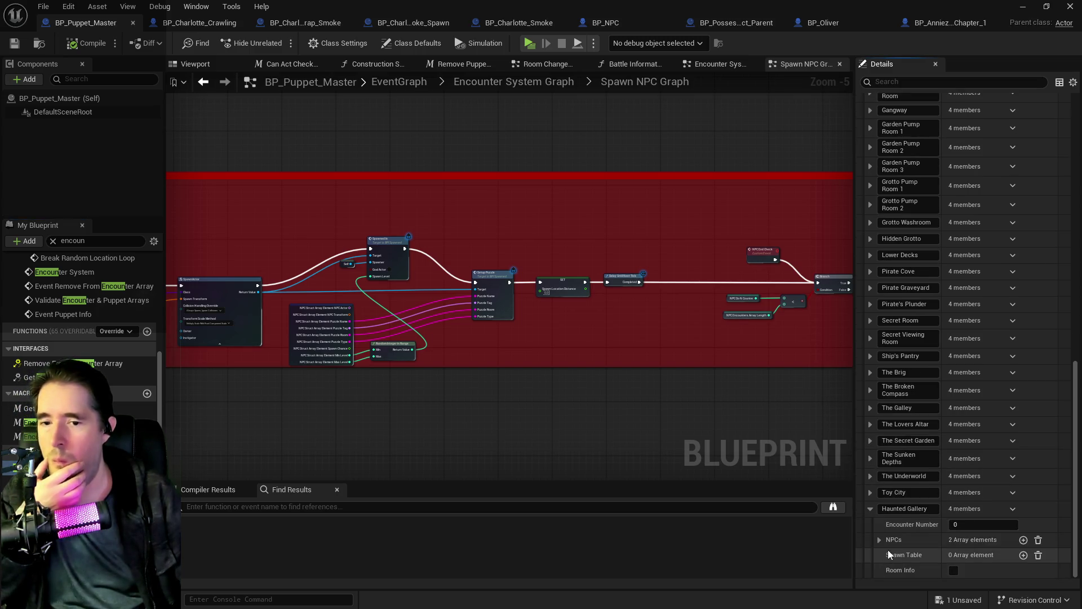
left_click(879, 540)
scroll(892, 540, "down", 1)
left_click(891, 534)
scroll(888, 524, "down", 3)
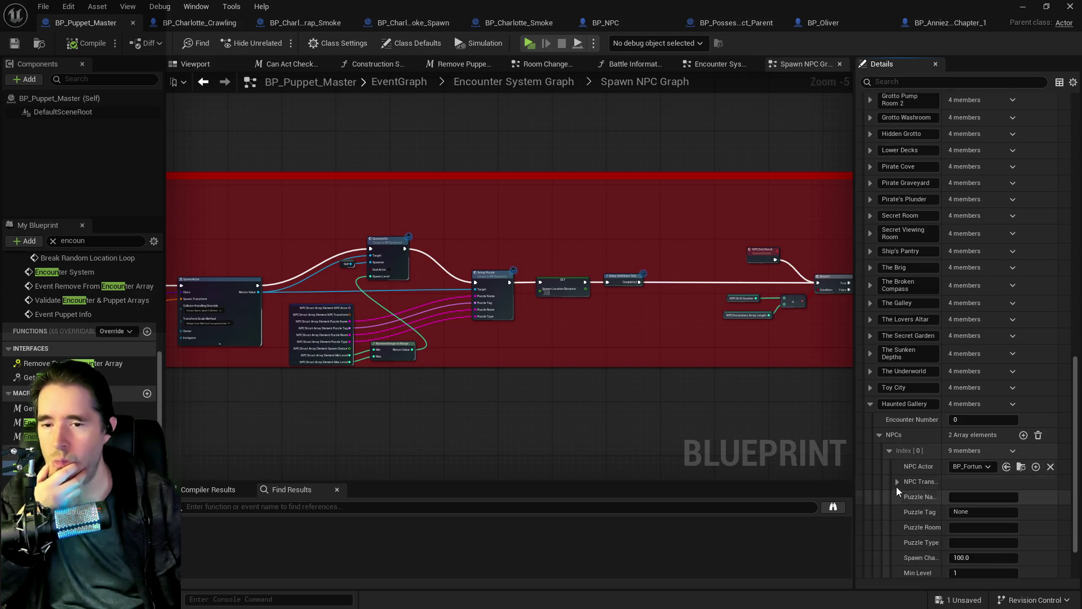
left_click(891, 451)
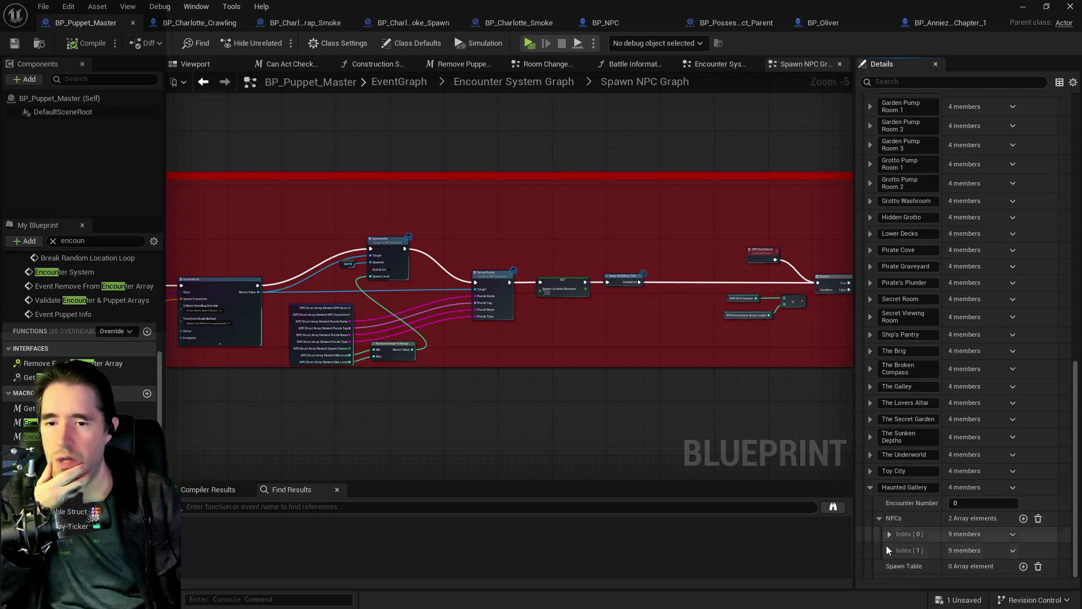
left_click(891, 553)
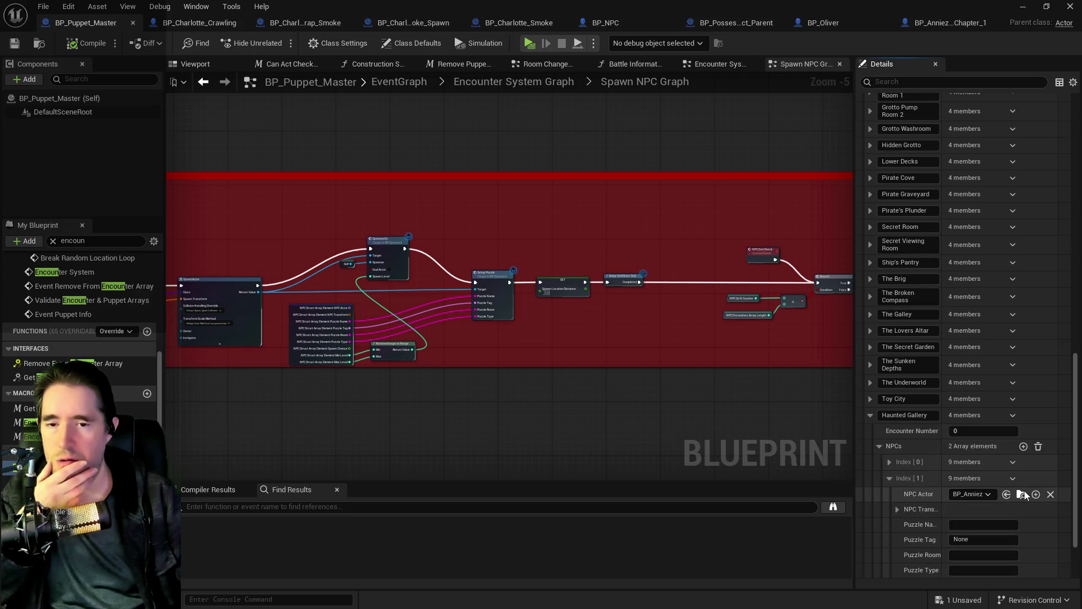
left_click(897, 509)
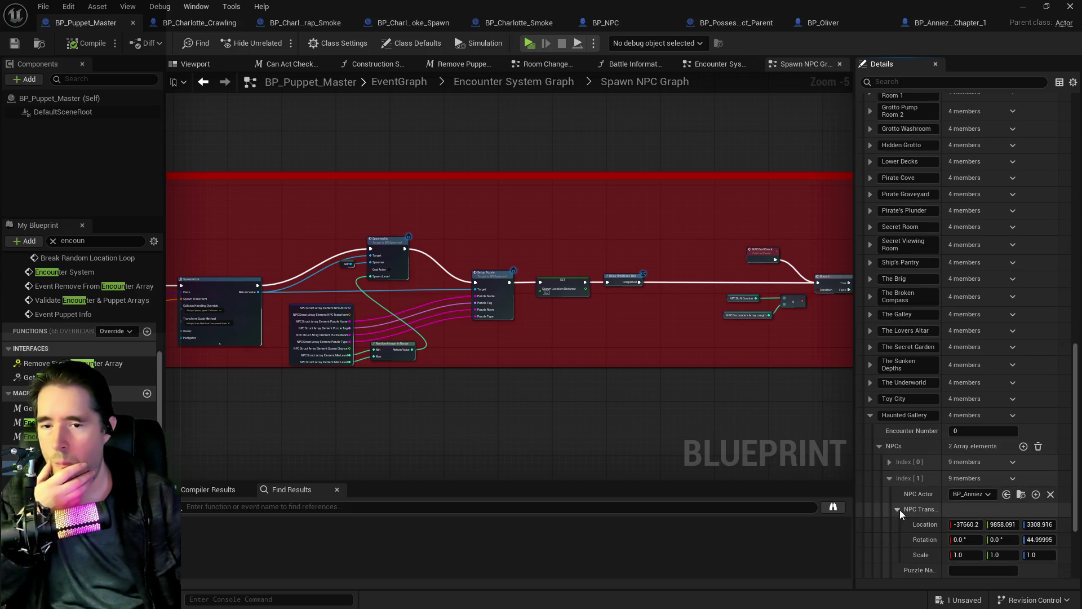
Copy the second NPC's transform and return to the level editor
right_click(936, 526)
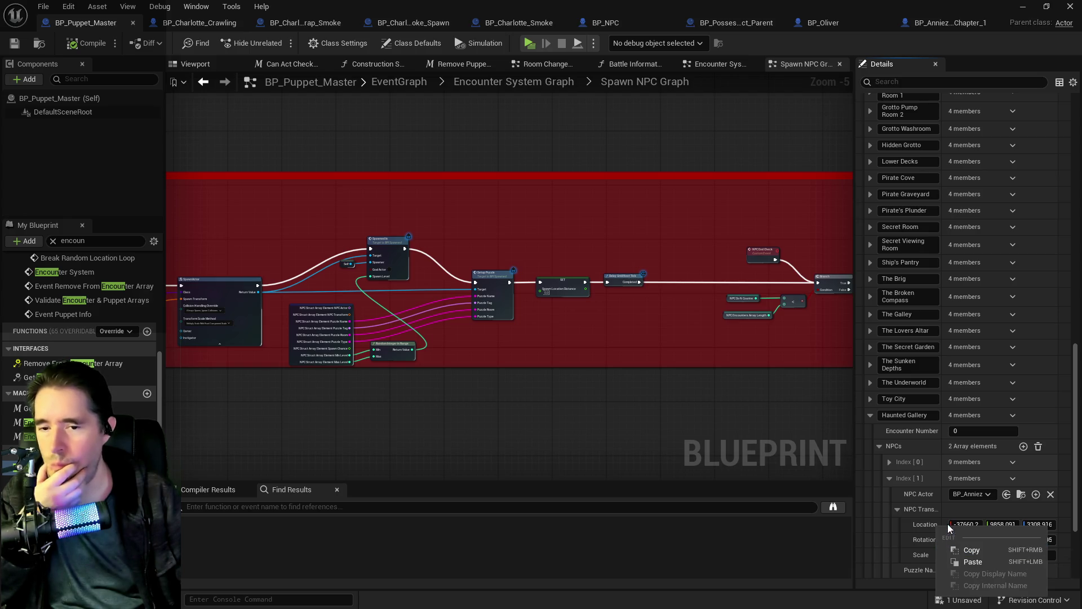
right_click(950, 510)
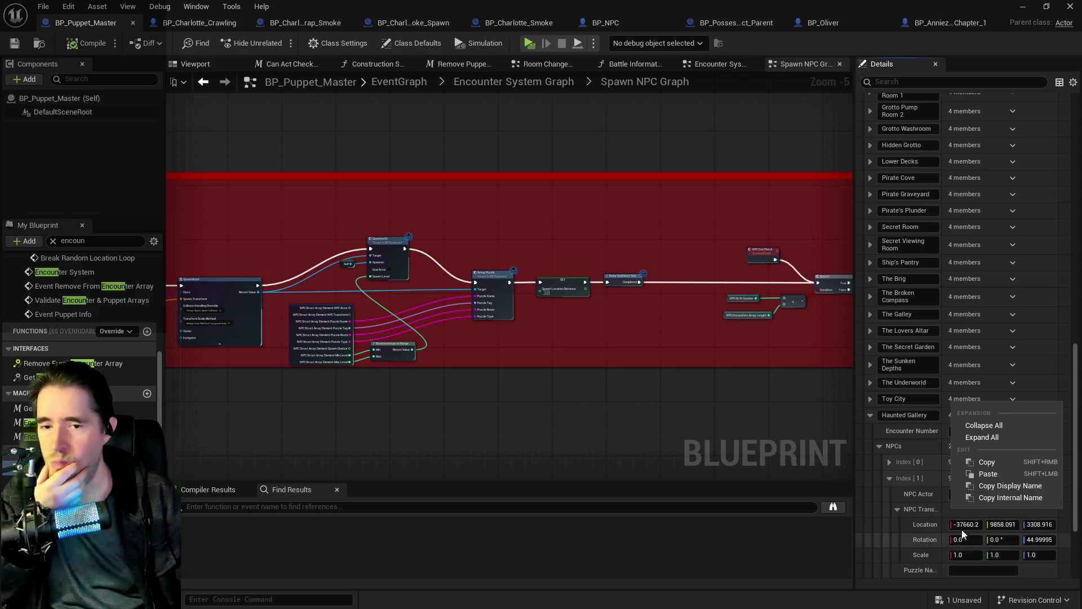
left_click(973, 466)
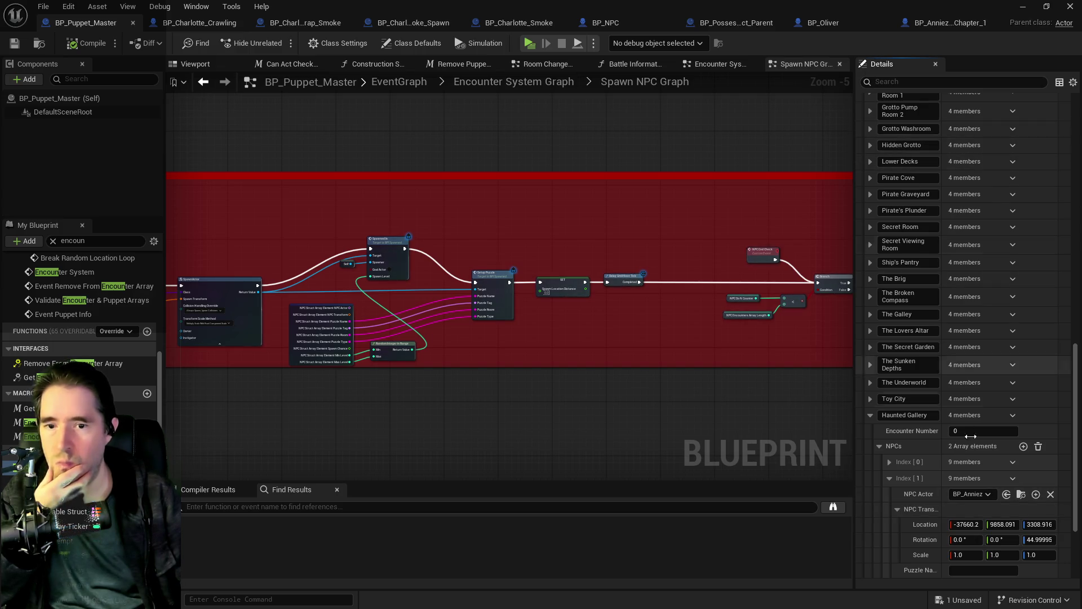
key("alt+Tab")
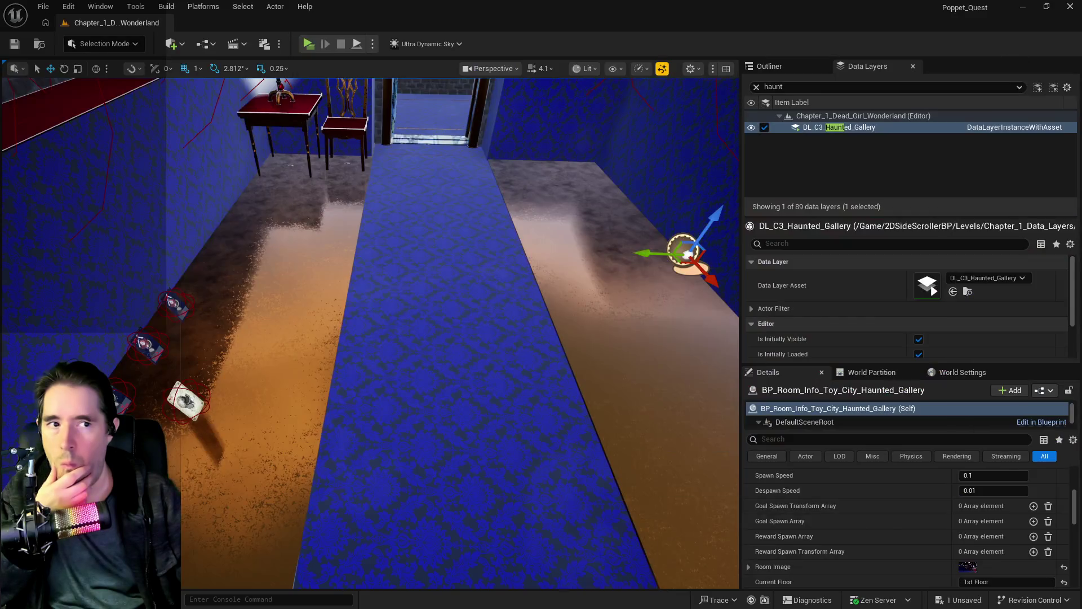
Paste the BP_Anniezon_Chapter_1 NPC actor into the gallery
key("ctrl+v")
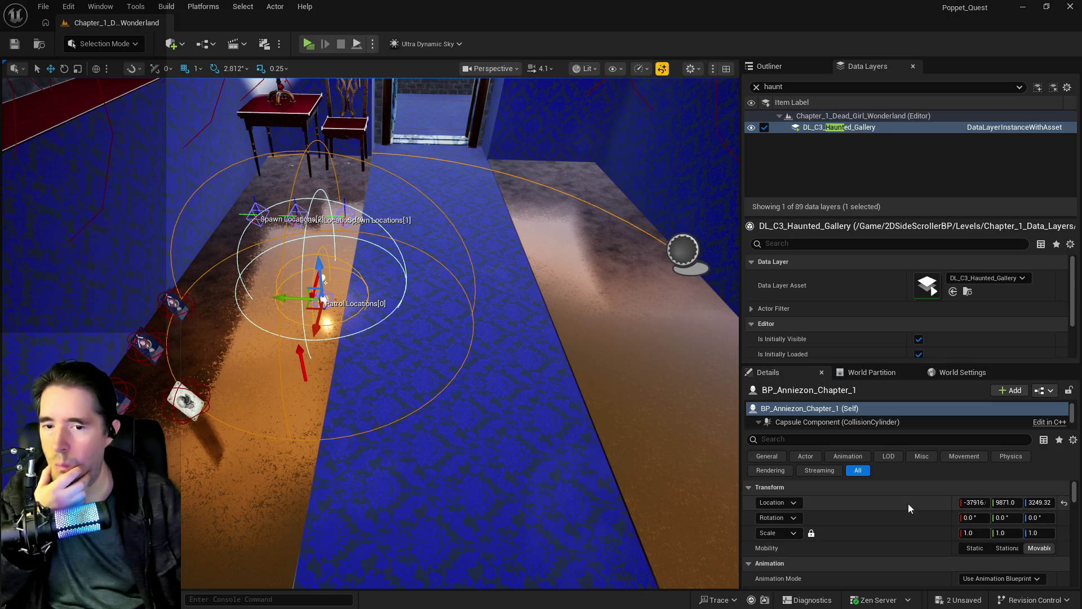
right_click(893, 488)
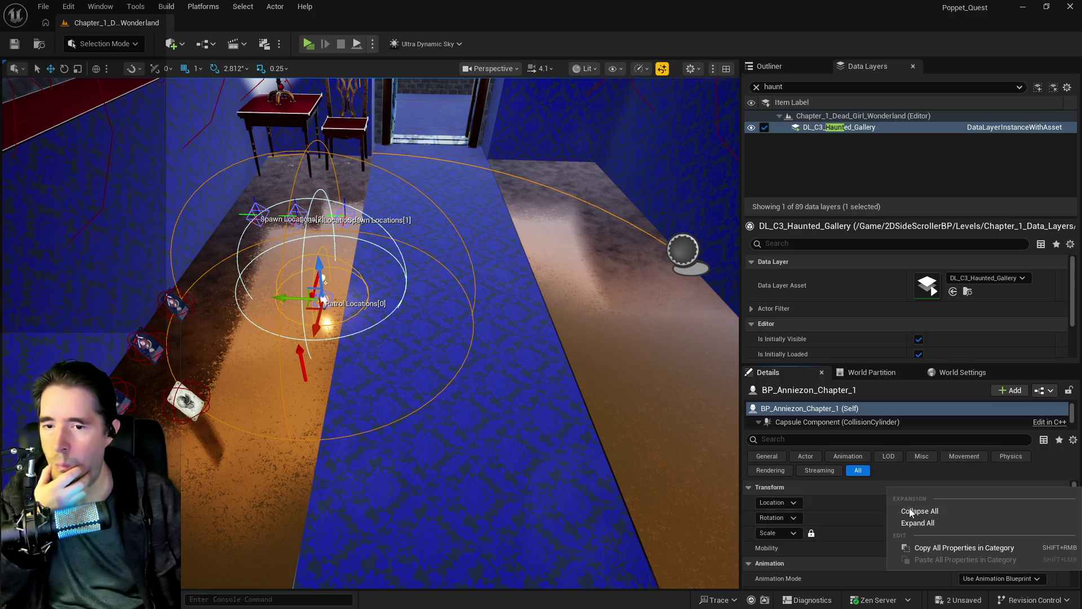
left_click(857, 504)
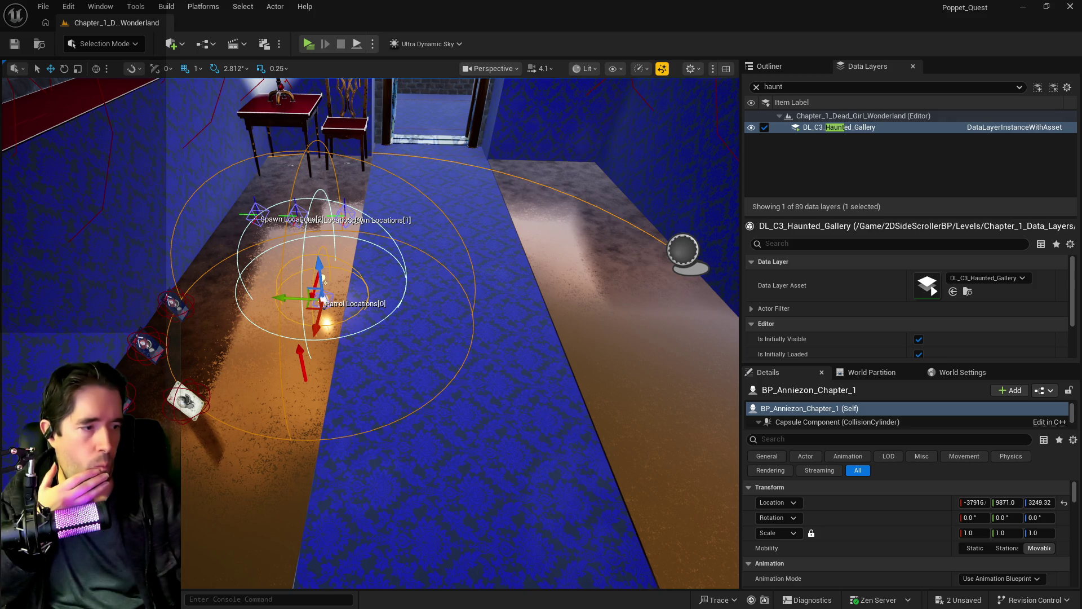
Paste the copied location (-37660, 9858.09, 3308.91) and 44.9999 yaw rotation onto the NPC
right_click(892, 499)
left_click(930, 536)
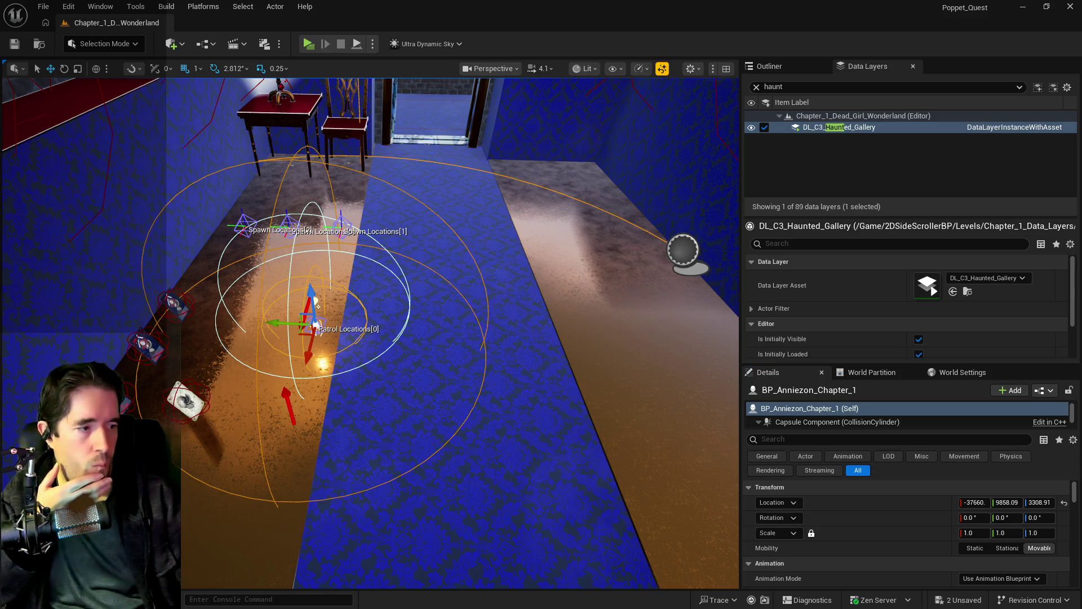
right_click(865, 519)
left_click(902, 557)
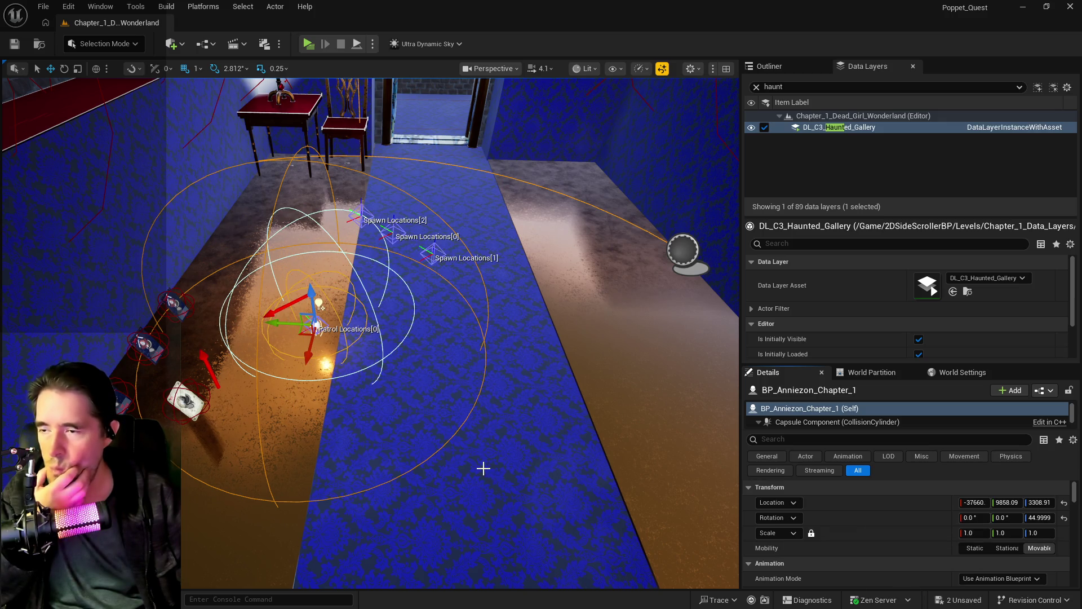
mouse_move(484, 467)
left_mouse_down()
mouse_move(459, 437)
mouse_move(404, 407)
left_mouse_up()
left_click_drag(395, 508, 444, 517)
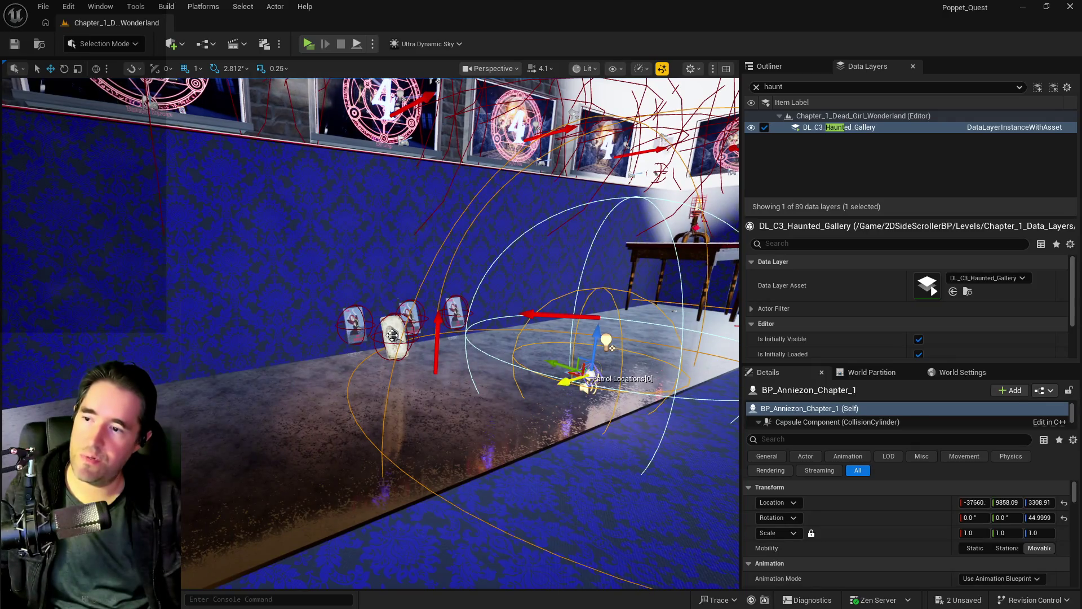
Add the four tarot cards to the NPC selection and cut them all from the gallery
left_click(395, 335)
left_click(409, 313, "ctrl")
left_click(354, 326, "ctrl")
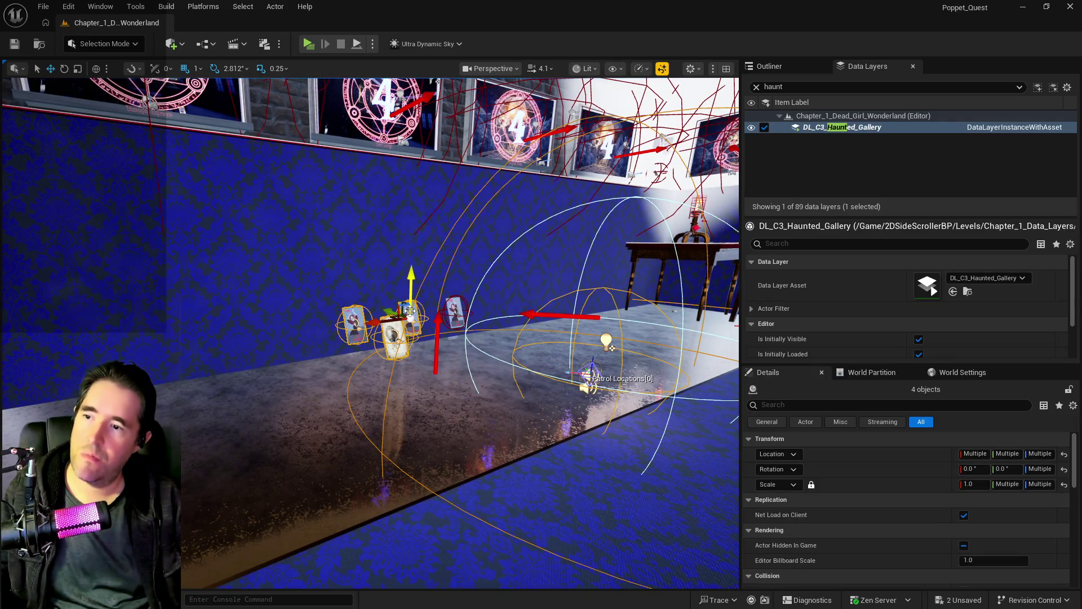
left_click(451, 309, "ctrl")
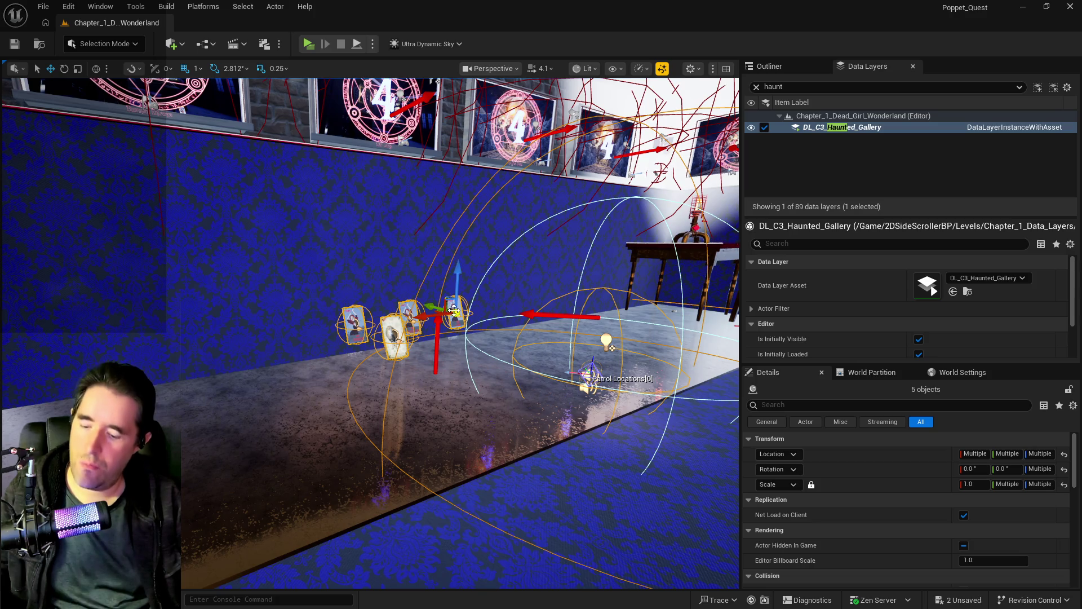
key("Delete")
Fly the view out to the brick exterior wall and select the old data layer search text
mouse_move(451, 309)
left_mouse_down()
mouse_move(446, 315)
mouse_move(443, 265)
mouse_move(443, 338)
left_mouse_up()
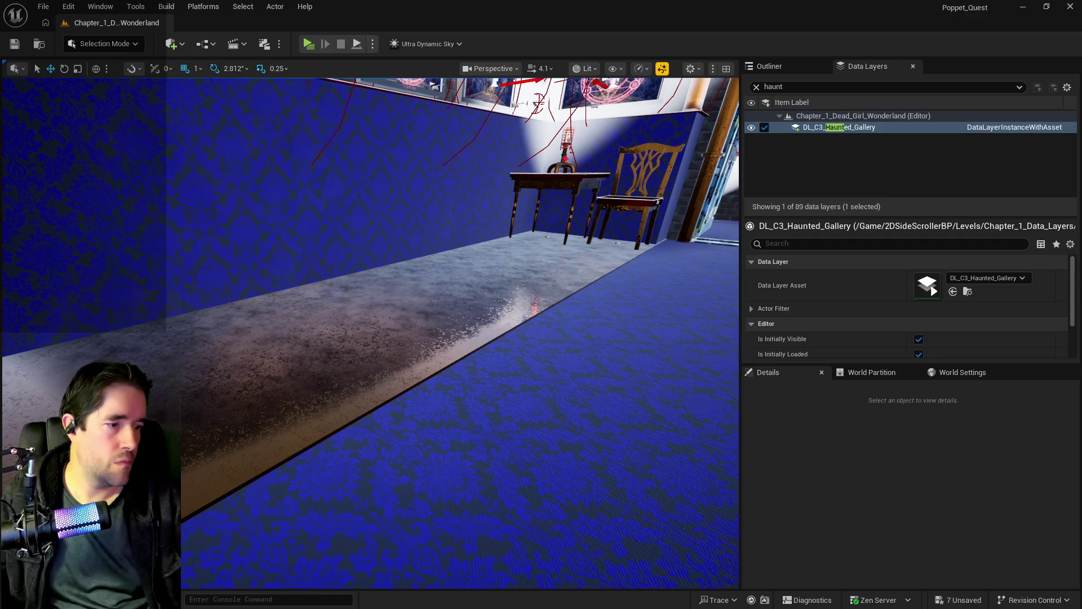
left_click_drag(723, 433, 723, 433)
left_click_drag(790, 86, 692, 89)
Load the DL_C1_The_Camp_Site data layer and delete the middle camp fire shelf
type("camp")
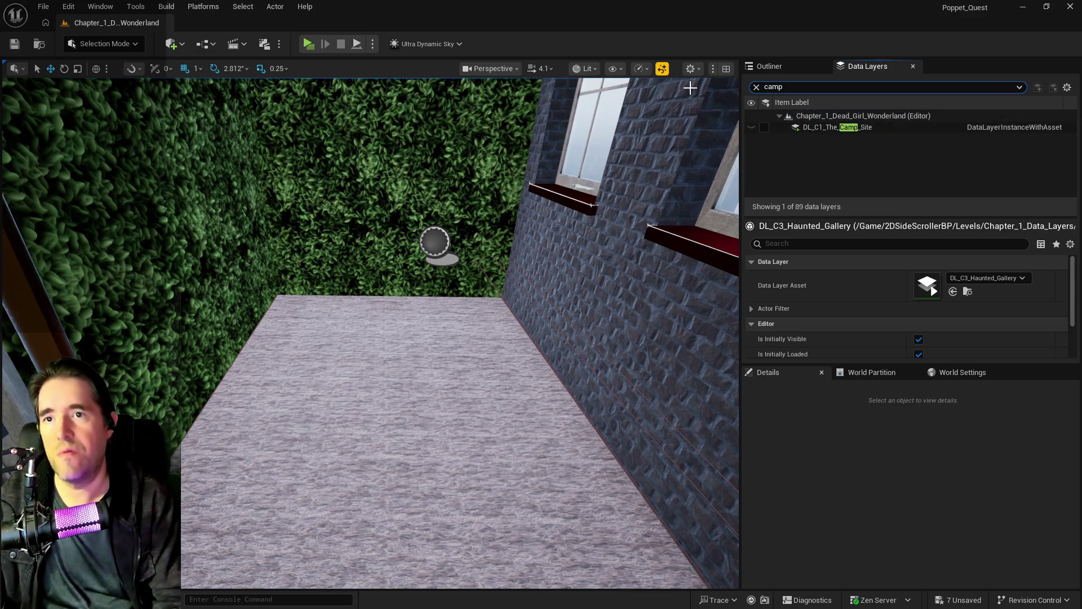
left_click(765, 128)
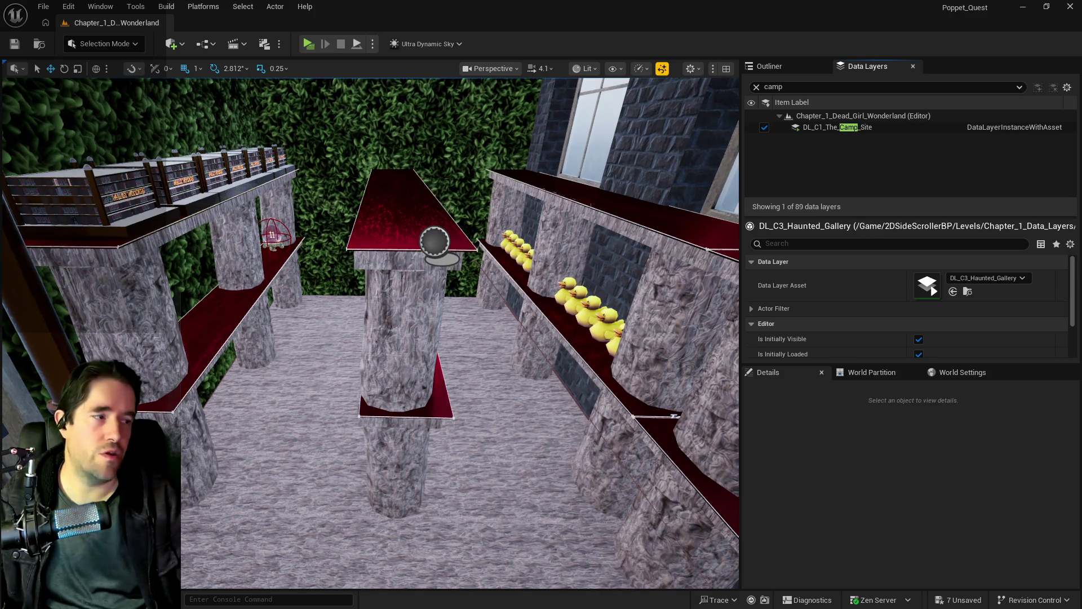
mouse_move(447, 476)
left_mouse_down()
mouse_move(590, 586)
mouse_move(485, 581)
mouse_move(414, 311)
left_mouse_up()
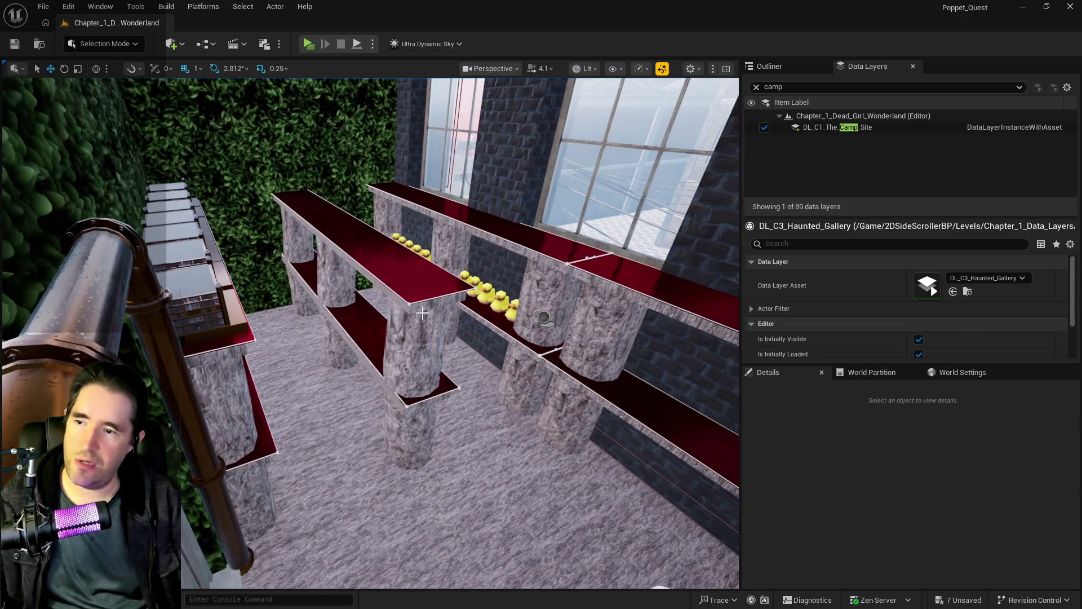
left_click(415, 312)
key("Delete")
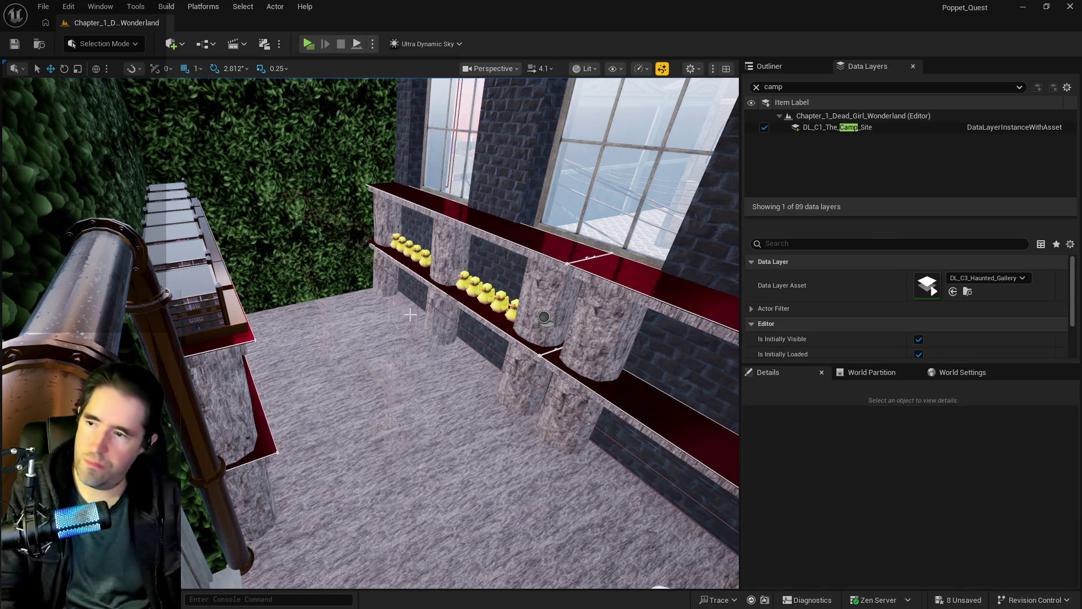
Paste the NPC and four tarot cards onto the camp fire floor and raise them slightly
right_click(312, 333)
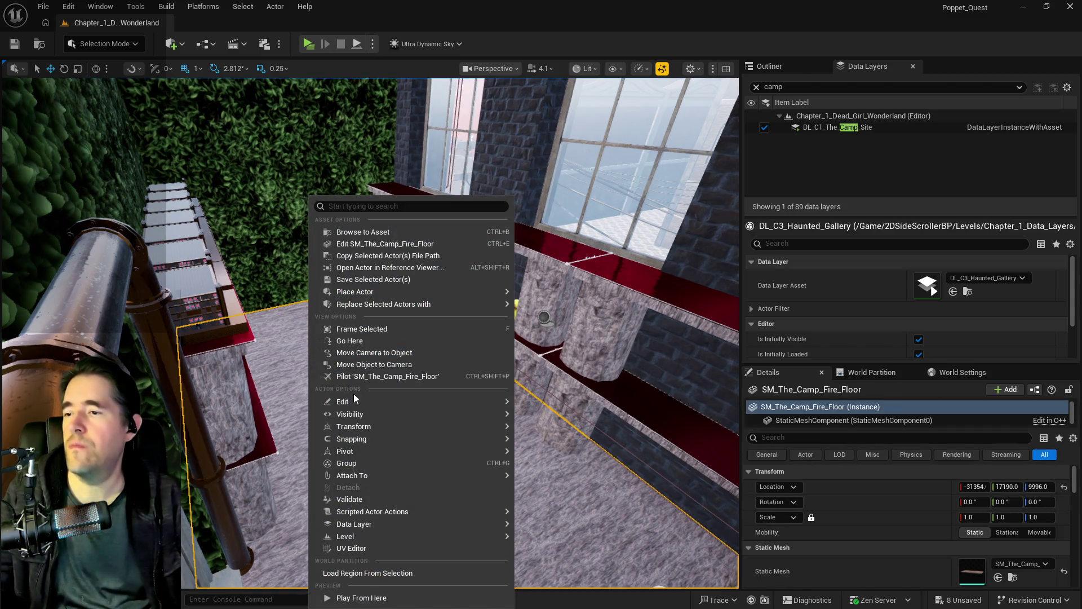
mouse_move(394, 414)
mouse_move(462, 401)
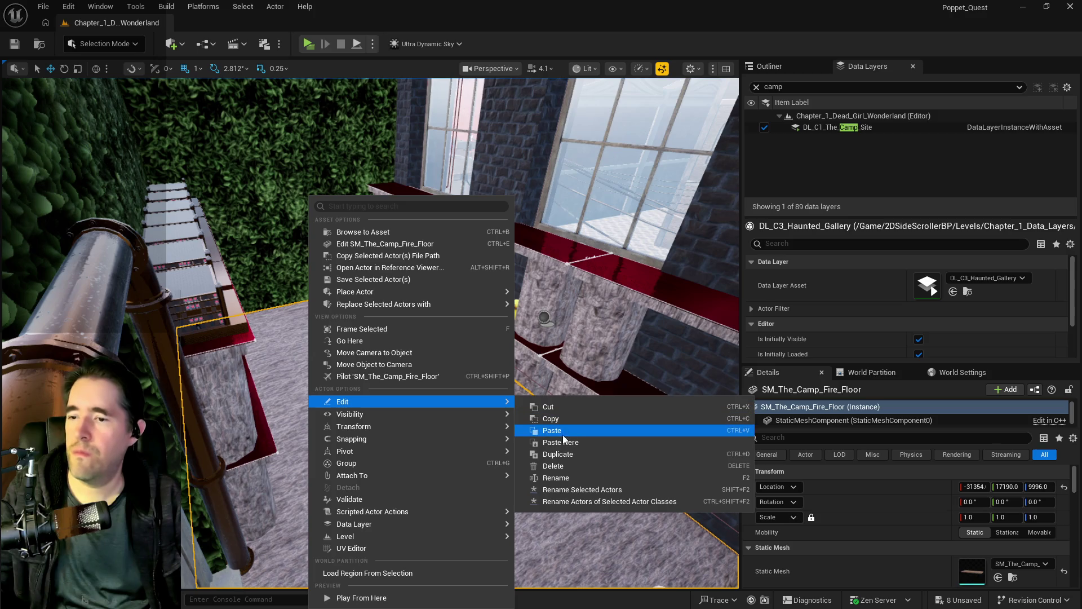
left_click(550, 431)
key("f")
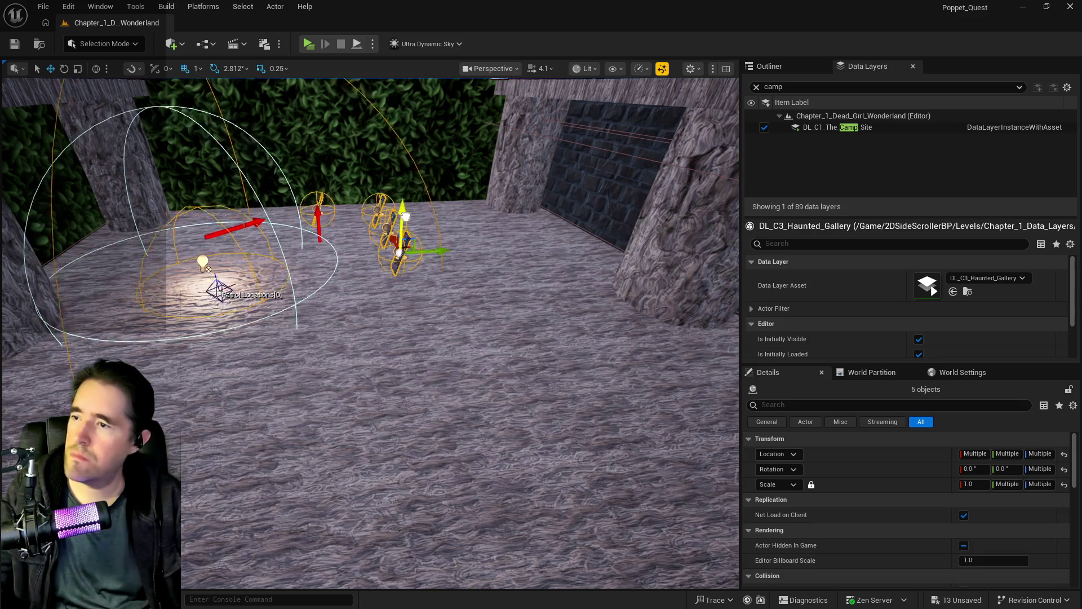
left_click_drag(405, 216, 415, 190)
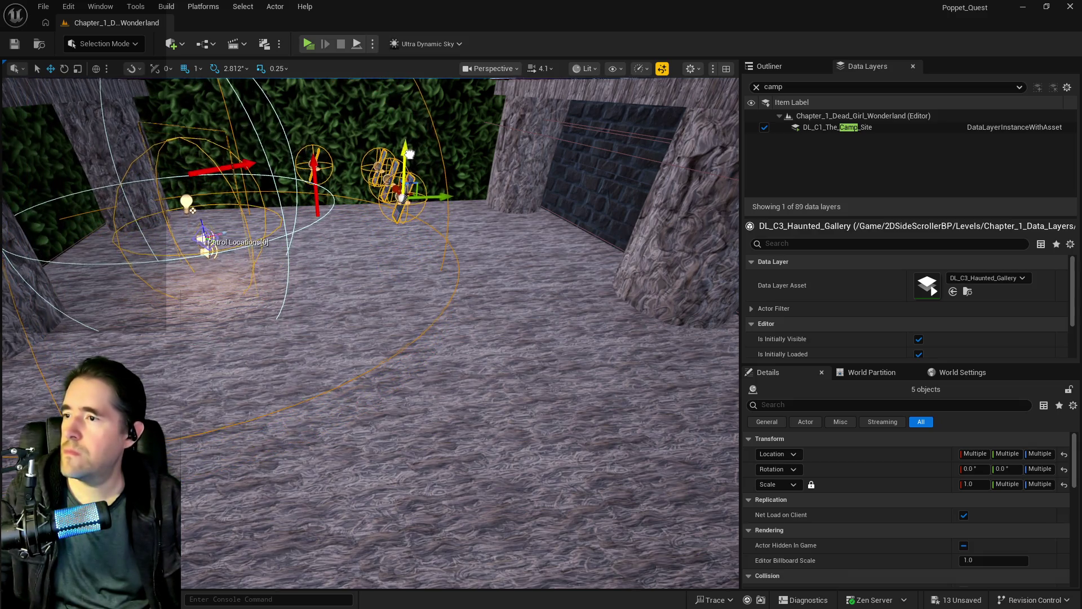
scroll(317, 240, "down", 5)
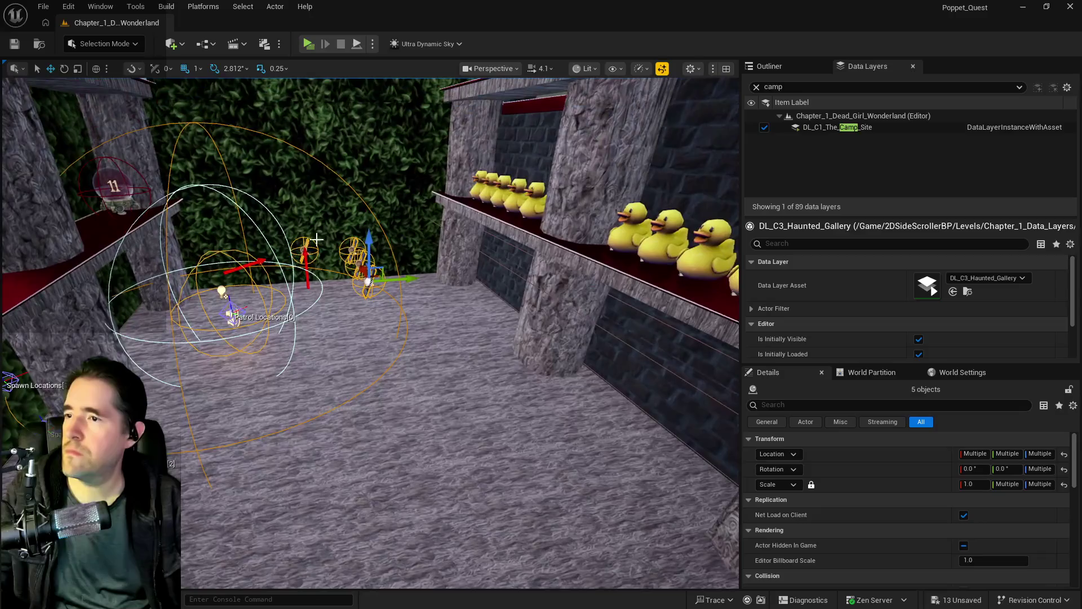